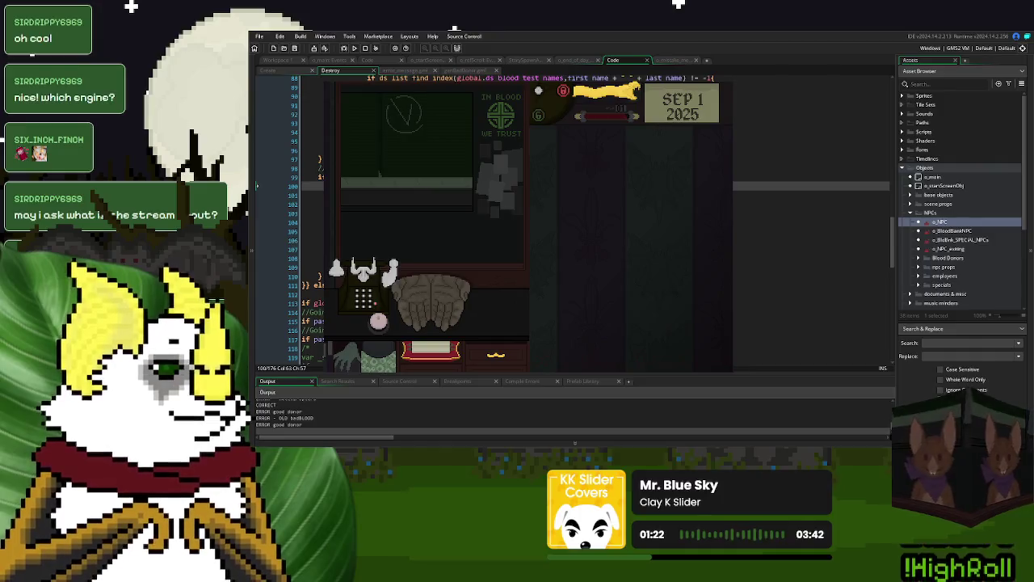
# Step: Compare the error banner object's Step code with the o_NPC room workspace
pyautogui.click(679, 60)
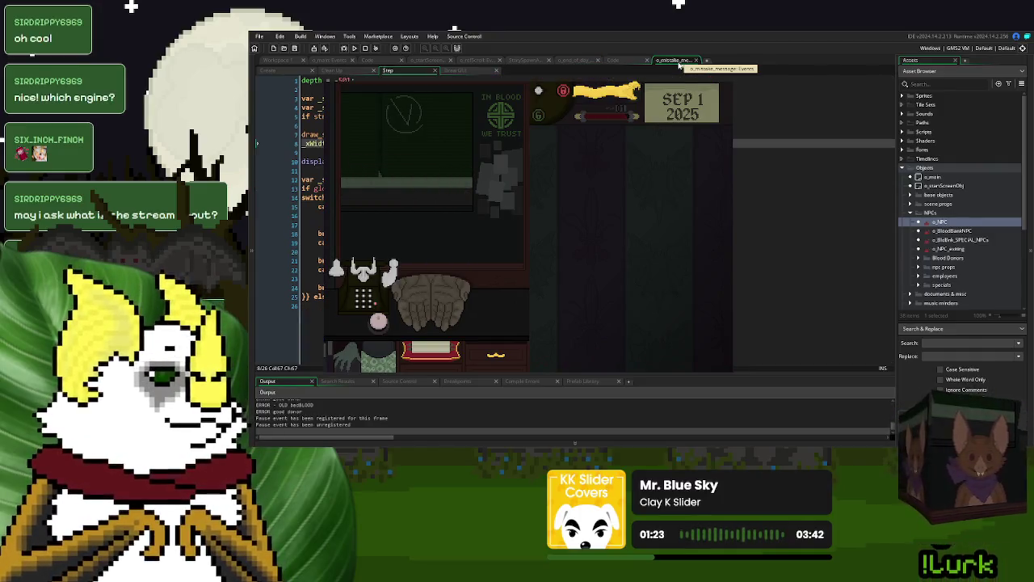
pyautogui.click(273, 59)
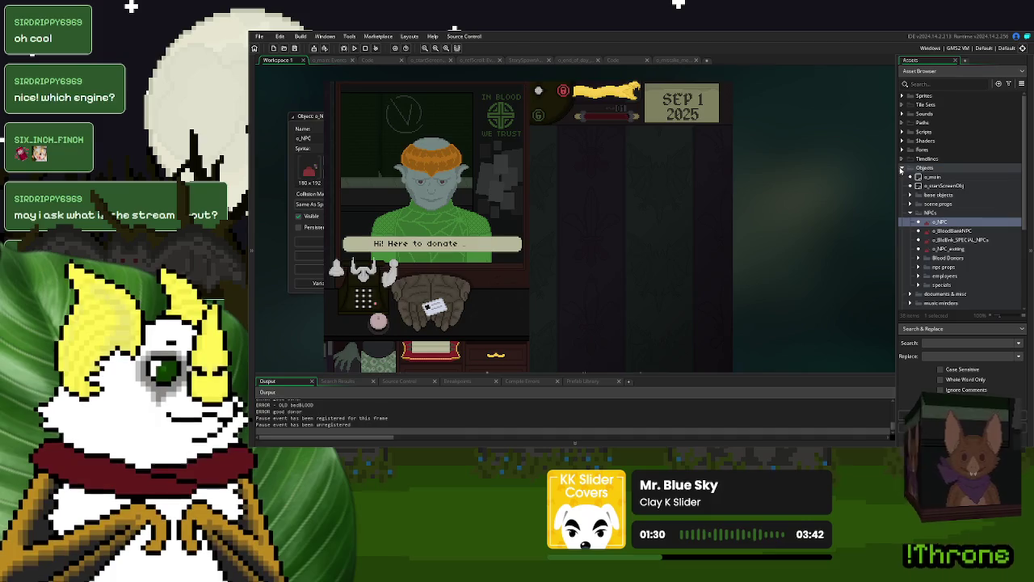
pyautogui.click(675, 60)
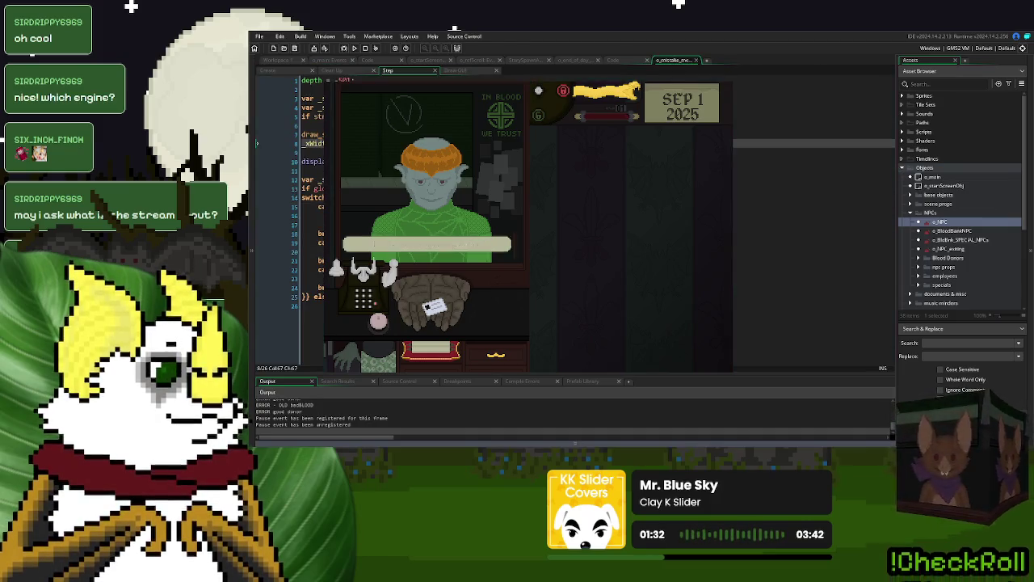
# Step: Stop the game test and open the loadNPC_ErrorMessage script from the Scripts folder
pyautogui.press('Escape')
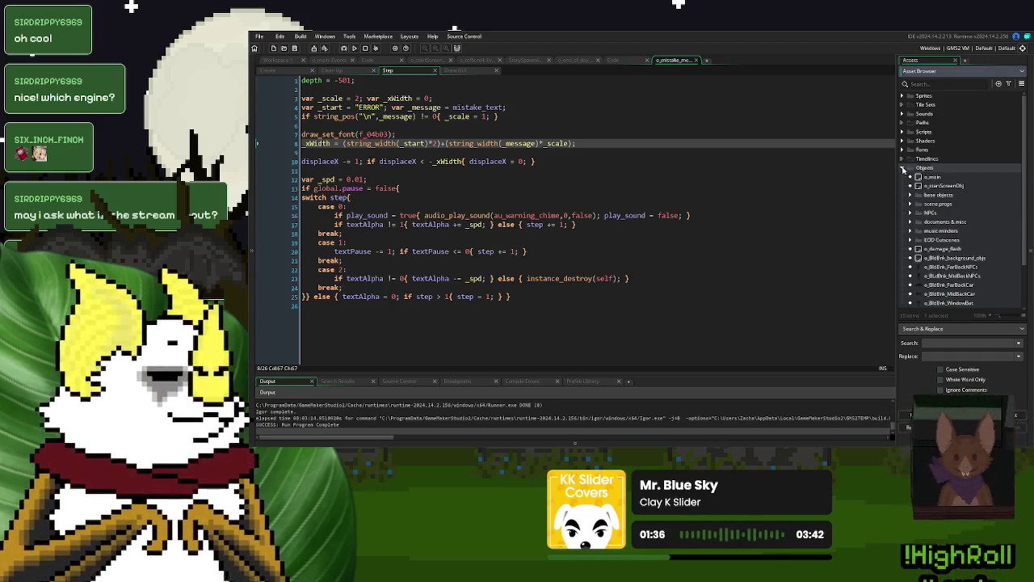
pyautogui.click(903, 167)
pyautogui.click(903, 132)
pyautogui.doubleClick(944, 257)
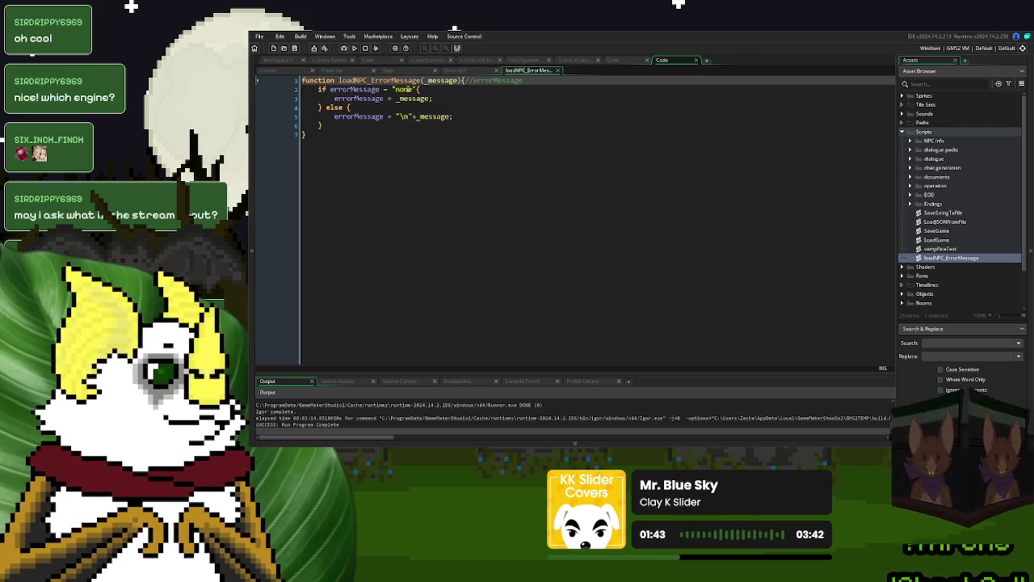
# Step: Copy the errorMessage variable name from o_NPC's Variable Definitions
pyautogui.click(408, 90)
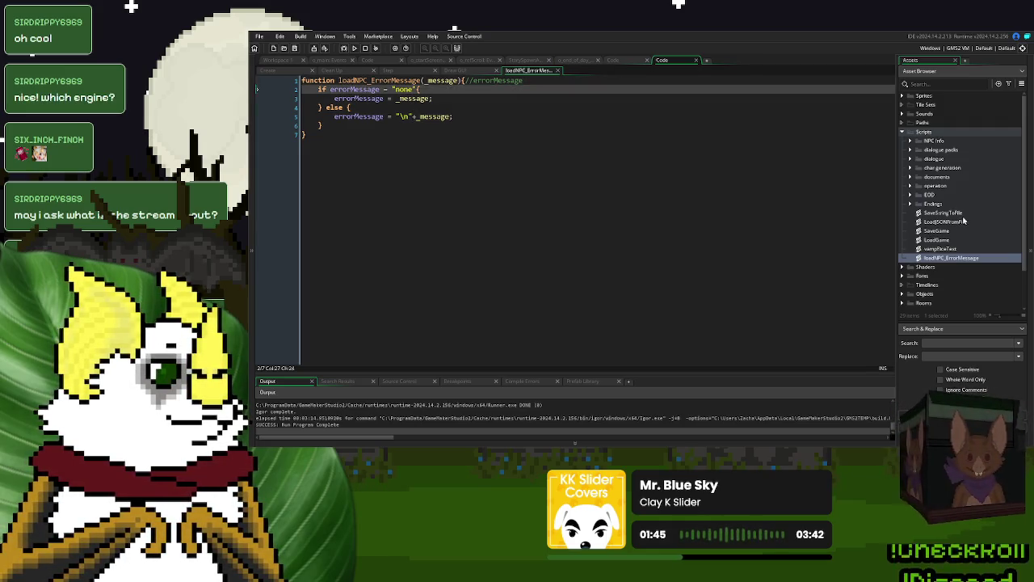
pyautogui.click(278, 60)
pyautogui.scroll(-3, 667, 285)
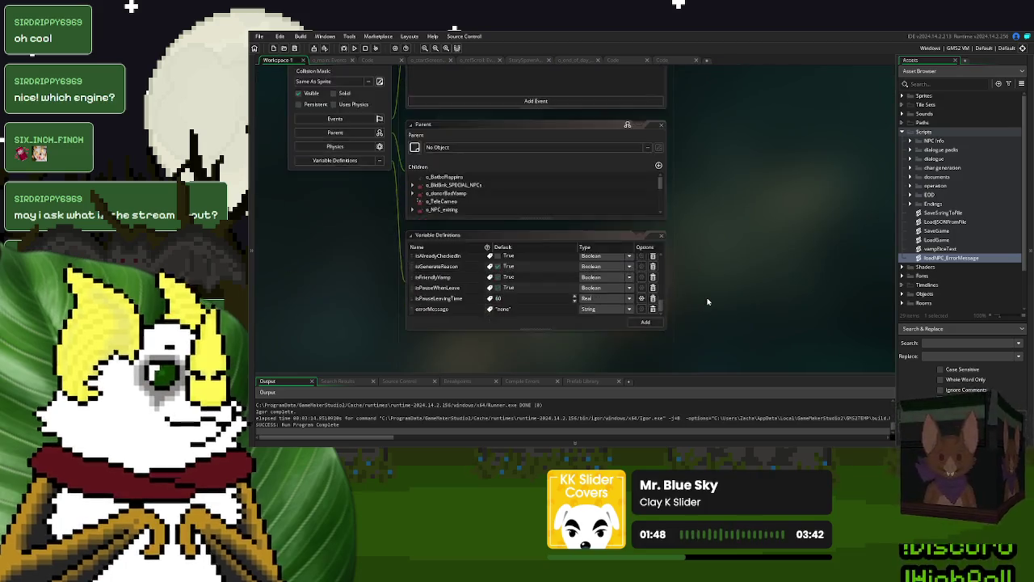
pyautogui.click(437, 235)
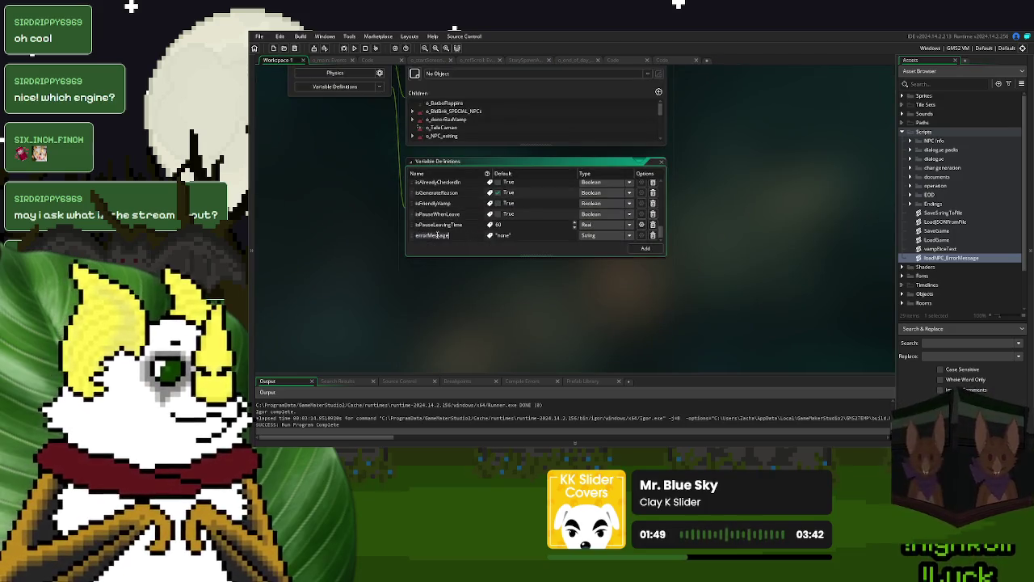
# Step: Search the project for errorMessage assignments and open the line 5 match in loadNPC_ErrorMessage
pyautogui.click(942, 343)
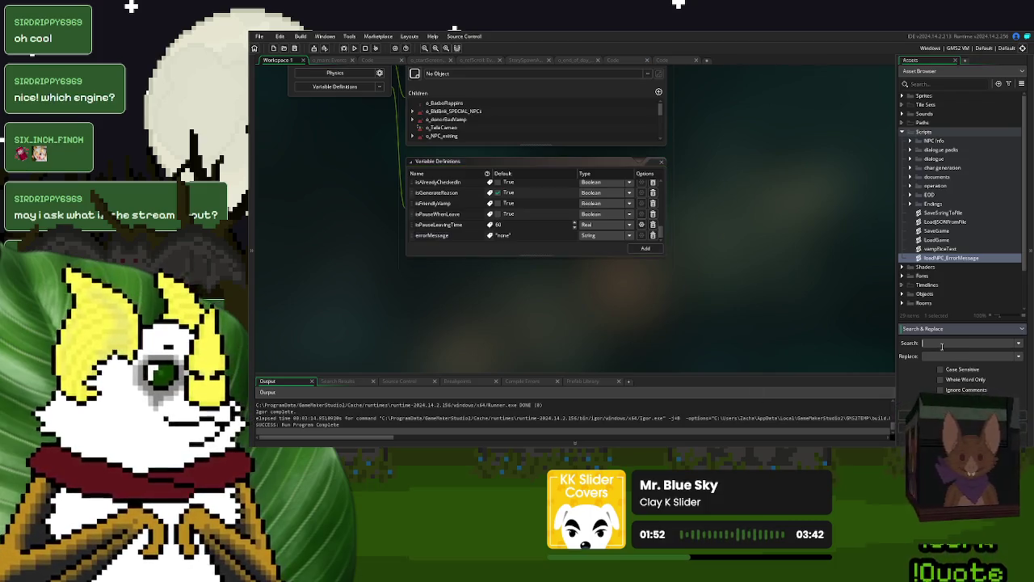
pyautogui.write('errorMessage')
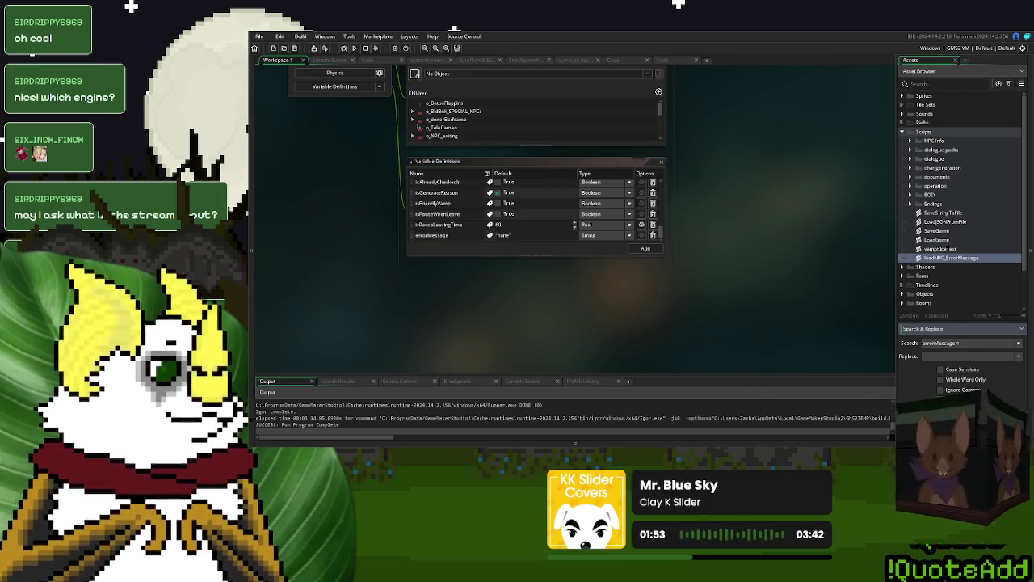
pyautogui.press('Return')
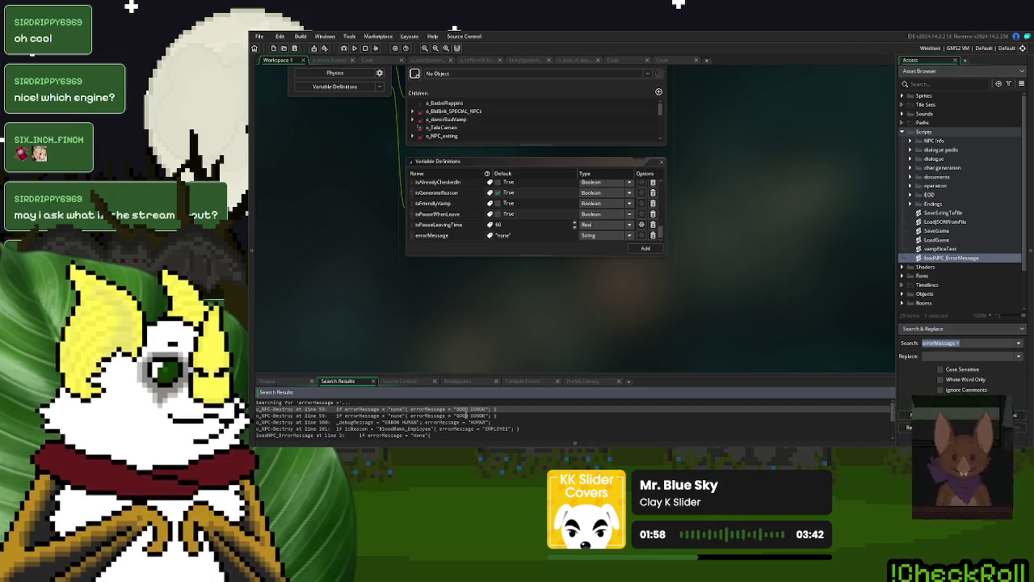
pyautogui.scroll(2, 466, 413)
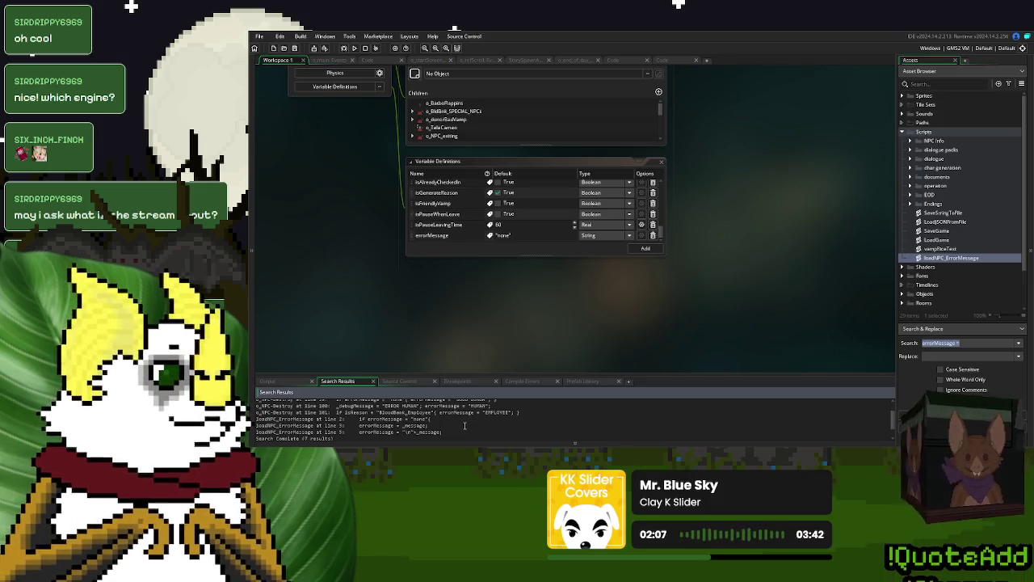
pyautogui.scroll(-1, 464, 425)
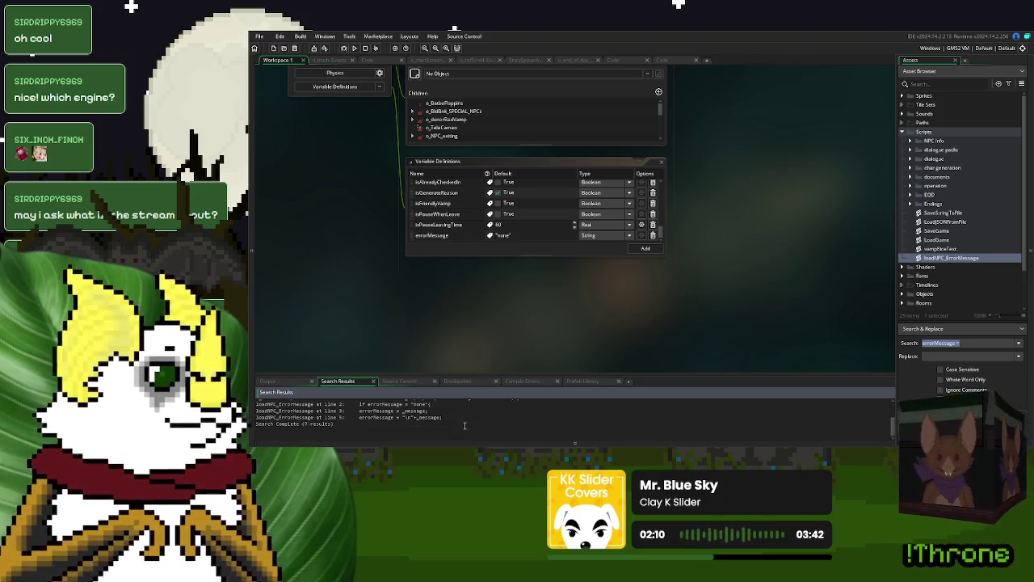
pyautogui.doubleClick(326, 417)
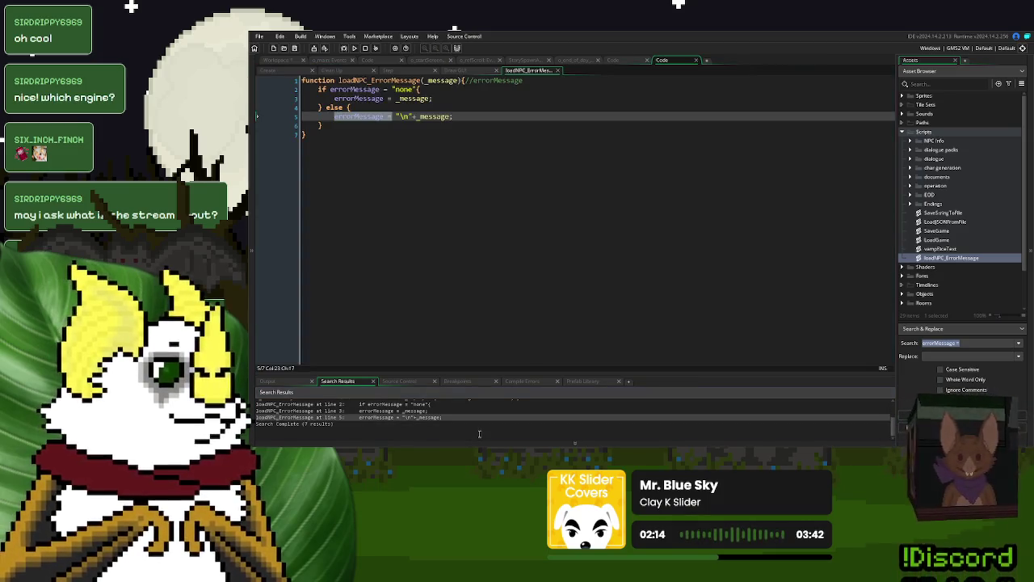
# Step: Clear the search and open genBadDonor from the char generation scripts folder
pyautogui.scroll(1, 479, 434)
pyautogui.scroll(1, 479, 433)
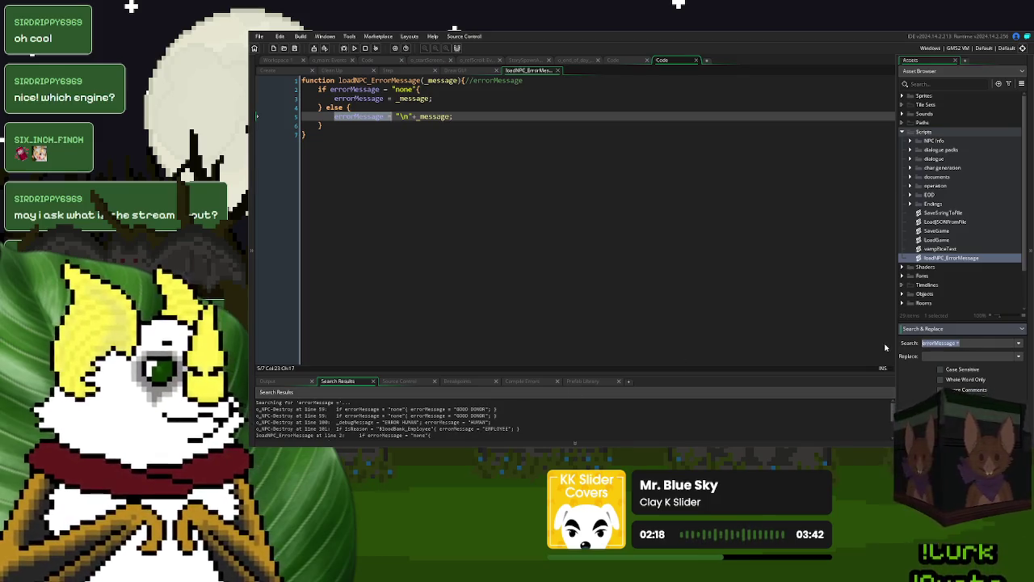
pyautogui.press('BackSpace')
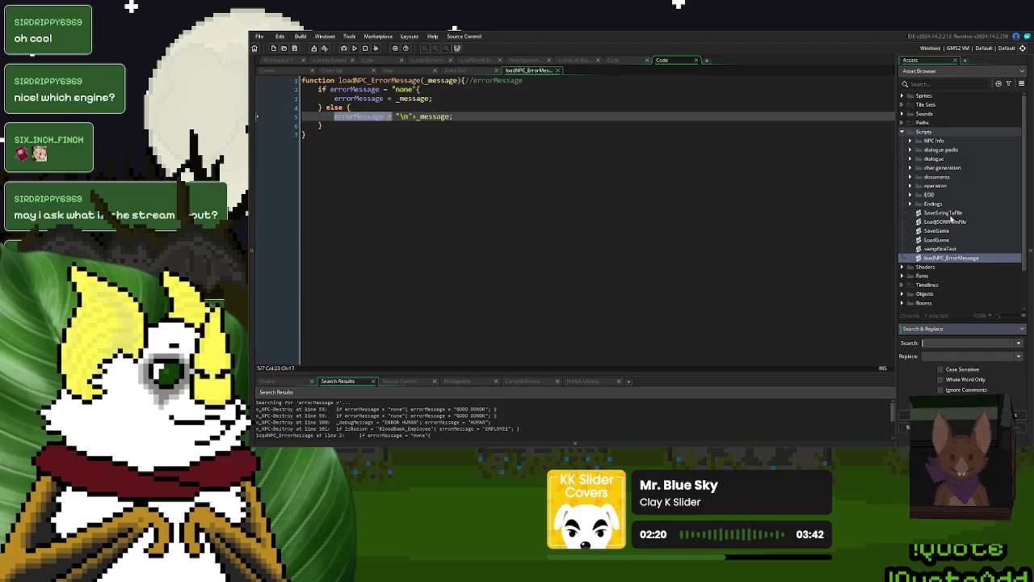
pyautogui.click(913, 205)
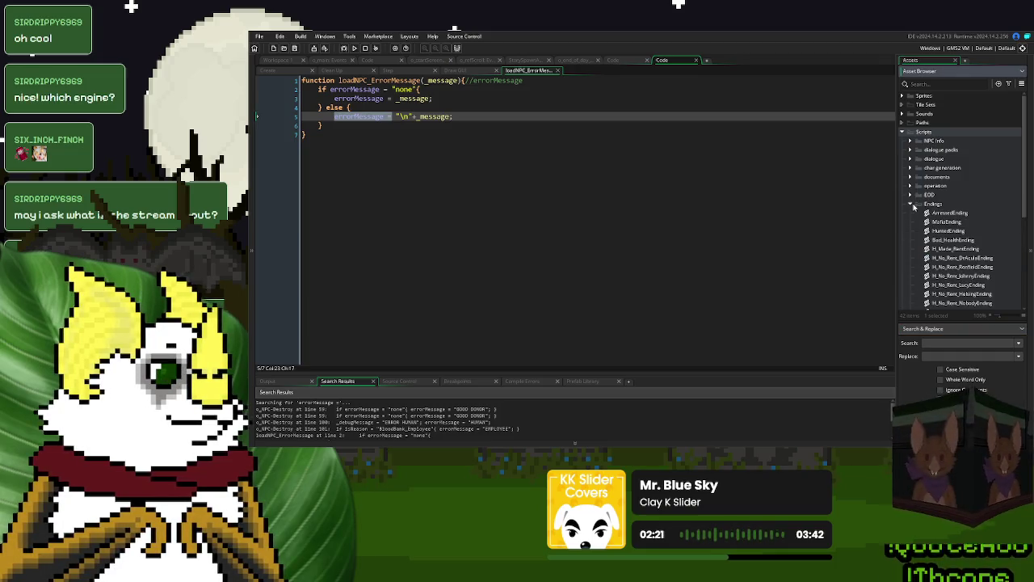
pyautogui.click(914, 205)
pyautogui.click(912, 203)
pyautogui.click(913, 201)
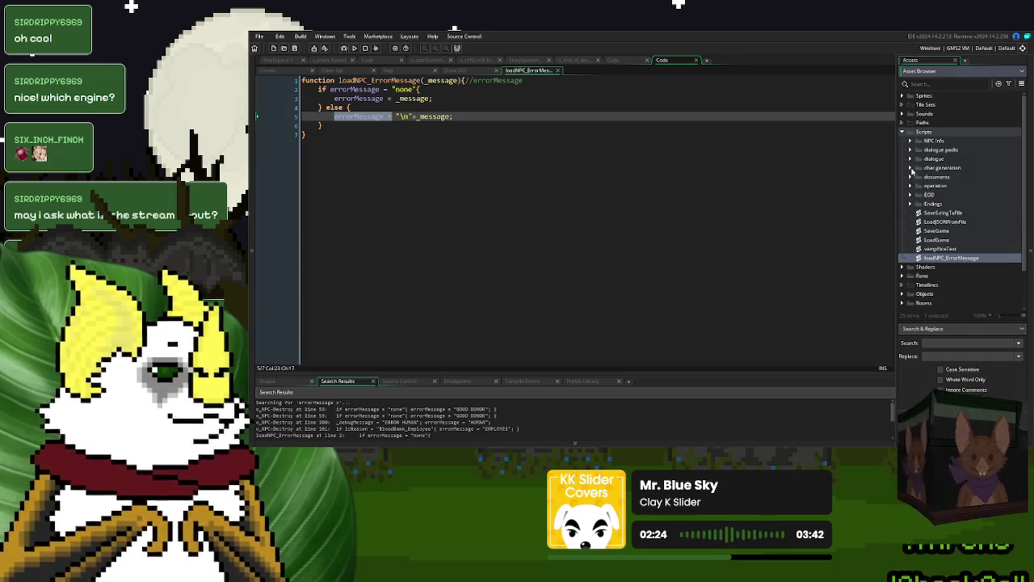
pyautogui.click(912, 169)
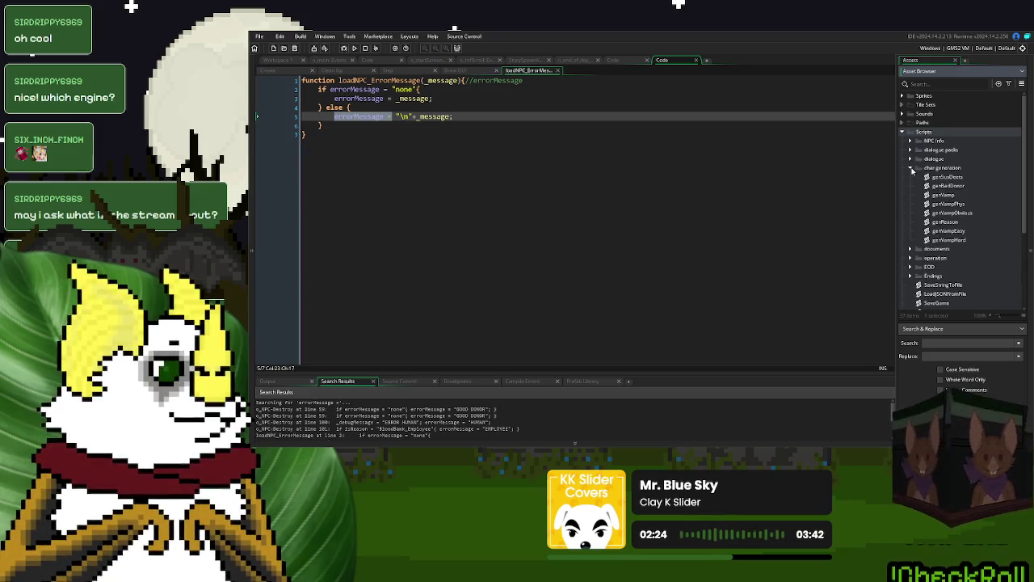
pyautogui.doubleClick(956, 187)
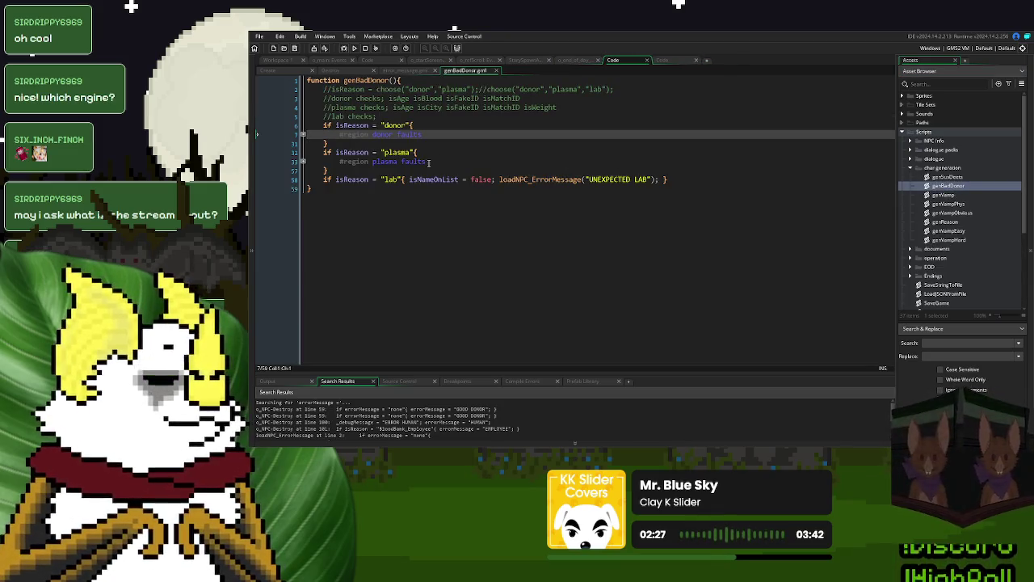
# Step: Expand the donor faults region, inspect the BLOOD OVERSTOCK call, and jump to loadNPC_ErrorMessage's definition
pyautogui.click(304, 135)
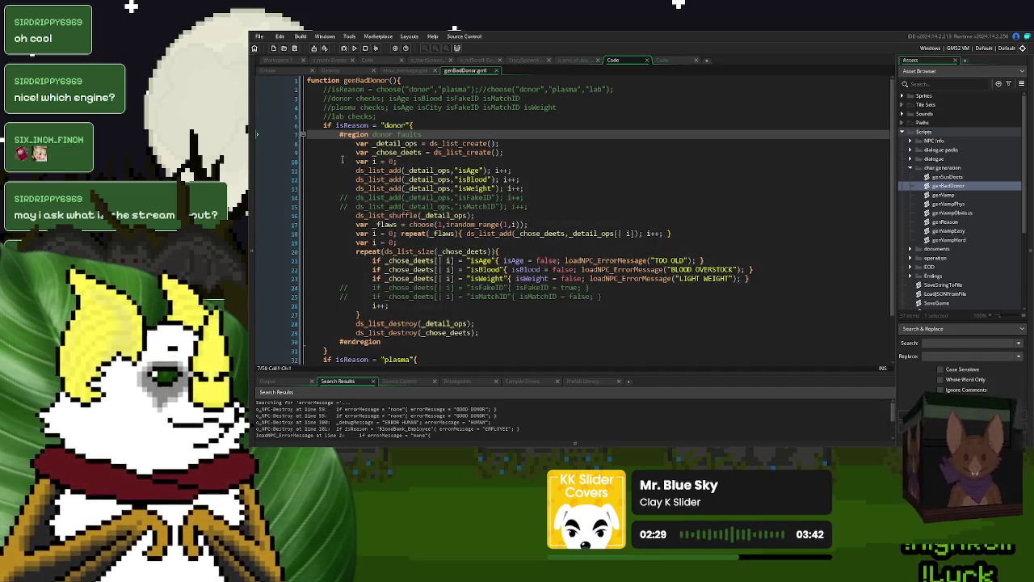
pyautogui.click(682, 269)
pyautogui.moveTo(734, 270); pyautogui.dragTo(672, 270)
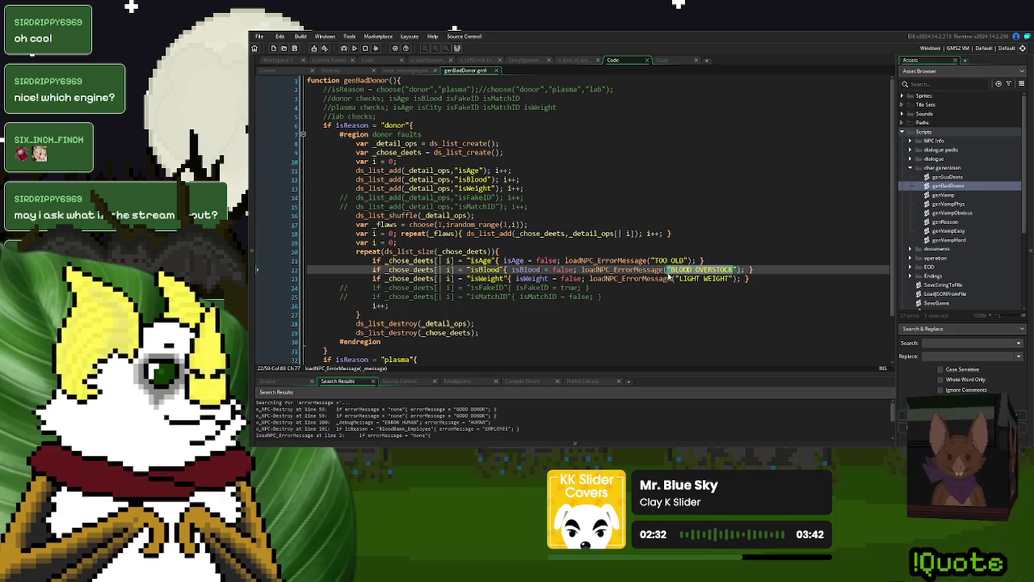
pyautogui.click(616, 271)
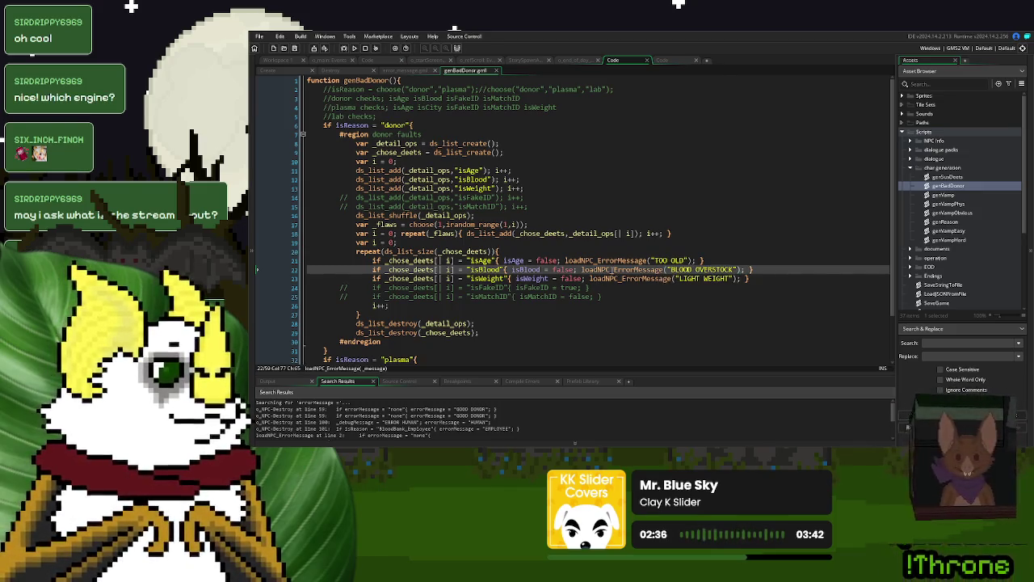
pyautogui.middleClick(615, 269)
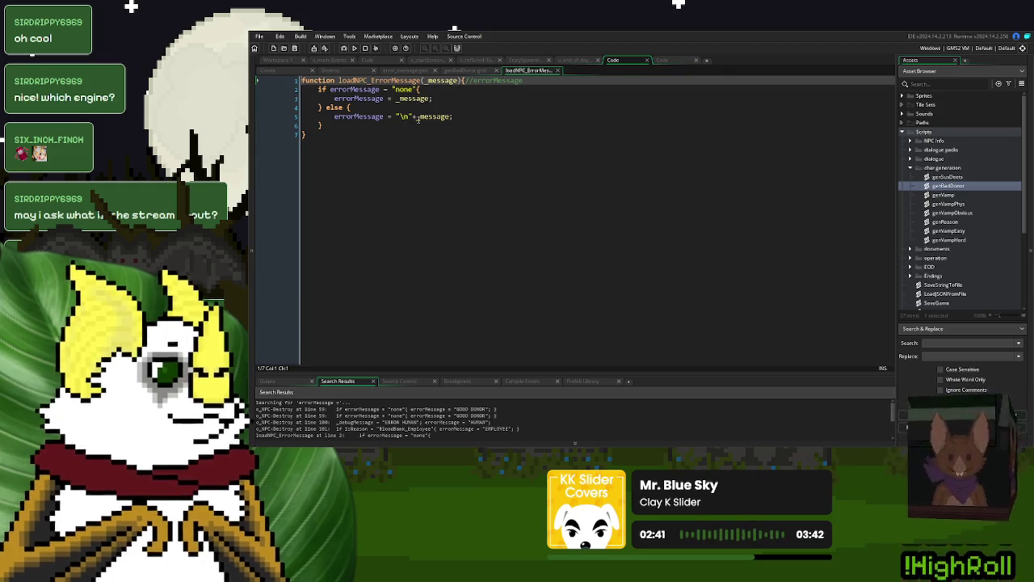
# Step: Change line 5 to errorMessage = errorMessage+"\n"+_message and close the script
pyautogui.click(372, 98)
pyautogui.click(396, 116)
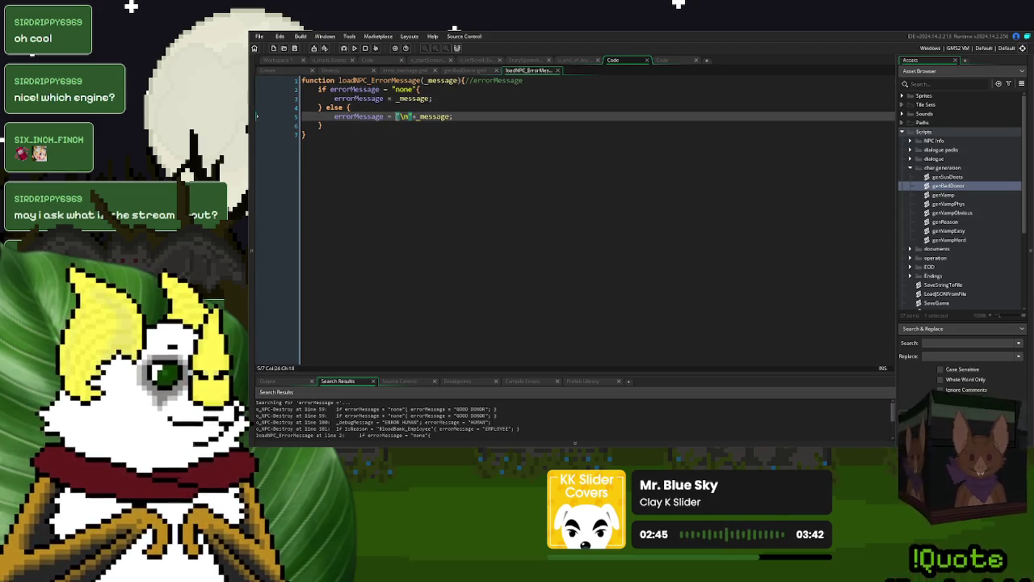
pyautogui.write('errorMessage+')
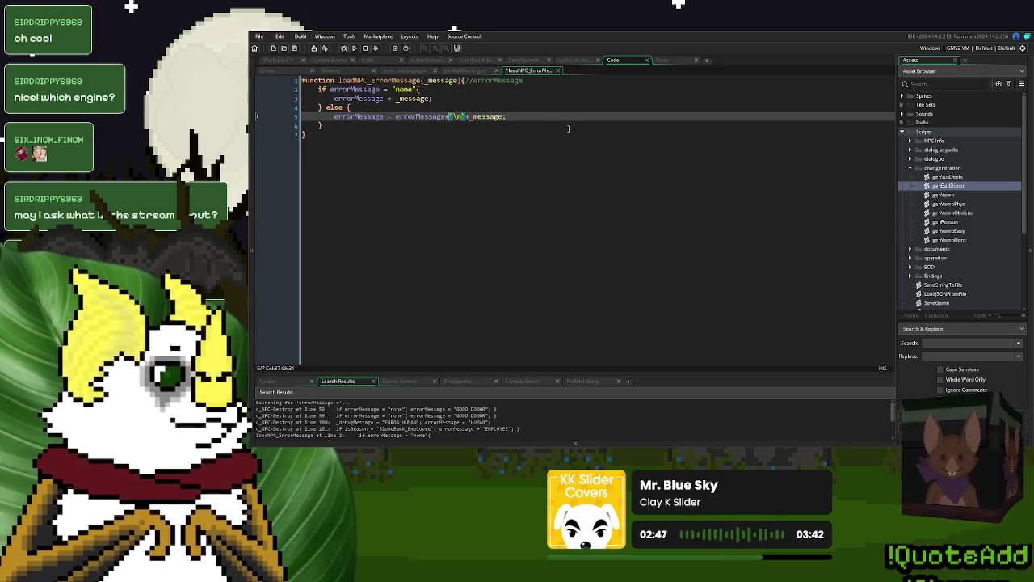
pyautogui.click(570, 129)
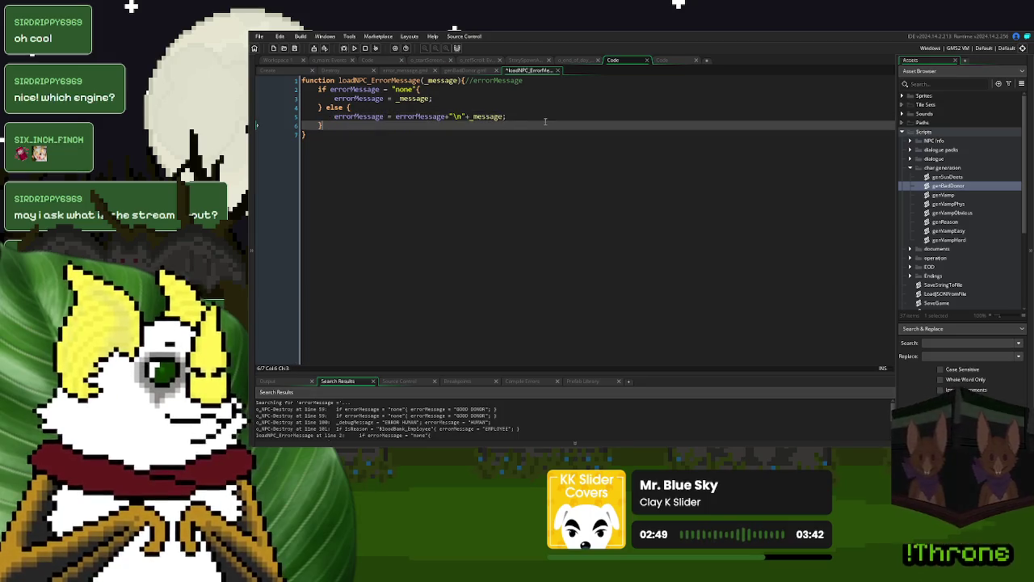
pyautogui.click(562, 71)
pyautogui.click(621, 226)
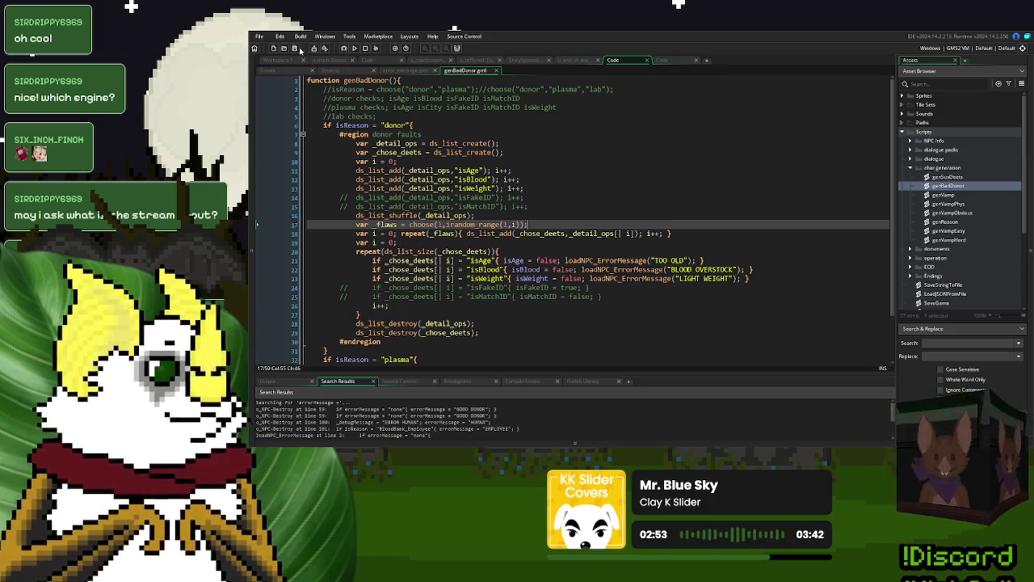
# Step: Run the game, start a new game, and serve the first donor
pyautogui.click(354, 48)
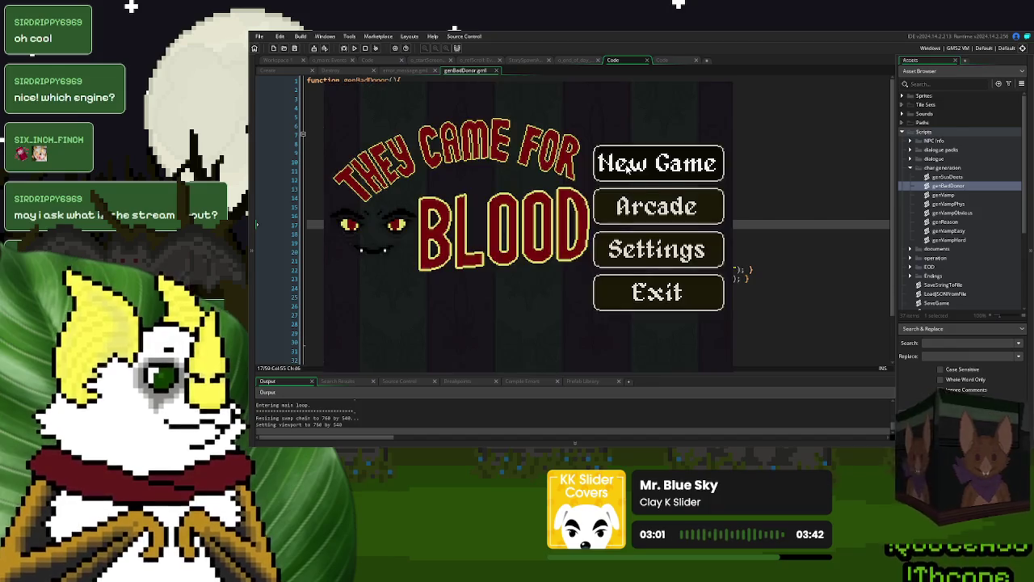
pyautogui.press('Return')
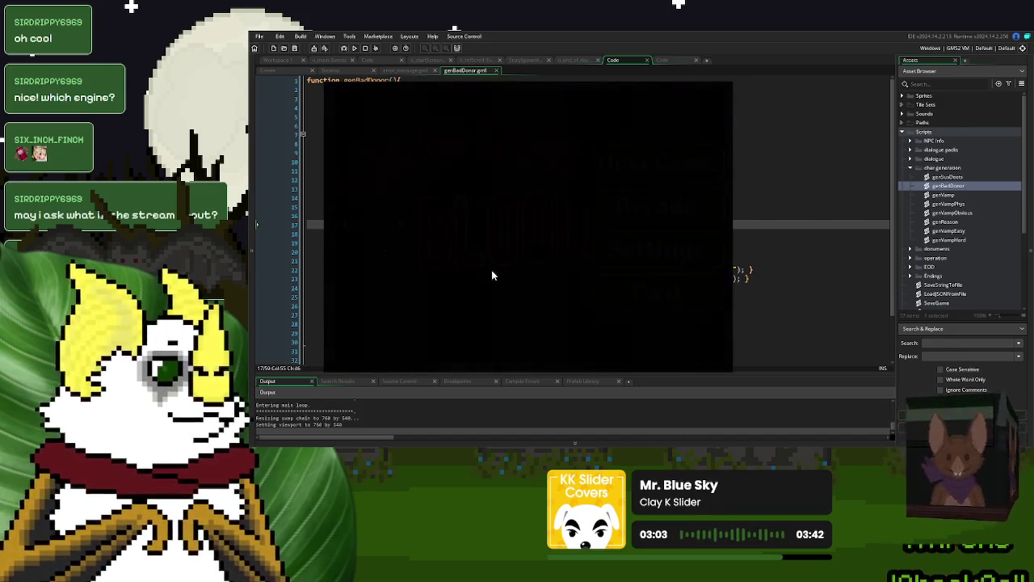
pyautogui.click(380, 321)
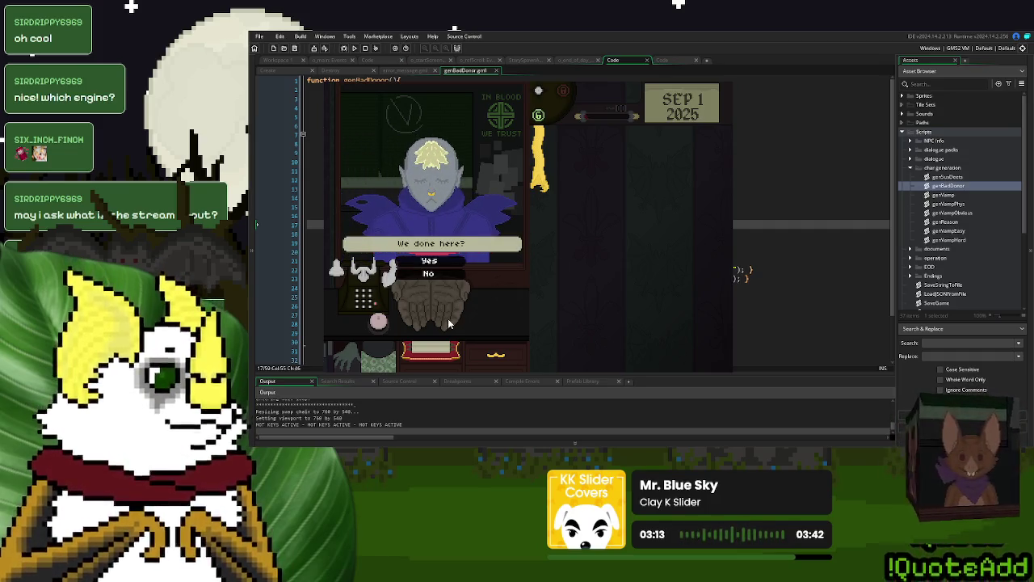
pyautogui.press('Return')
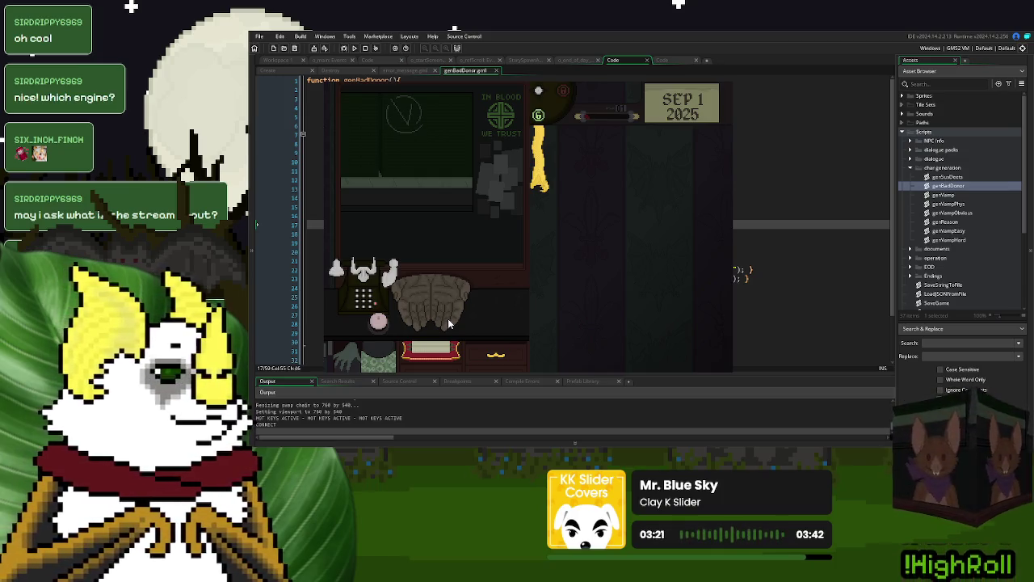
# Step: Call more donors to the booth, sending the purple-shirted donor away
pyautogui.click(385, 321)
pyautogui.click(384, 323)
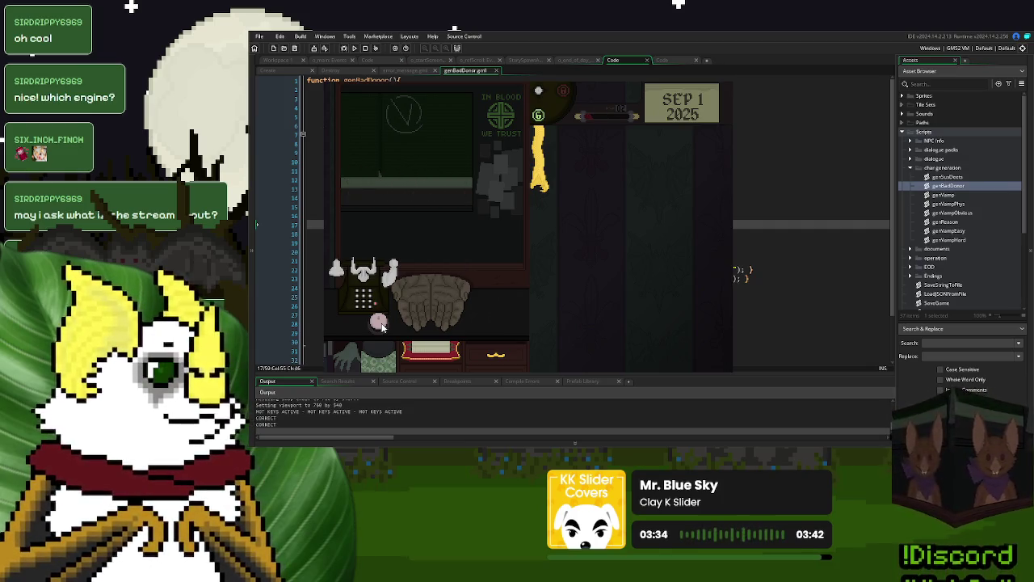
pyautogui.click(379, 322)
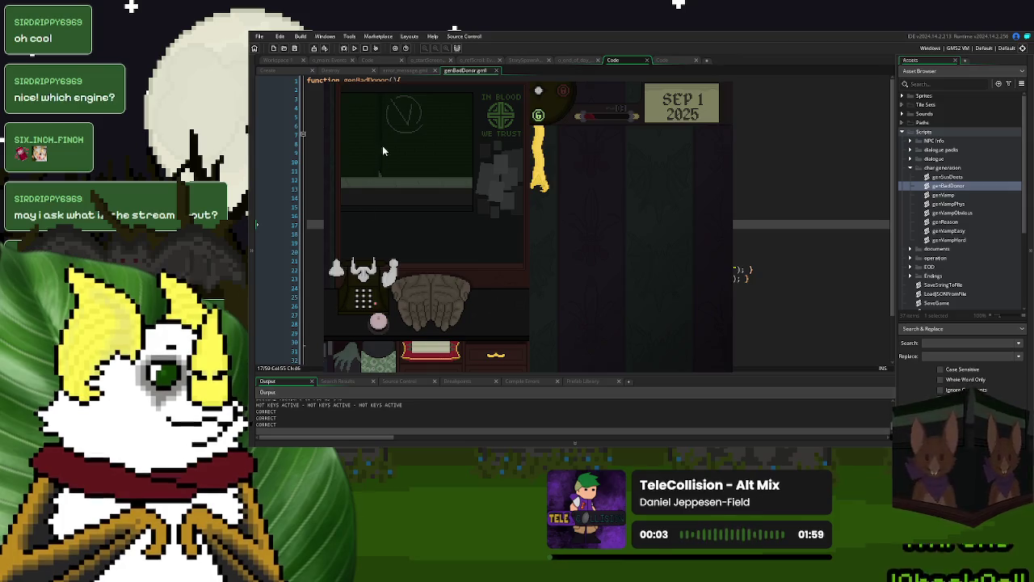
pyautogui.click(525, 60)
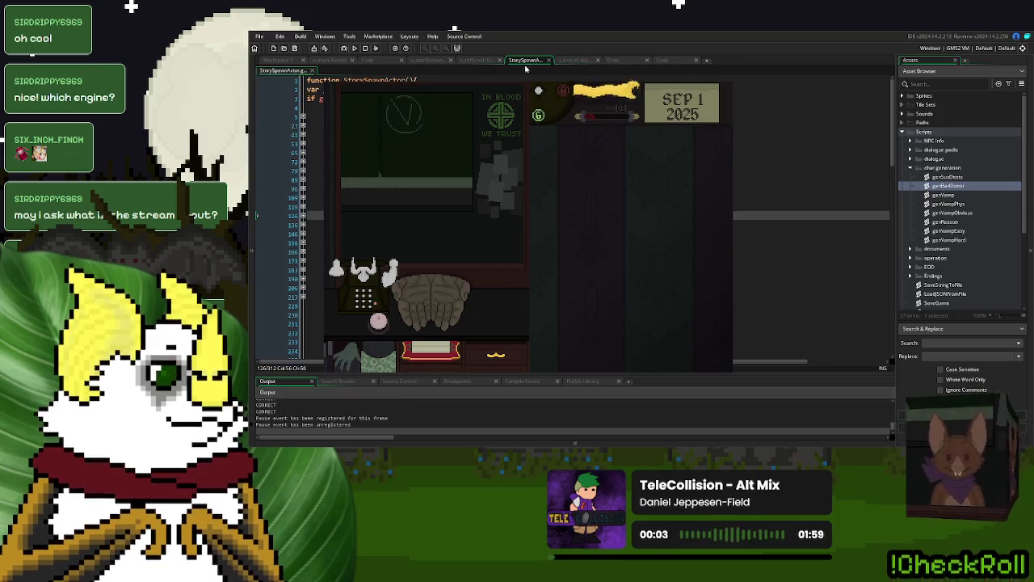
# Step: Expand and refold a collapsed code block in StorySpawnActor while the game keeps running
pyautogui.click(303, 117)
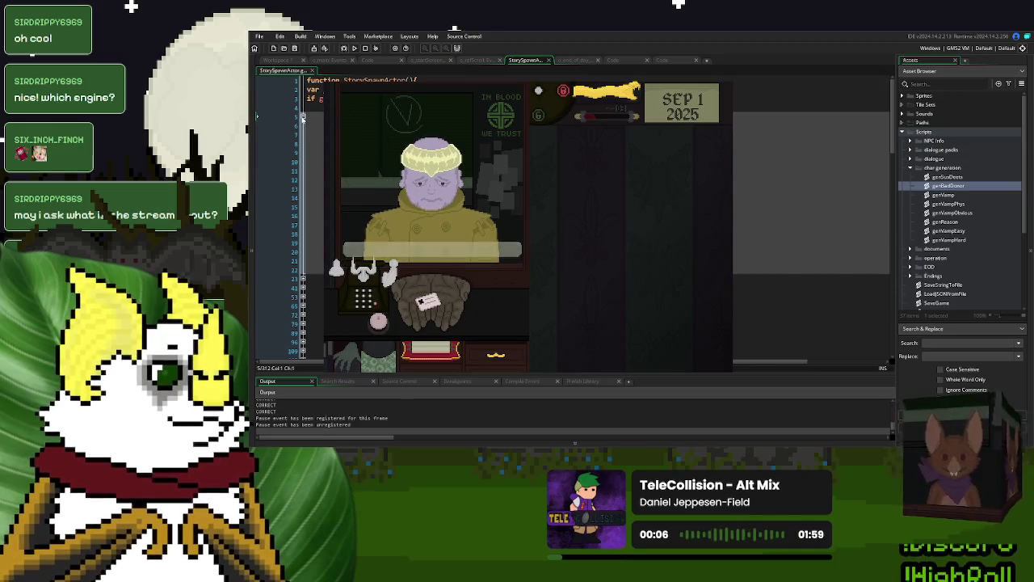
pyautogui.click(303, 117)
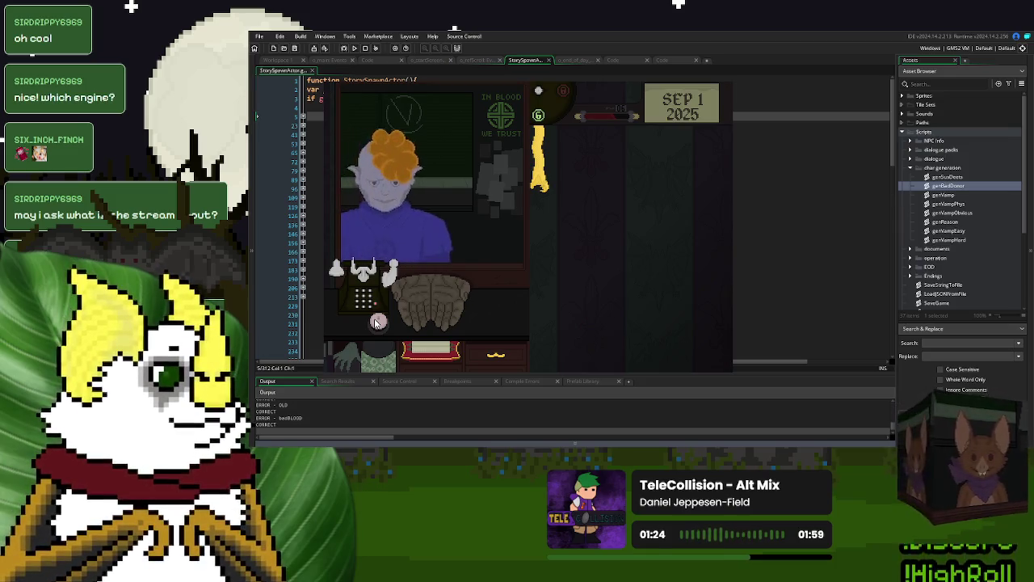
# Step: Process one donor and turn away the last one to finish day one
pyautogui.click(377, 321)
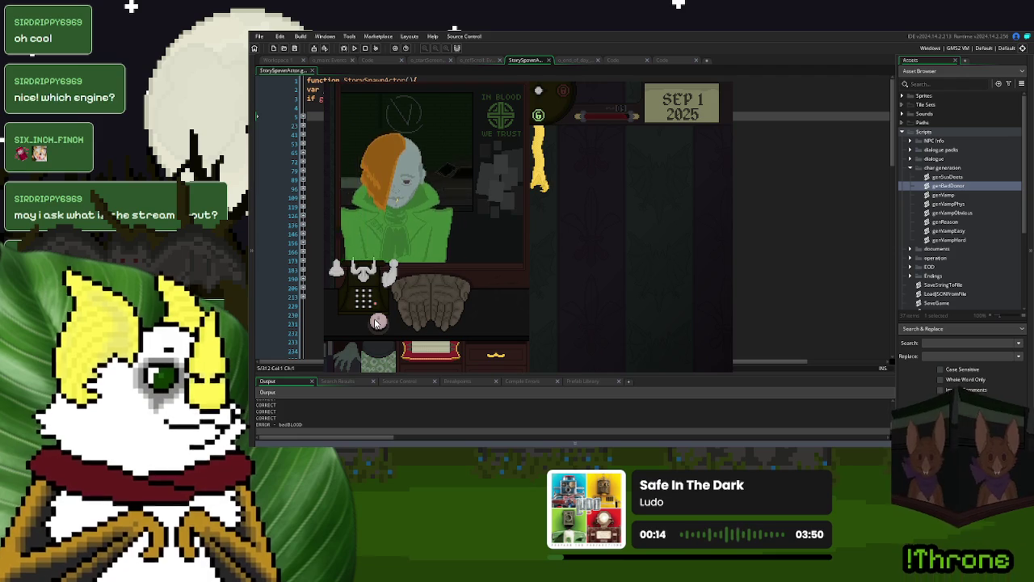
pyautogui.click(376, 322)
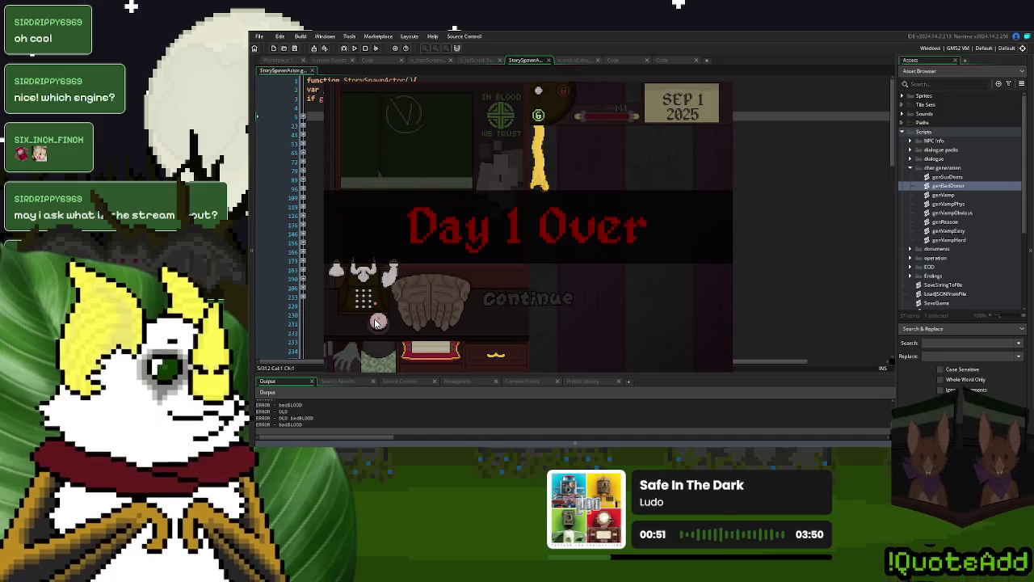
# Step: Continue past Day 1 Over and return to line 5 of loadNPC_ErrorMessage
pyautogui.click(515, 298)
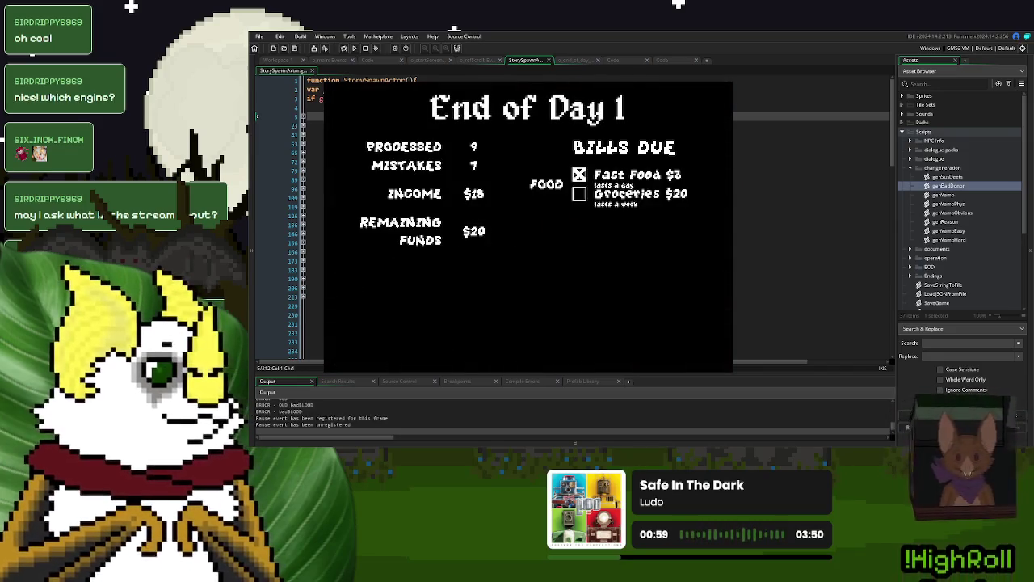
pyautogui.click(668, 61)
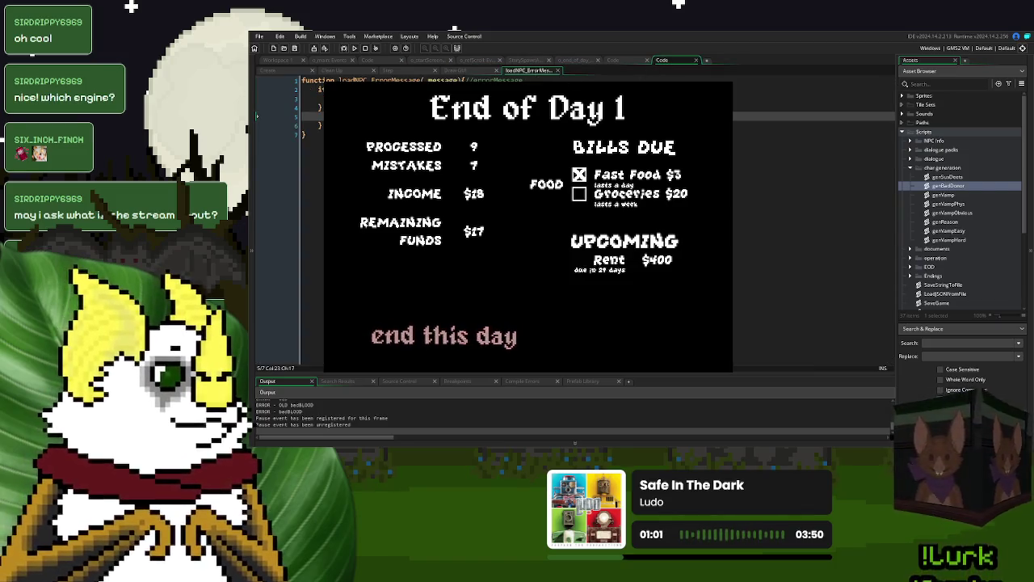
pyautogui.press('End')
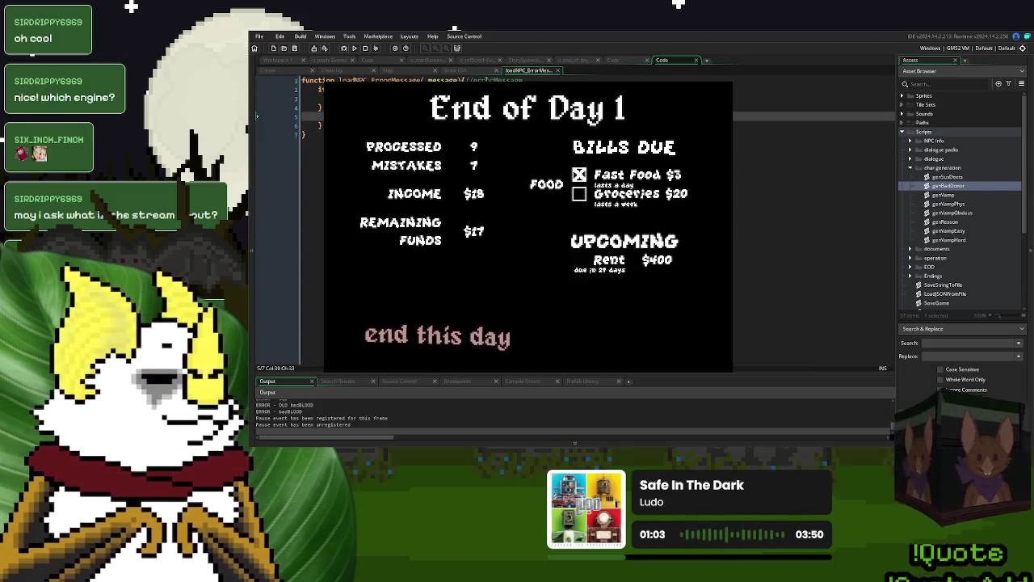
pyautogui.press('Left')
pyautogui.press('Left')
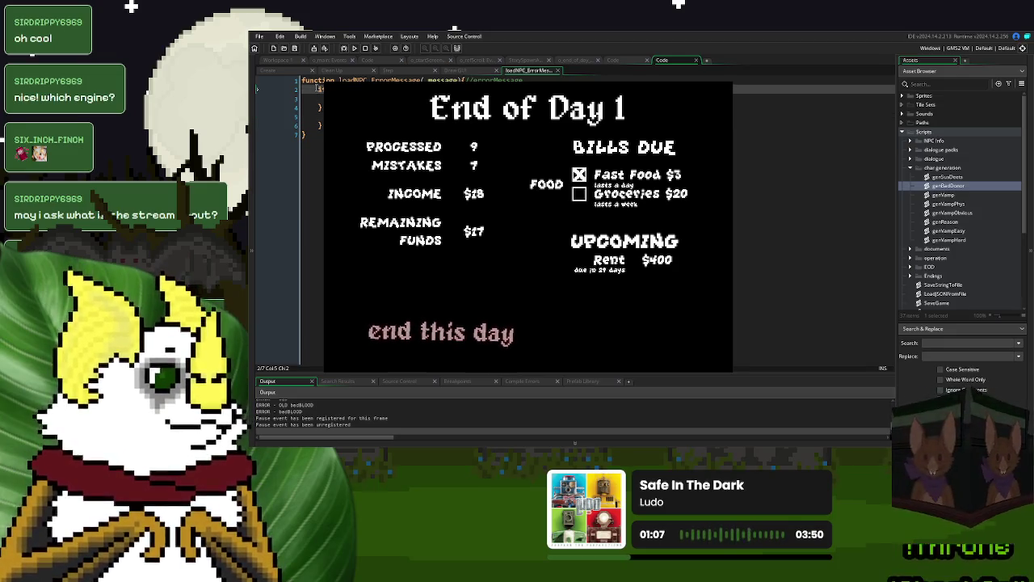
# Step: Add a new if-condition line at line 2 of loadNPC_ErrorMessage, then pick Groceries
pyautogui.click(523, 80)
pyautogui.press('Return')
pyautogui.write('s')
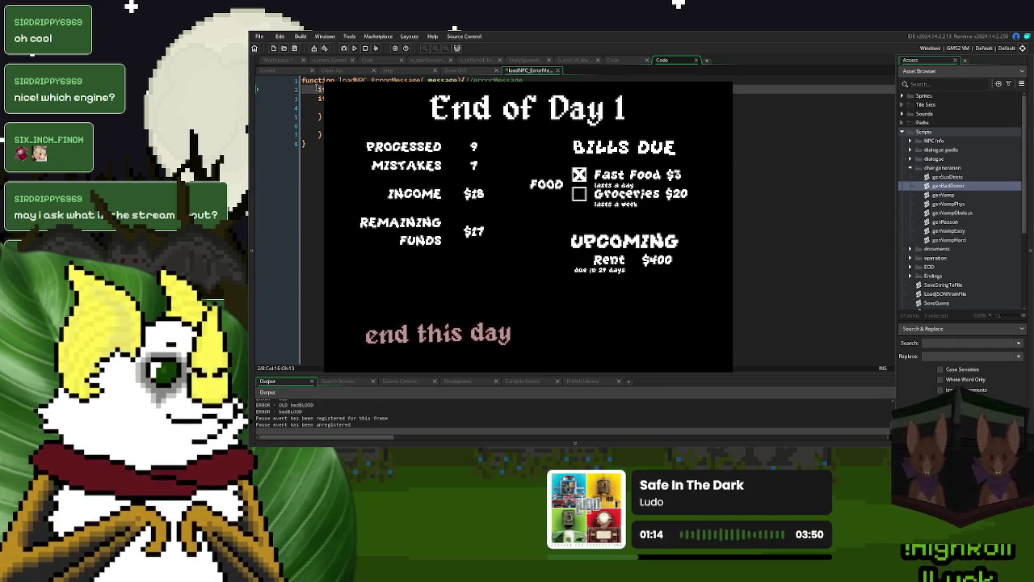
pyautogui.write('essa')
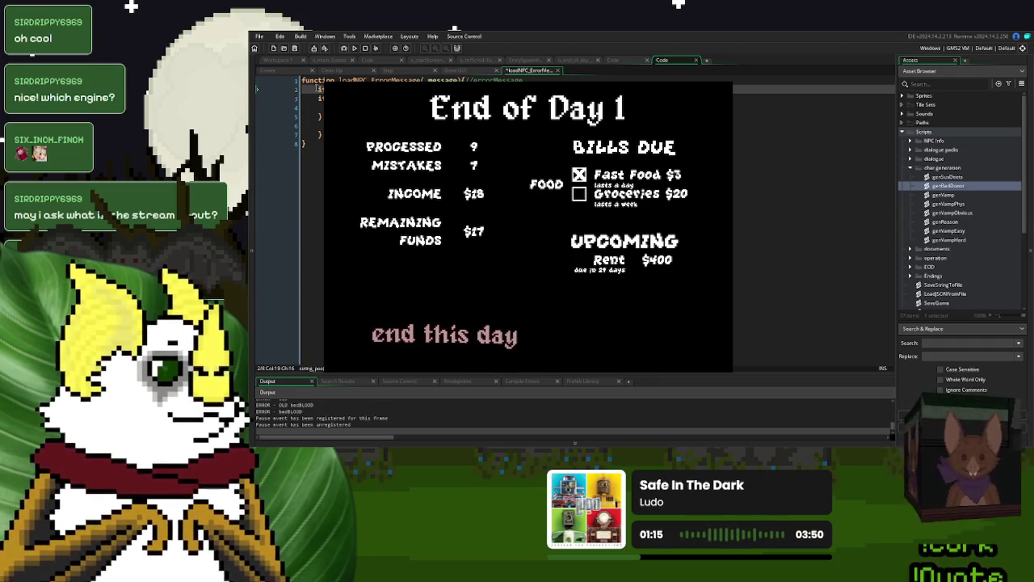
pyautogui.write('ge')
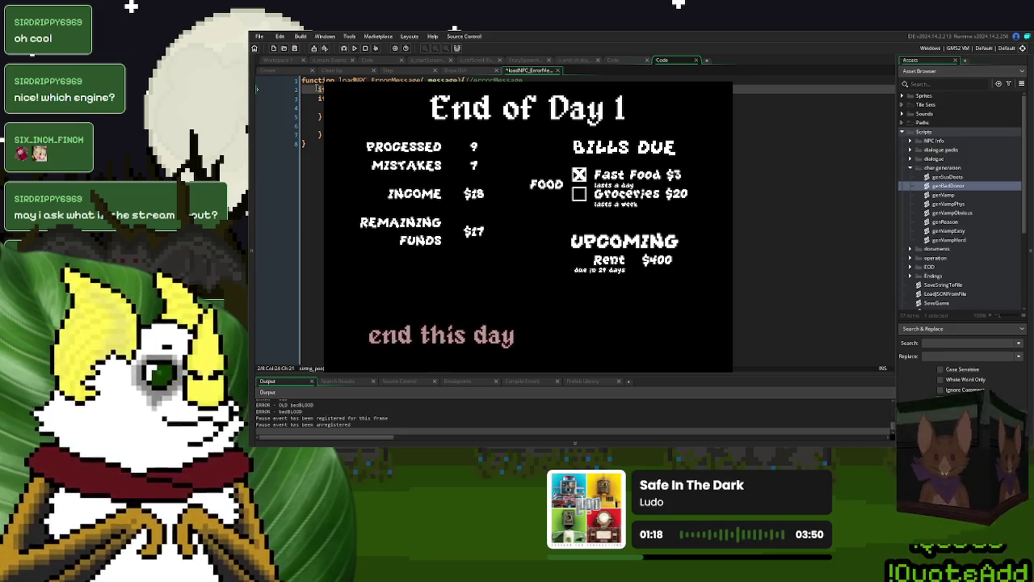
pyautogui.write(') != 0)')
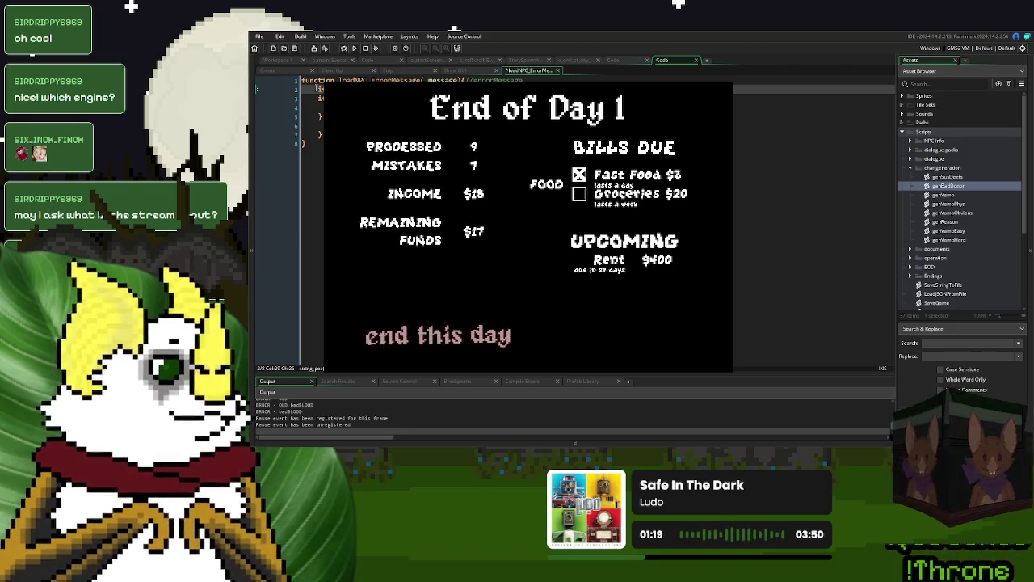
pyautogui.write(' && s')
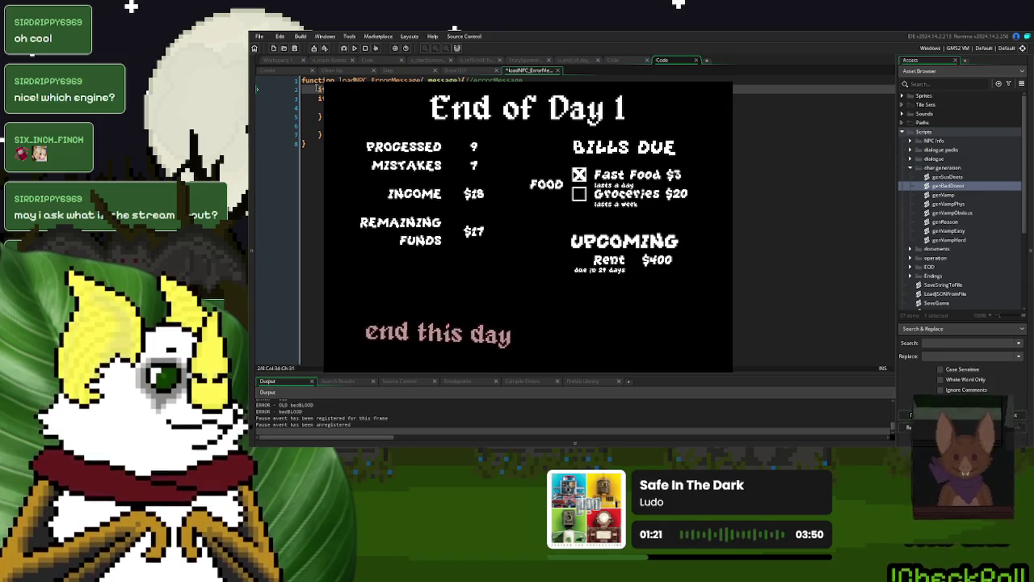
pyautogui.press('Down')
pyautogui.press('Down')
pyautogui.press('Down')
pyautogui.press('End')
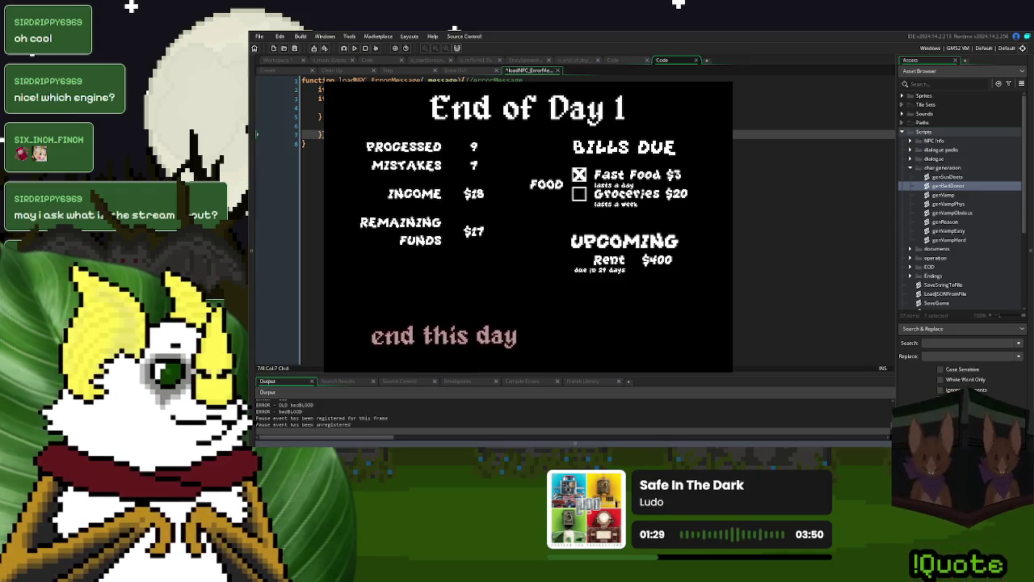
pyautogui.click(578, 198)
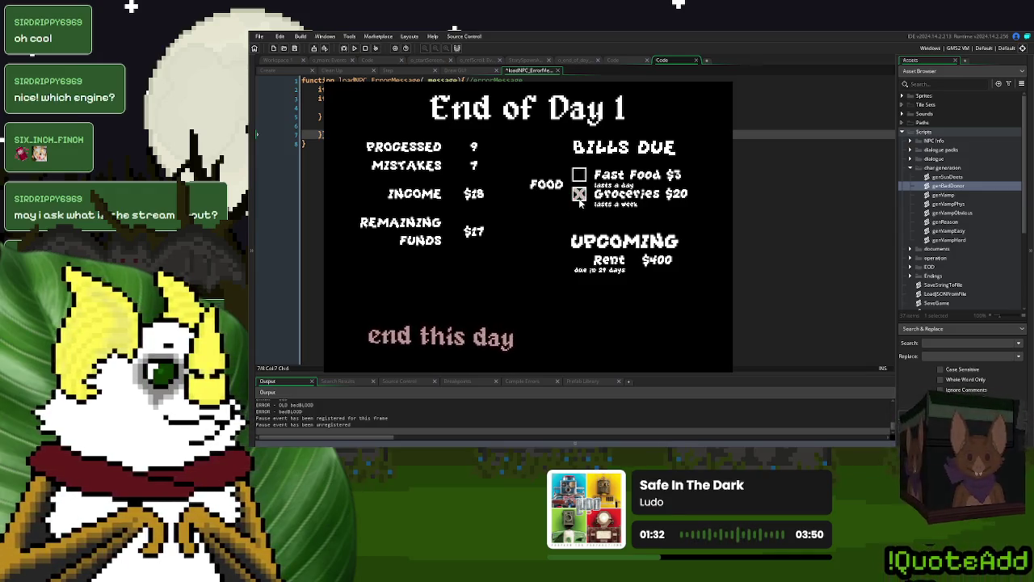
# Step: End day one, save and continue to Sep 2, stow the Blood Lab scroll, and serve two donors
pyautogui.click(463, 337)
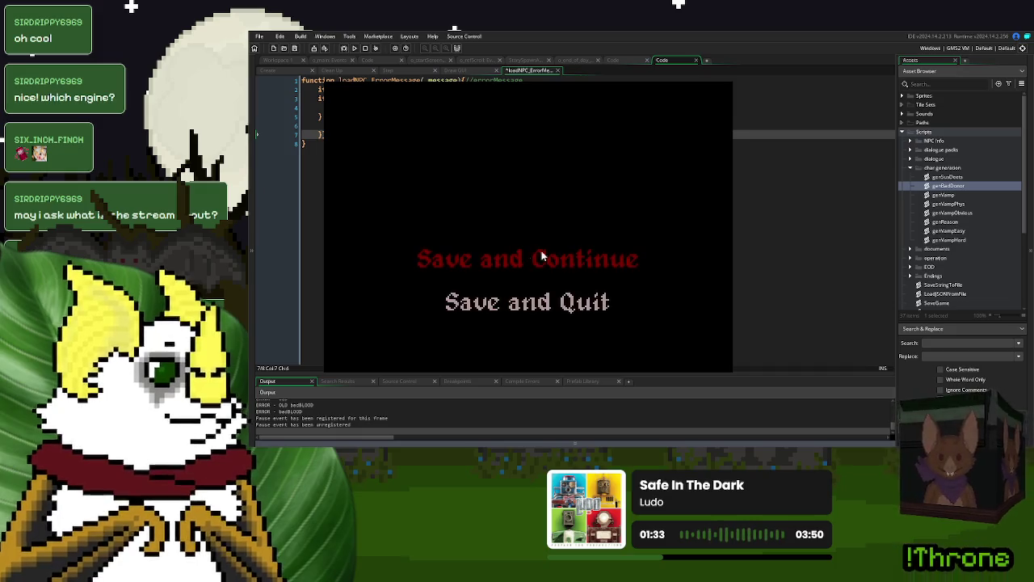
pyautogui.click(560, 257)
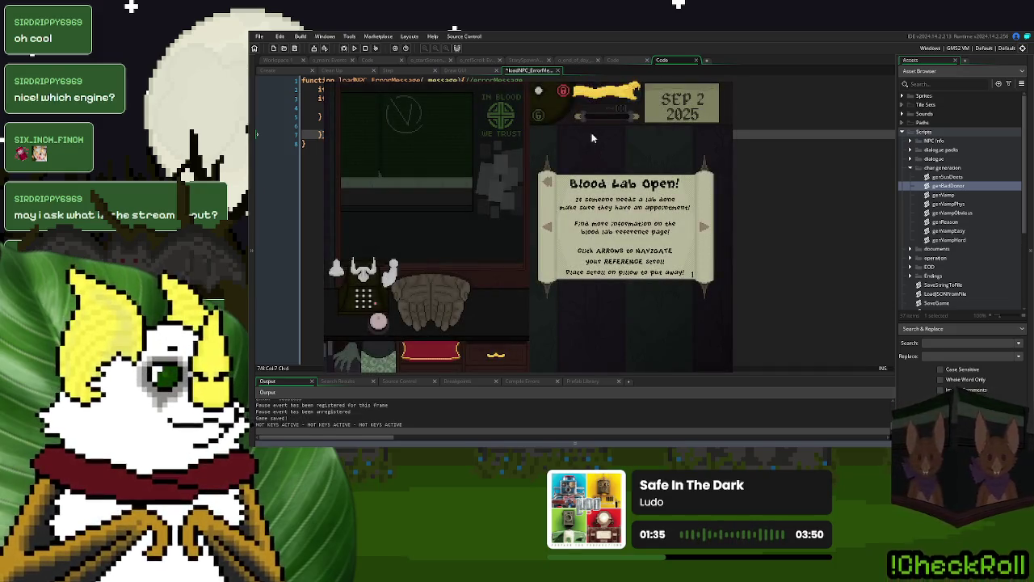
pyautogui.moveTo(626, 227); pyautogui.dragTo(447, 325)
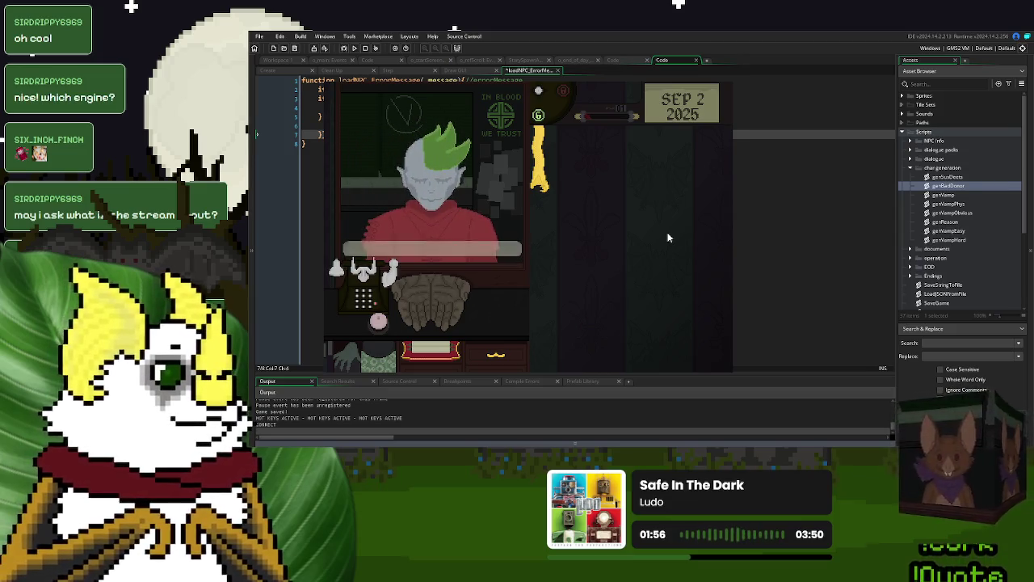
pyautogui.press('Return')
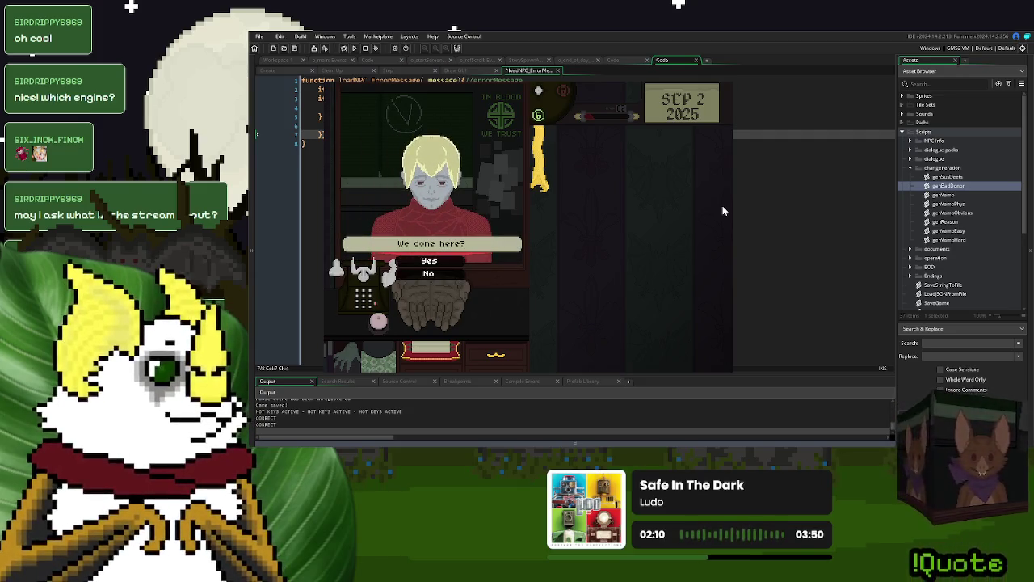
pyautogui.press('Return')
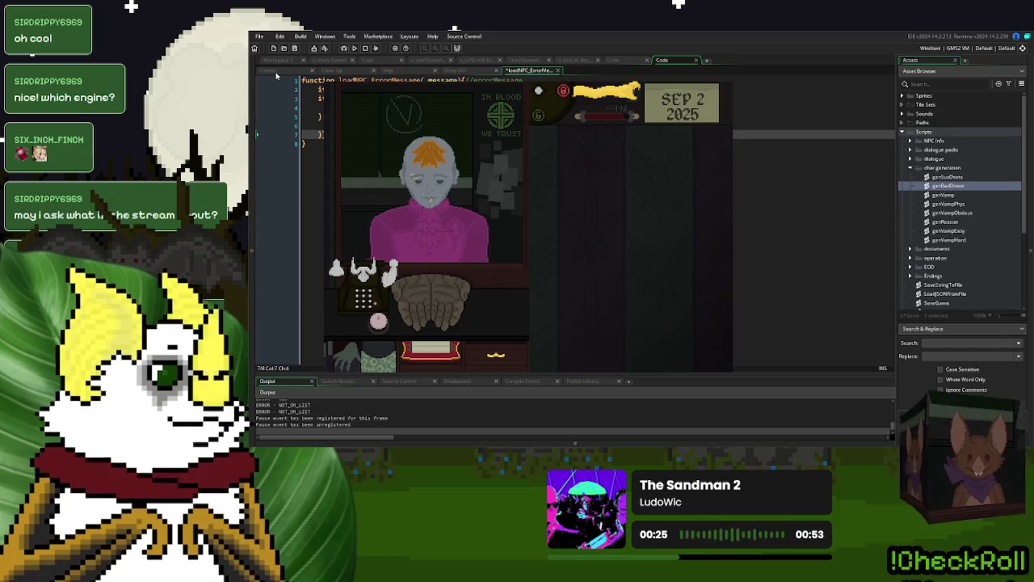
# Step: Open o_mistake's Step event code, then send the last donor away and confirm to end day two
pyautogui.click(557, 71)
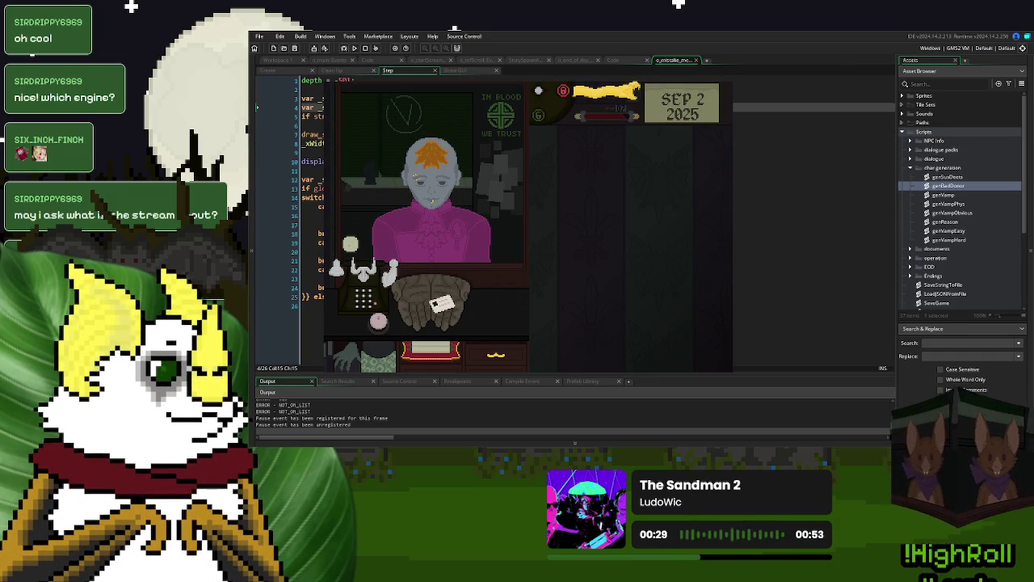
pyautogui.click(369, 108)
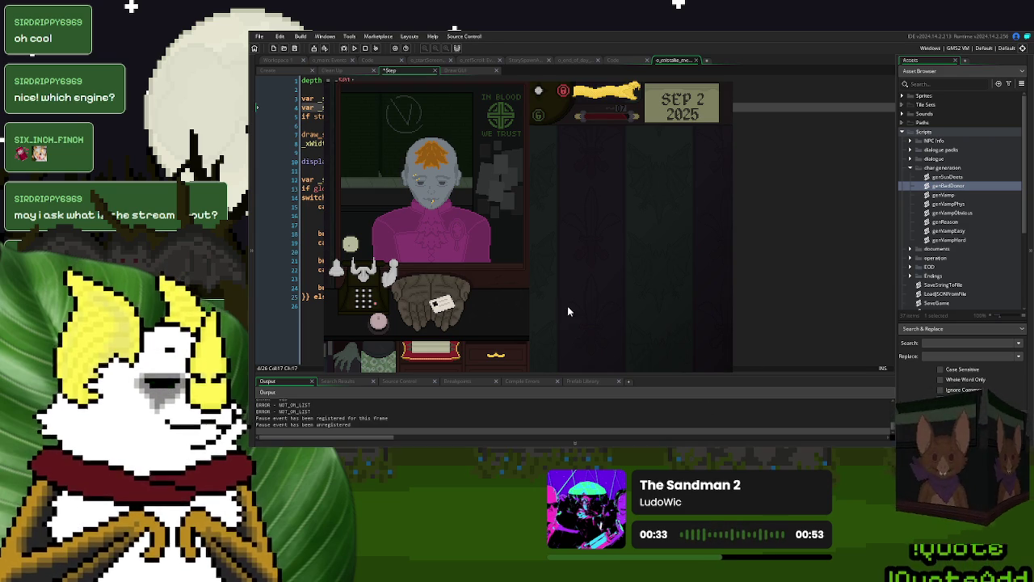
pyautogui.click(601, 93)
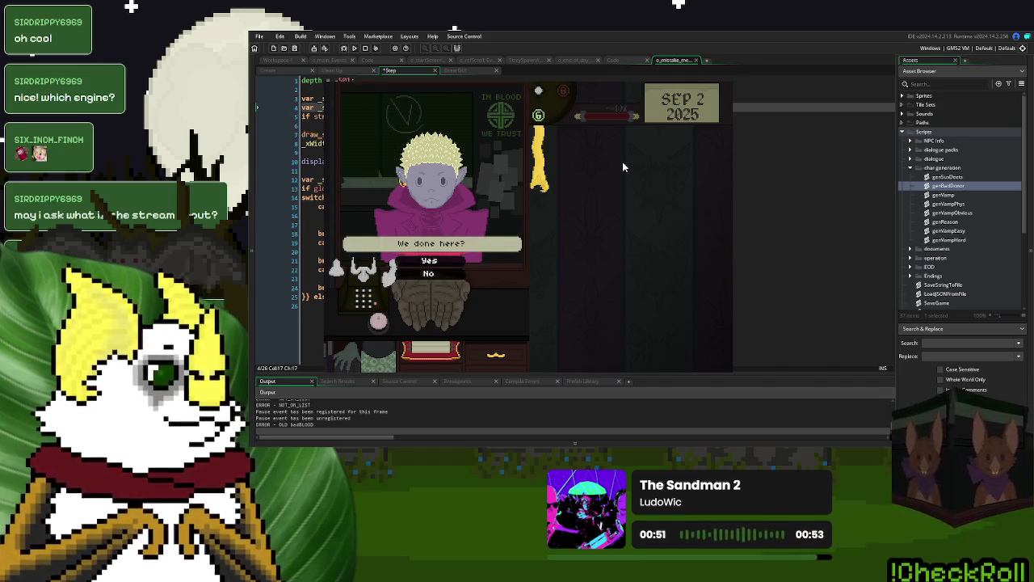
pyautogui.press('Return')
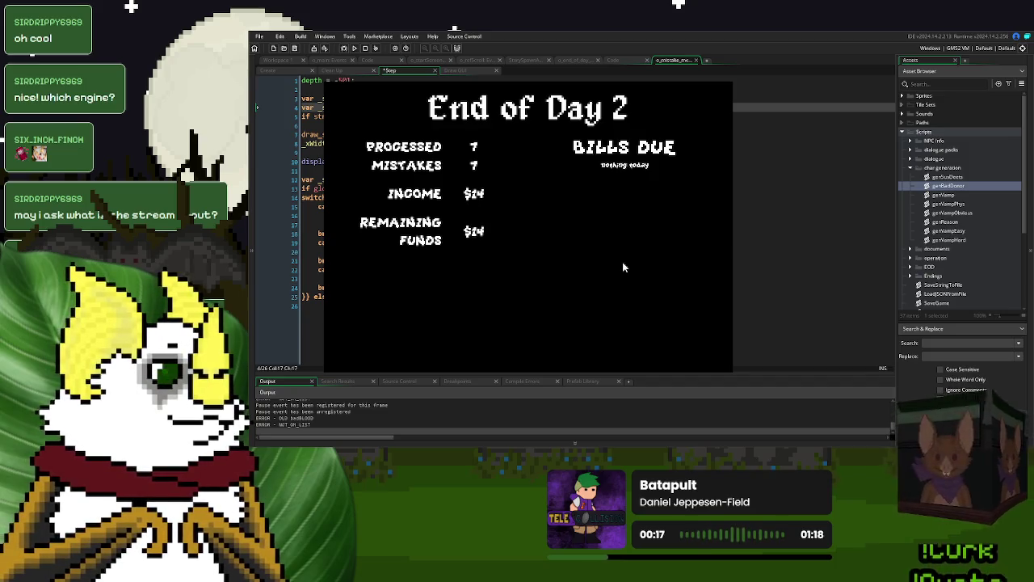
# Step: End the day, save the game, and start day 3 by dismissing the ALERT notice
pyautogui.click(485, 341)
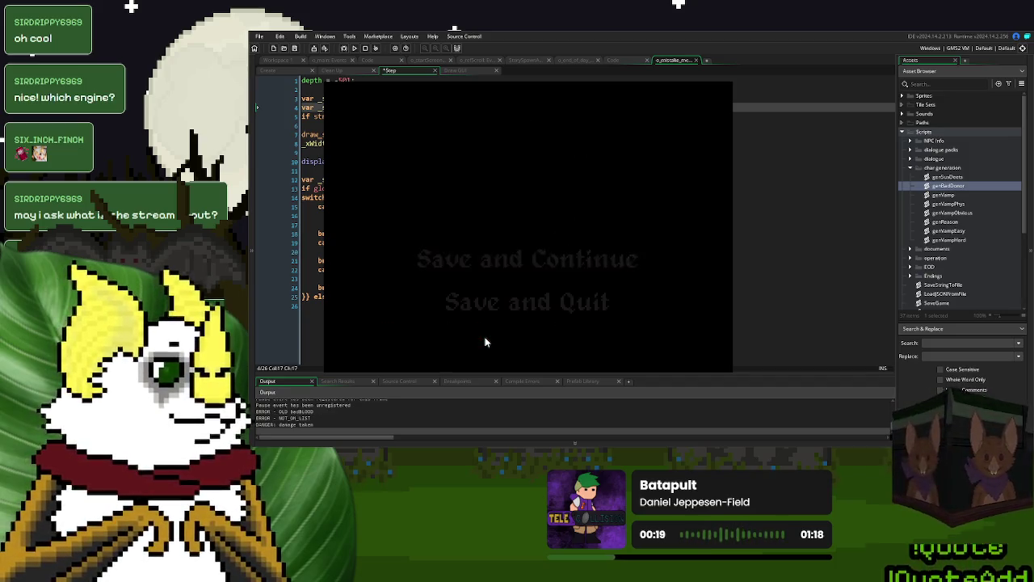
pyautogui.click(536, 257)
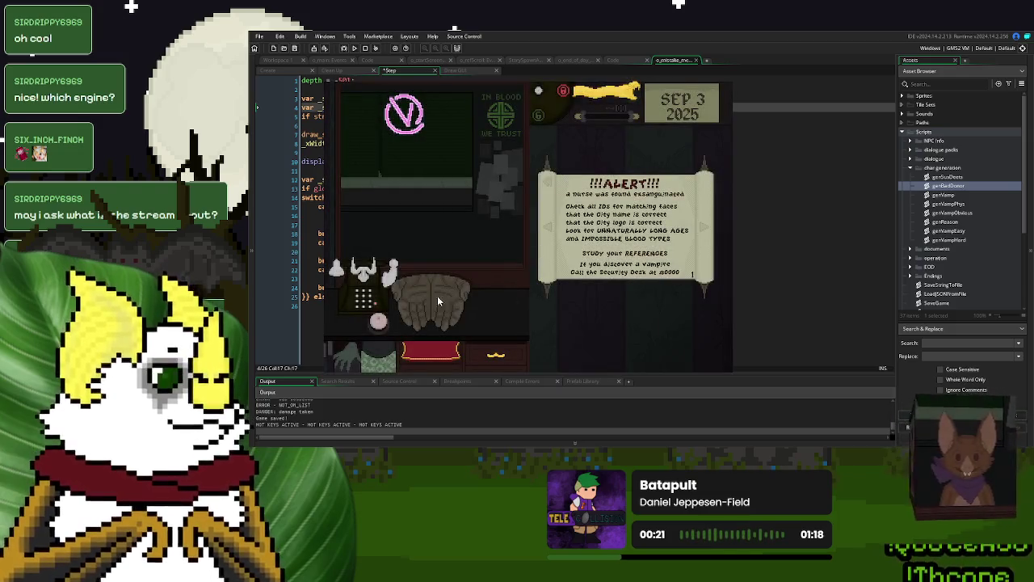
pyautogui.click(610, 102)
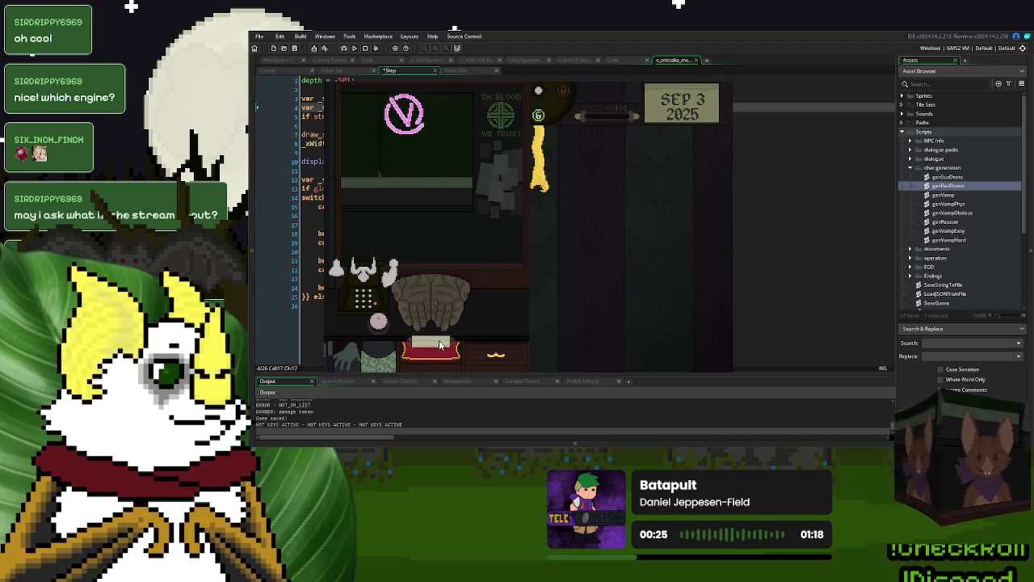
# Step: Call the next donor and let them inside, then pause the game and open genVampObvious
pyautogui.click(440, 345)
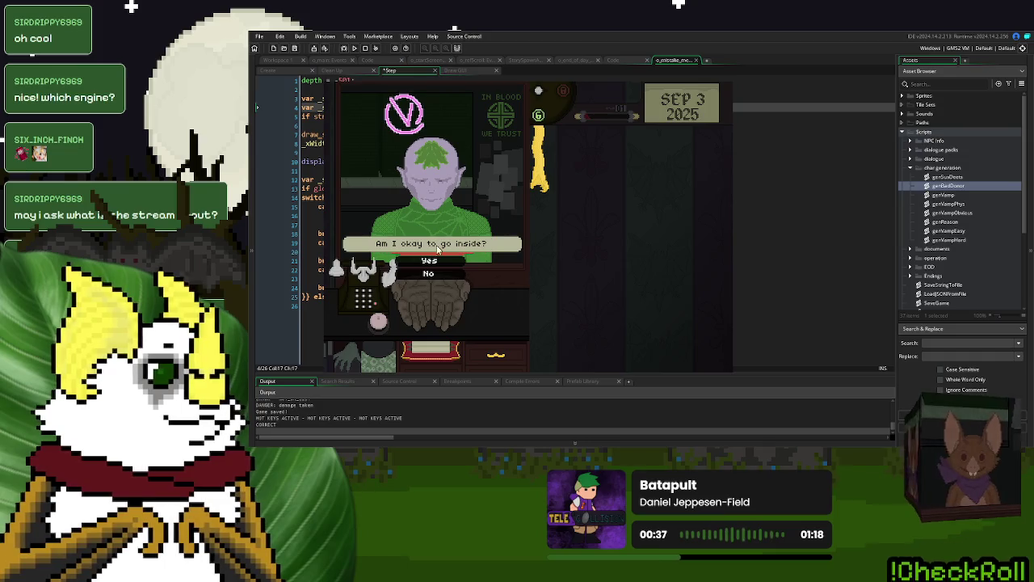
pyautogui.click(442, 264)
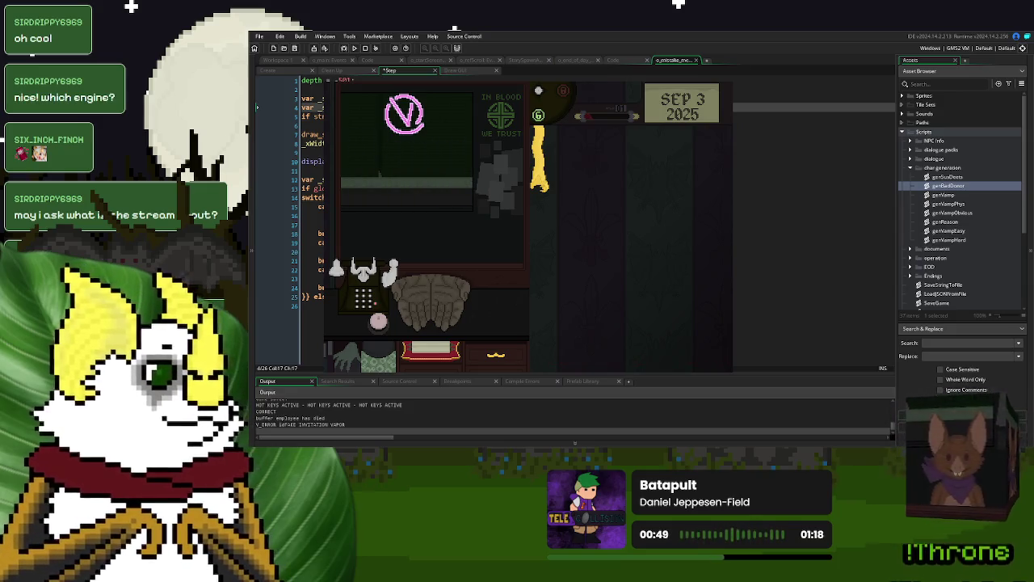
pyautogui.click(808, 152)
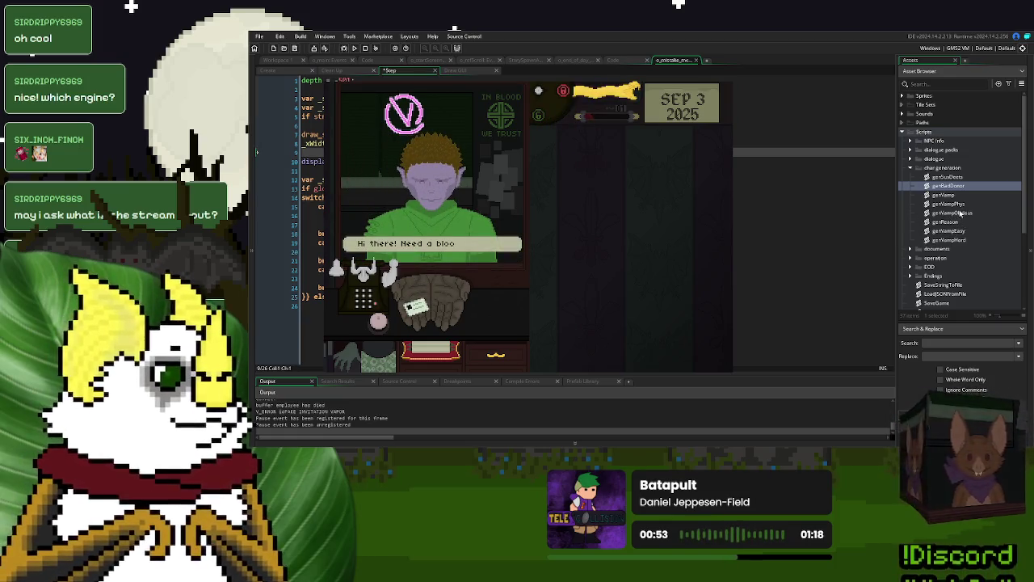
pyautogui.doubleClick(953, 212)
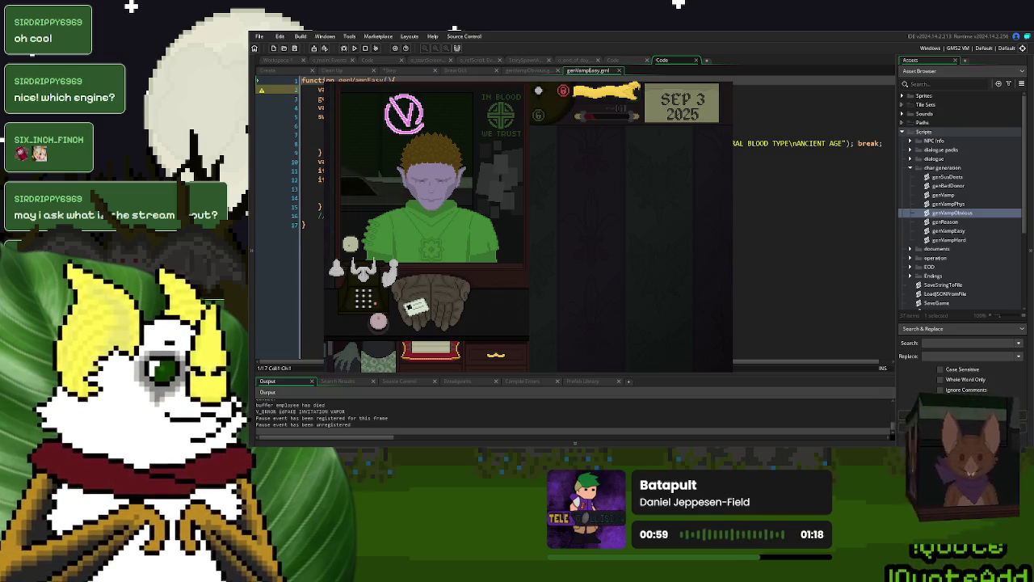
# Step: Paste a revised error-message line into genVampHard and close its tab
pyautogui.click(257, 169)
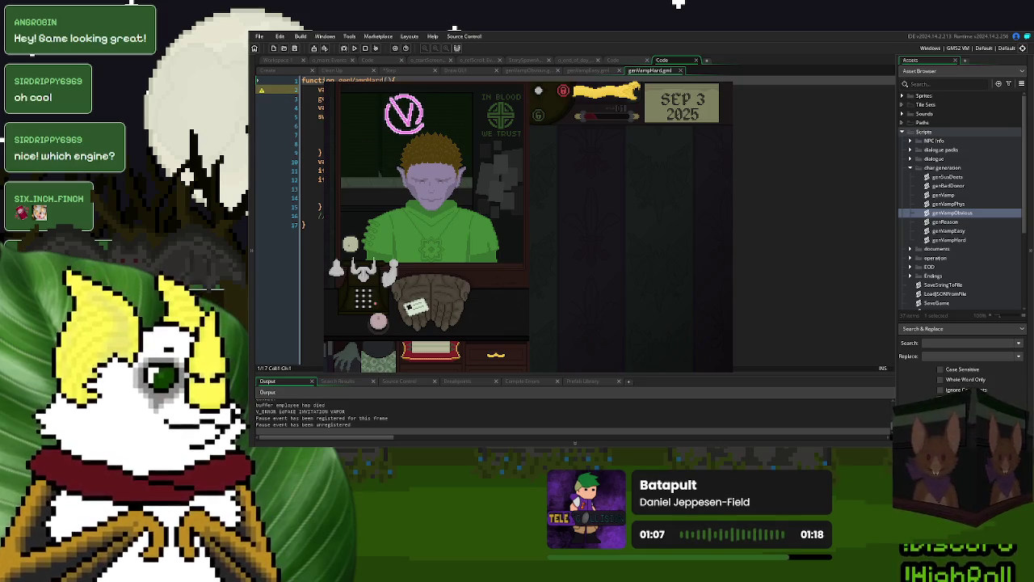
pyautogui.hotkey('ctrl', 'v')
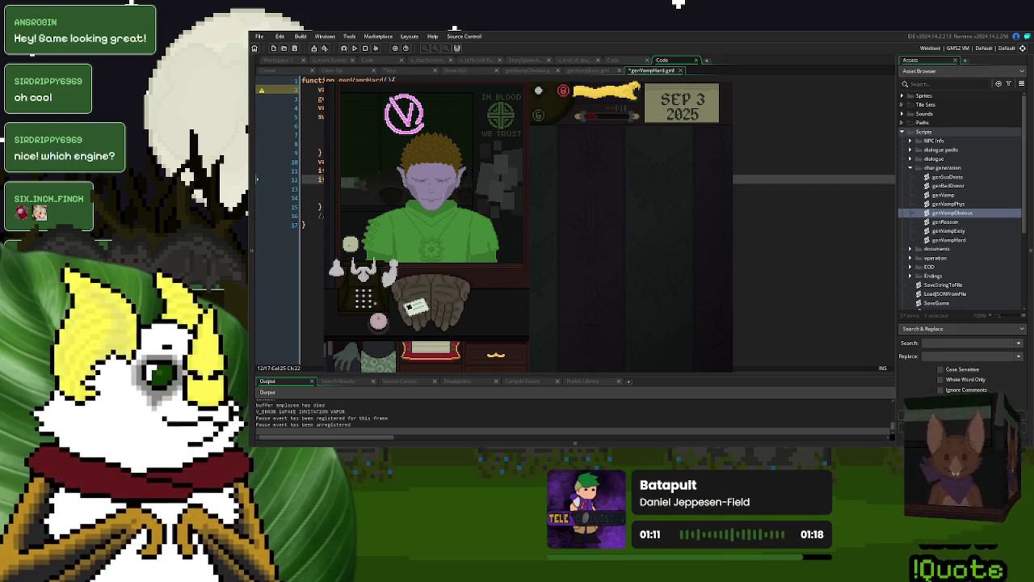
pyautogui.click(681, 70)
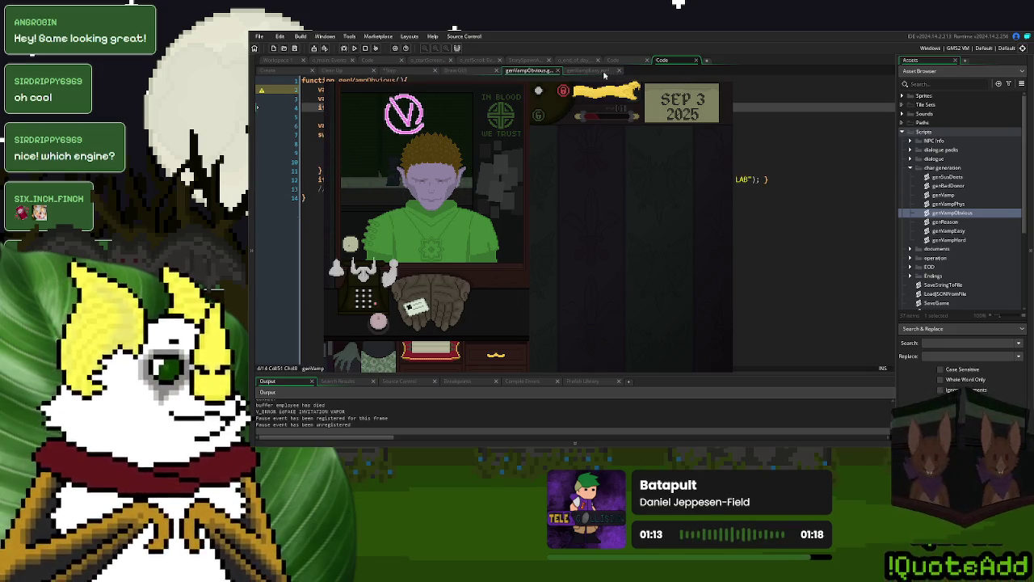
# Step: Close genVampEasy, then in the game flip the yellow ribbon down and send the customer away
pyautogui.click(604, 73)
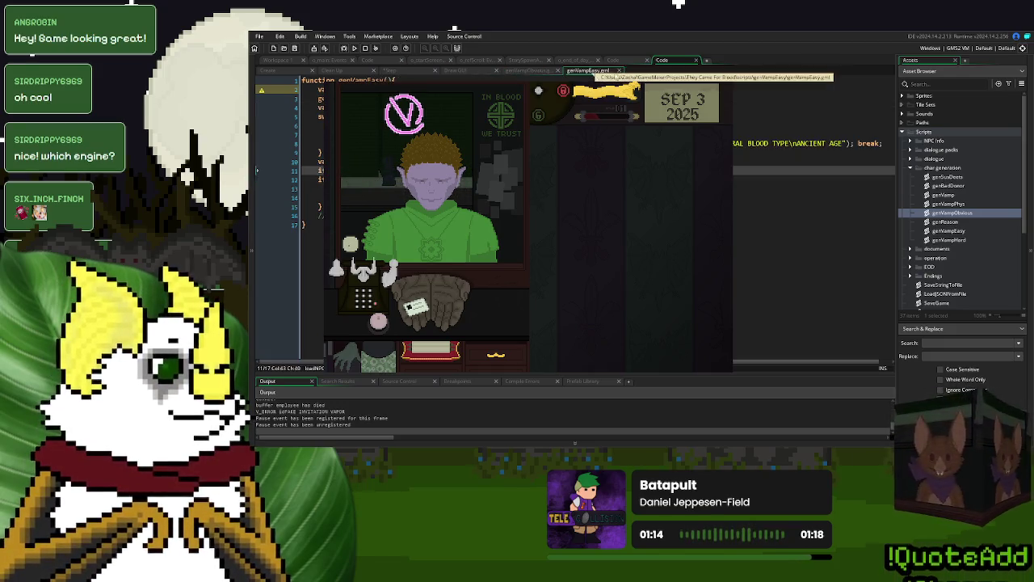
pyautogui.click(620, 71)
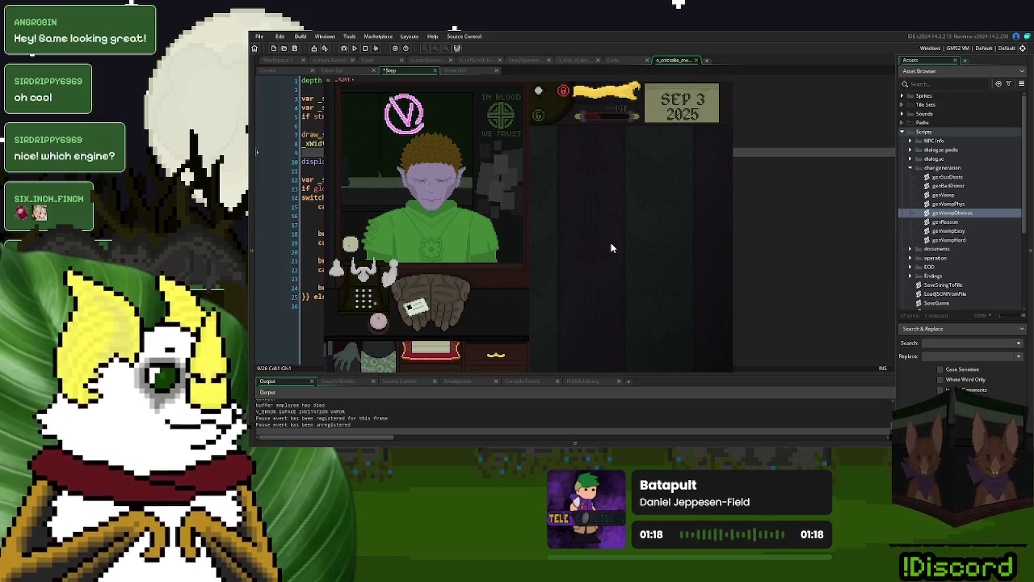
pyautogui.click(600, 98)
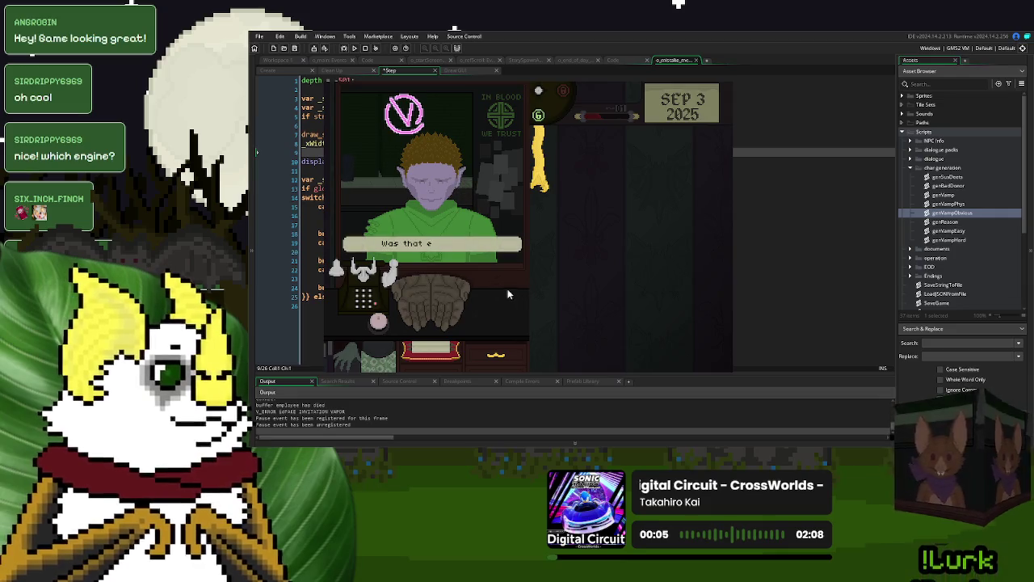
pyautogui.click(478, 271)
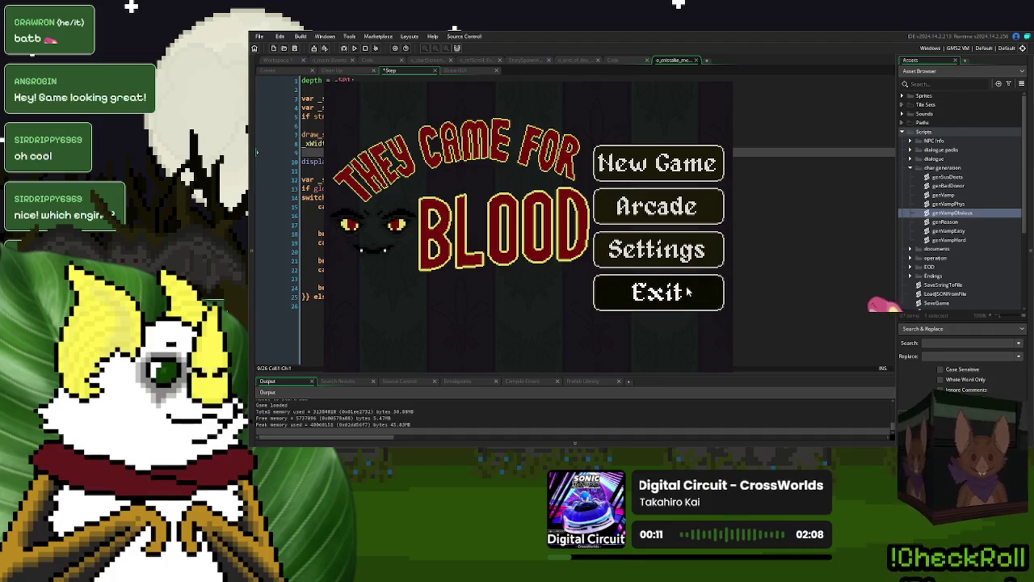
# Step: Exit the game, remove the // before global.GameDay on Create line 2, edit its value, and rerun
pyautogui.click(687, 293)
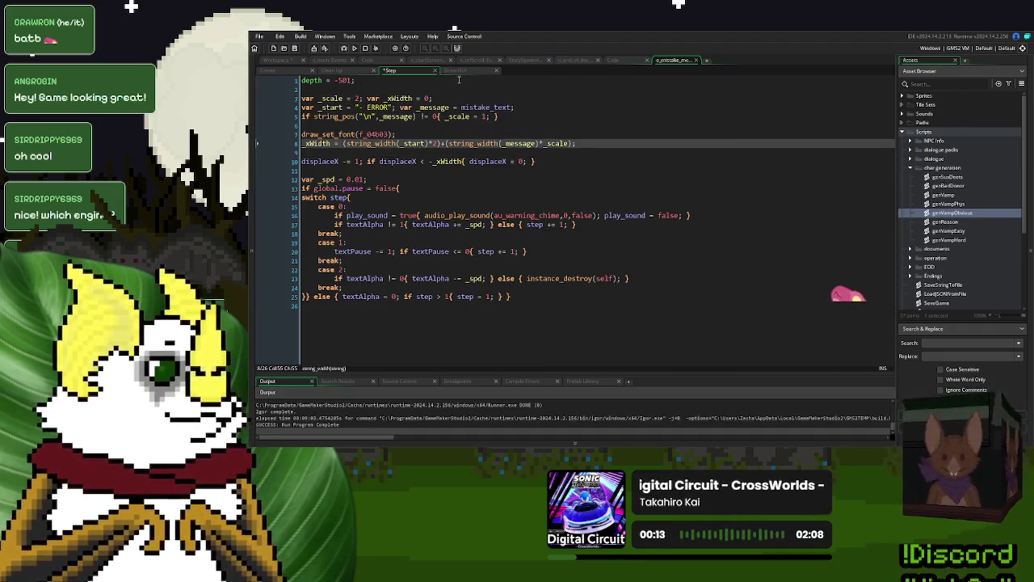
pyautogui.click(446, 62)
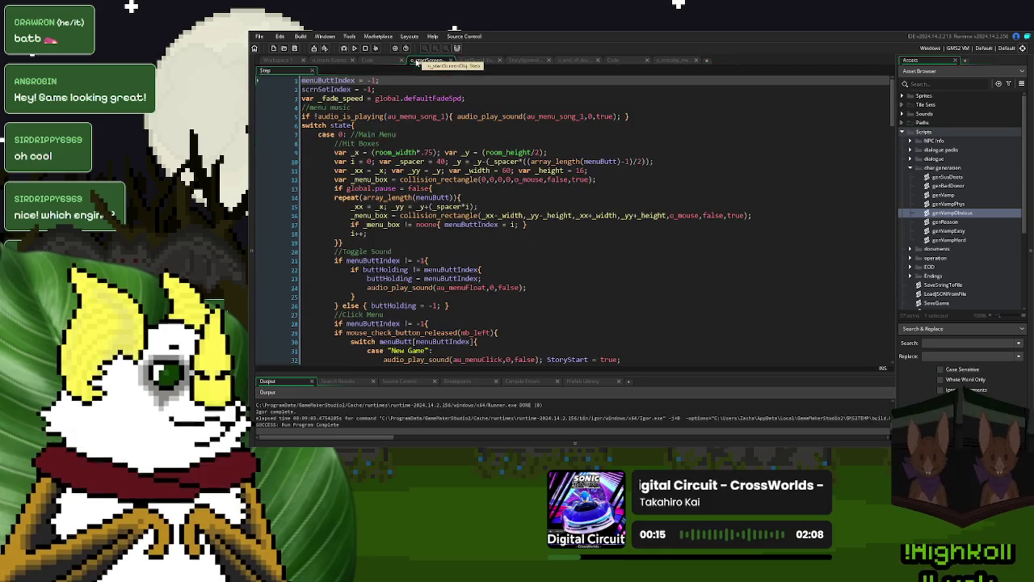
pyautogui.click(385, 61)
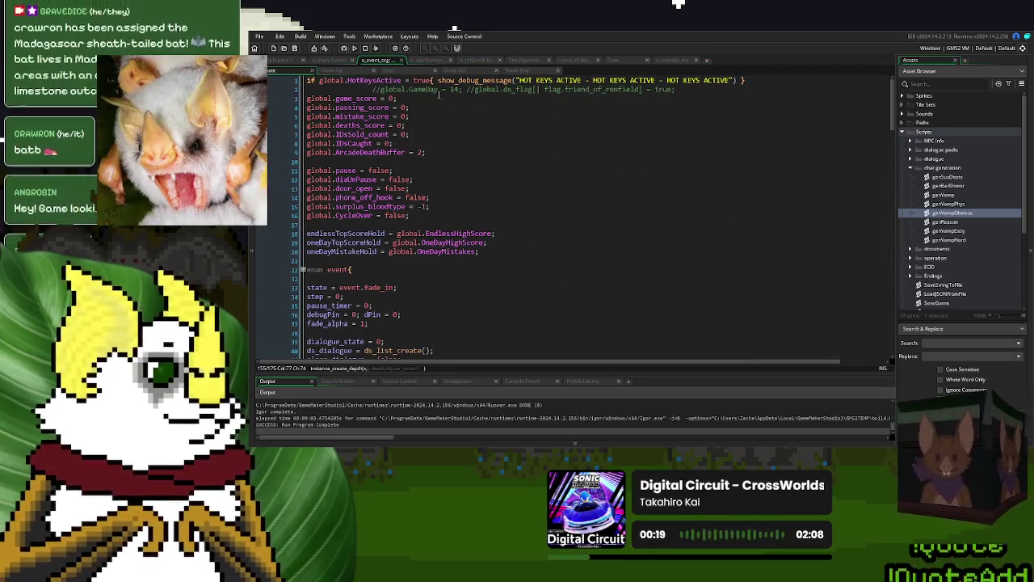
pyautogui.click(371, 89)
pyautogui.press('Delete')
pyautogui.press('Delete')
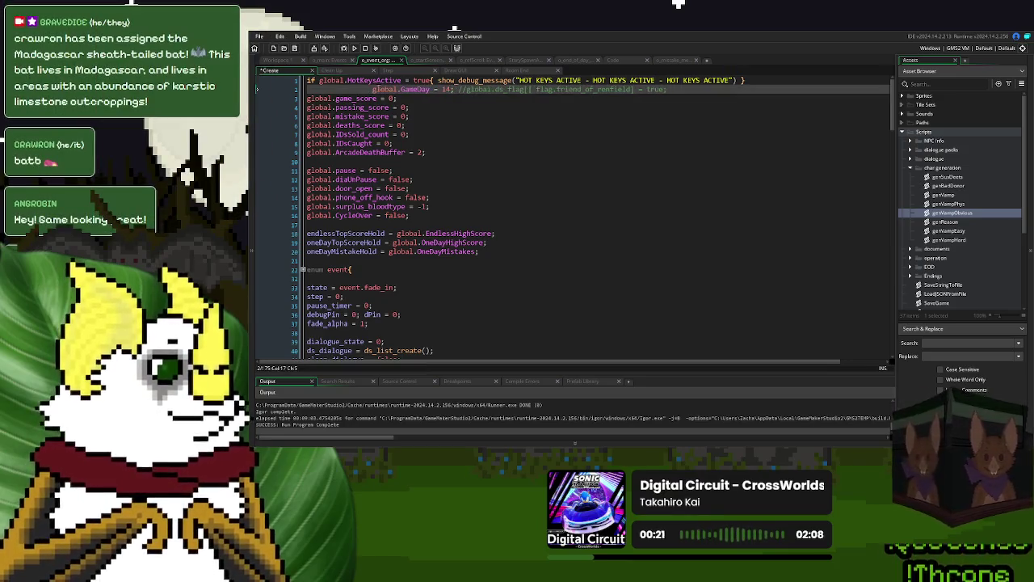
pyautogui.press('BackSpace')
pyautogui.write('3')
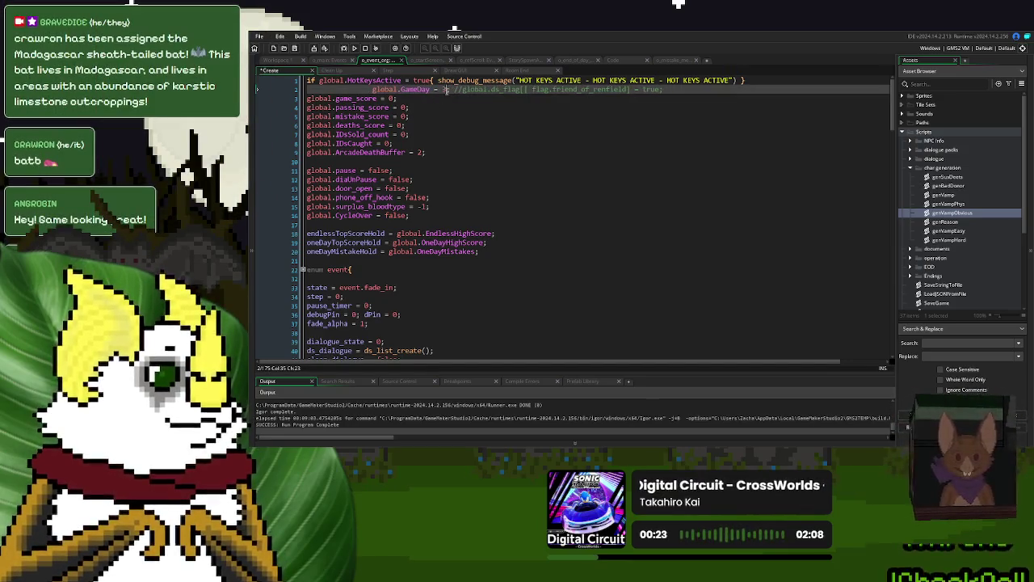
pyautogui.click(354, 48)
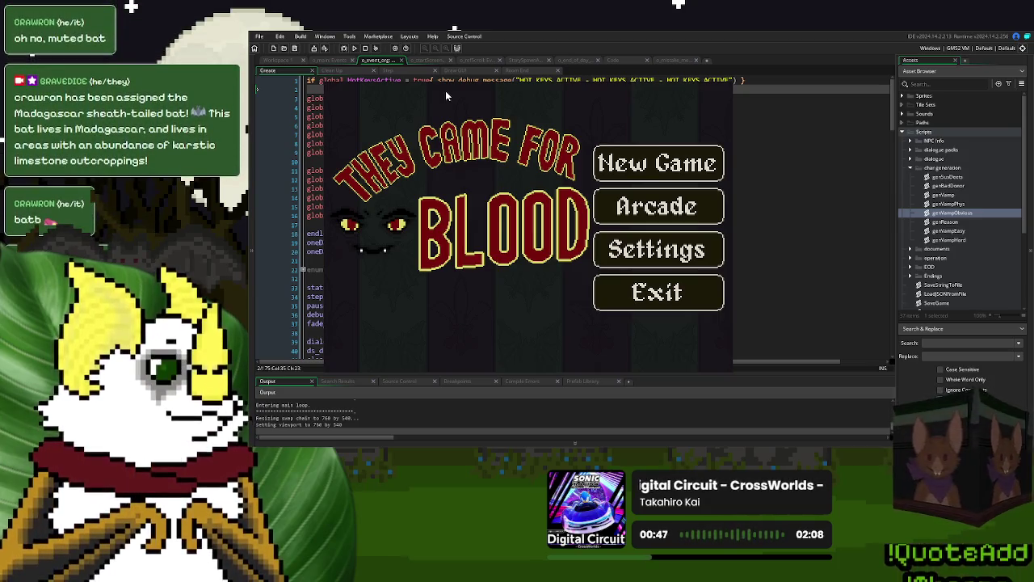
# Step: Start a new game, dismiss the alert, ring the desk bell, then close it and view o_mistake's Step code
pyautogui.click(612, 155)
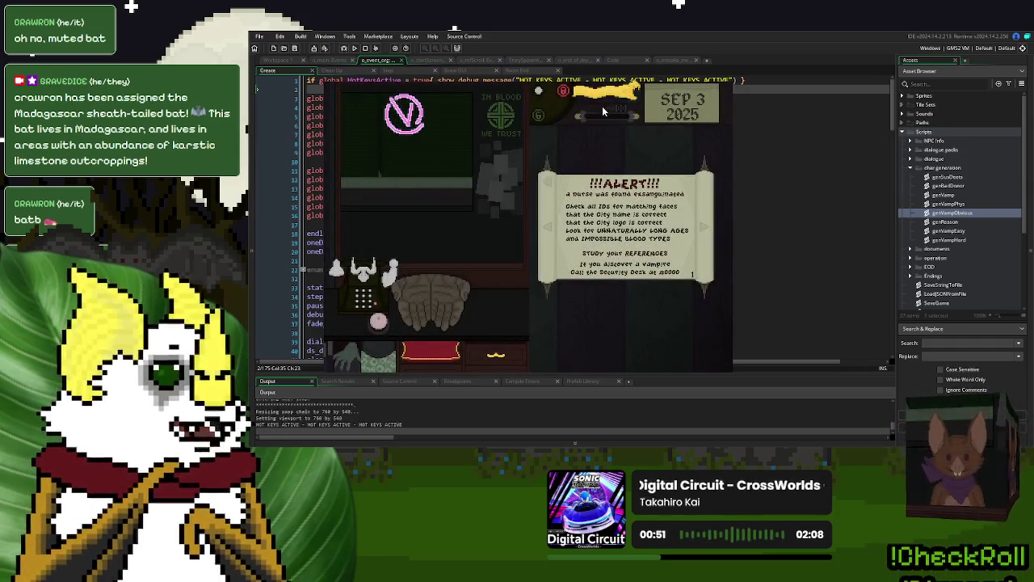
pyautogui.click(627, 232)
pyautogui.click(378, 318)
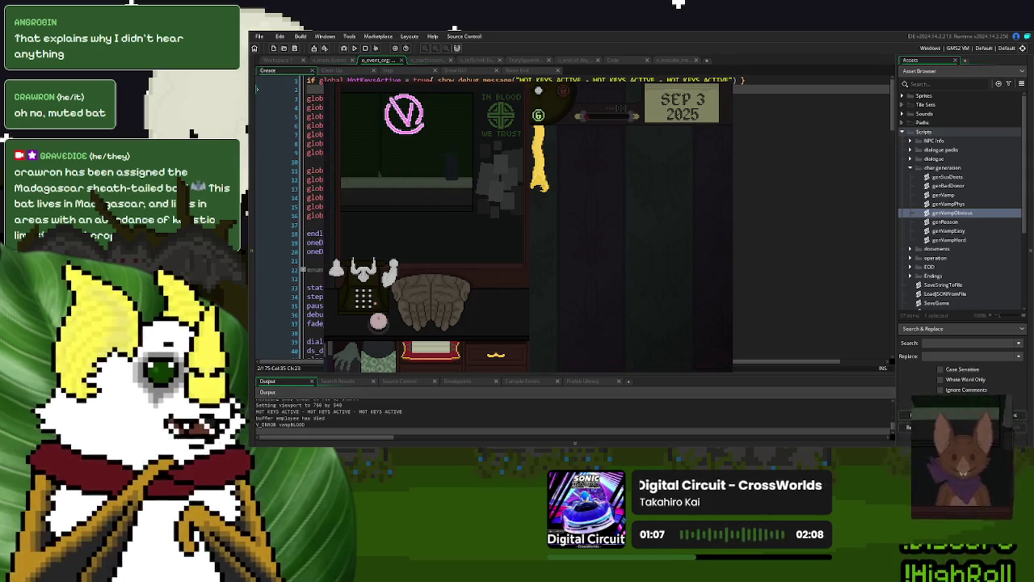
pyautogui.press('Escape')
pyautogui.click(675, 60)
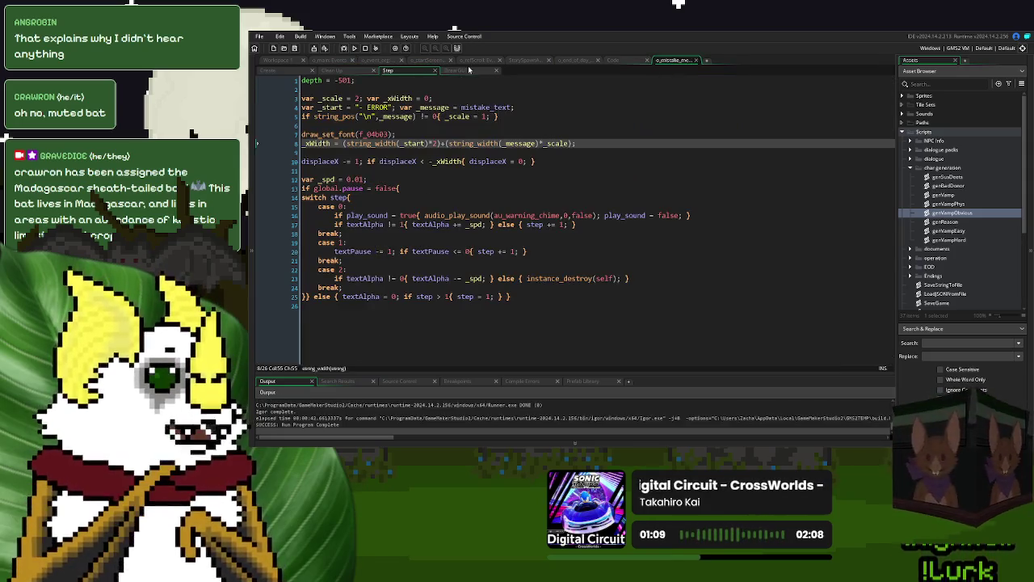
# Step: Make the Draw GUI line 12 prefix read "- ERROR", then run and start a new game
pyautogui.click(469, 69)
pyautogui.doubleClick(402, 179)
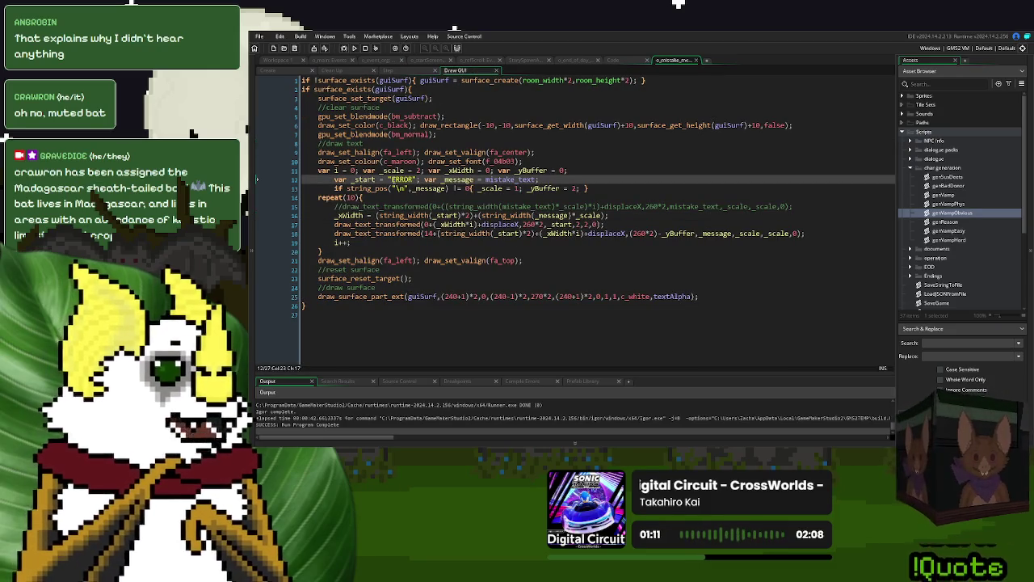
pyautogui.write(':')
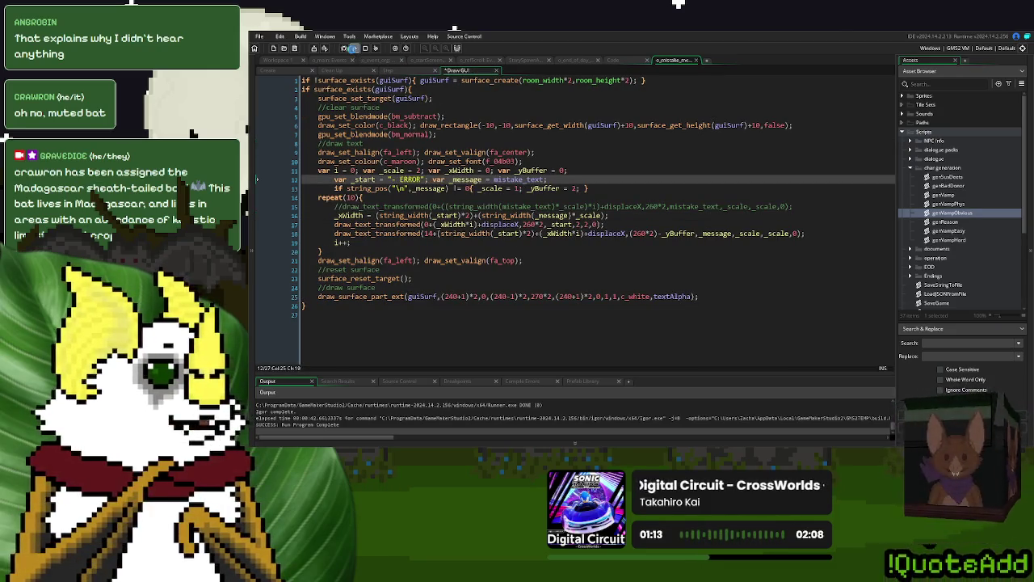
pyautogui.click(354, 48)
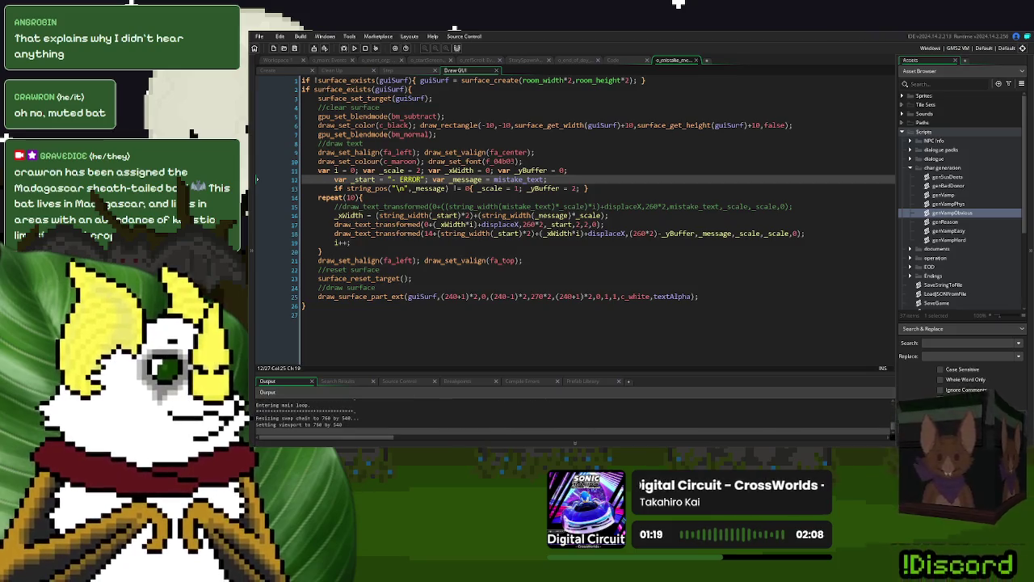
pyautogui.click(674, 141)
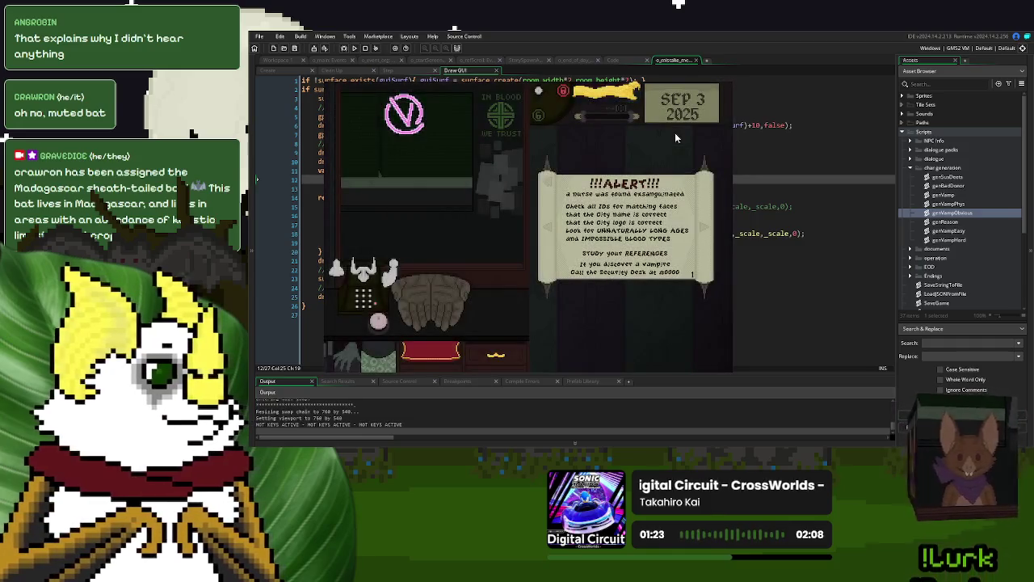
# Step: Dismiss the alert, browse and close the Index book, click the red tray item for the ANCIENT error, then quit
pyautogui.click(436, 353)
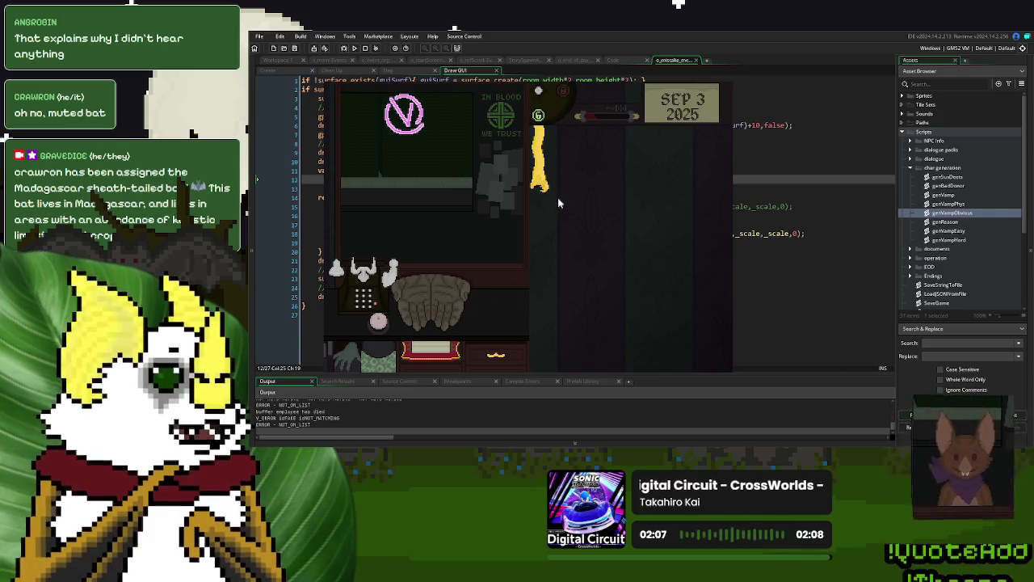
pyautogui.click(540, 174)
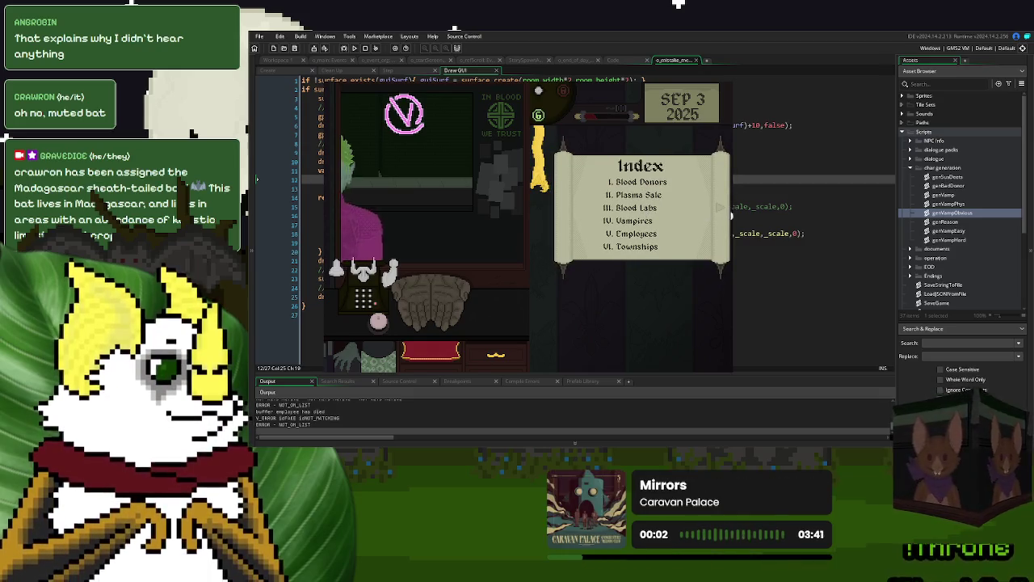
pyautogui.click(720, 208)
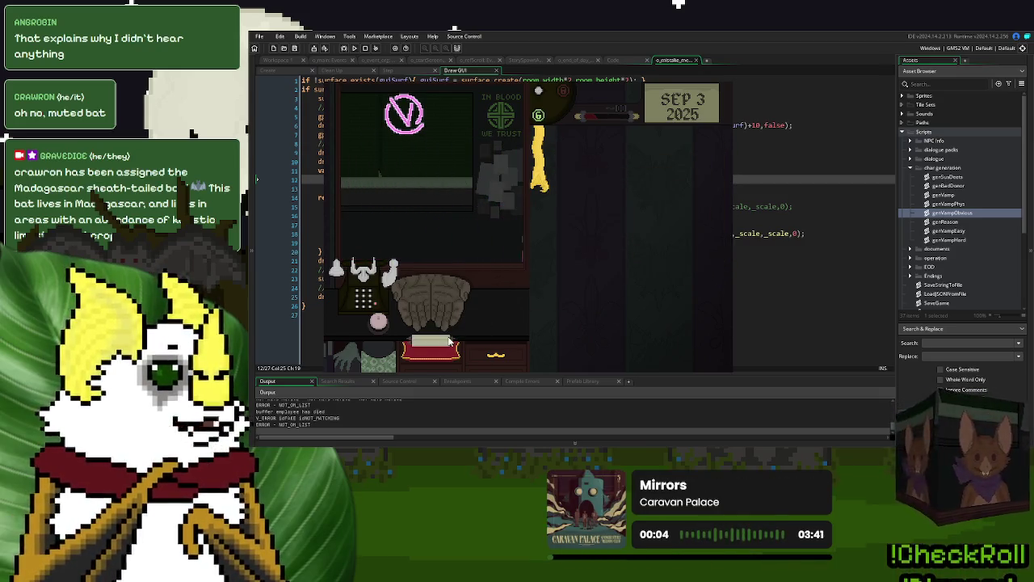
pyautogui.click(450, 340)
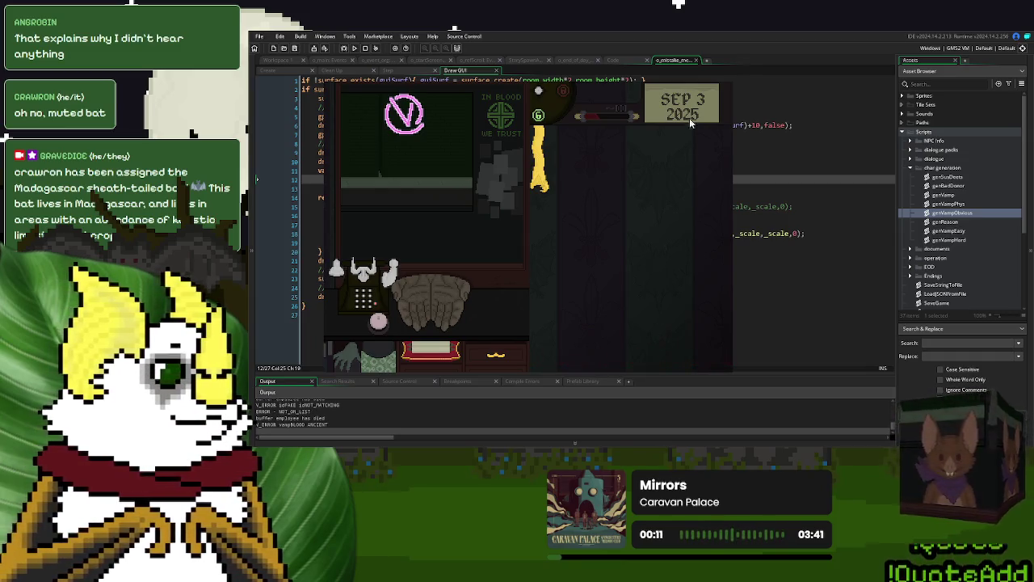
pyautogui.press('Escape')
# Step: In genVampEasy case 3, replace the combined Blood & Age call with separate UNNATURAL BLOOD TYPE and ANCIENT AGE calls
pyautogui.hotkey('ctrl', 'Tab')
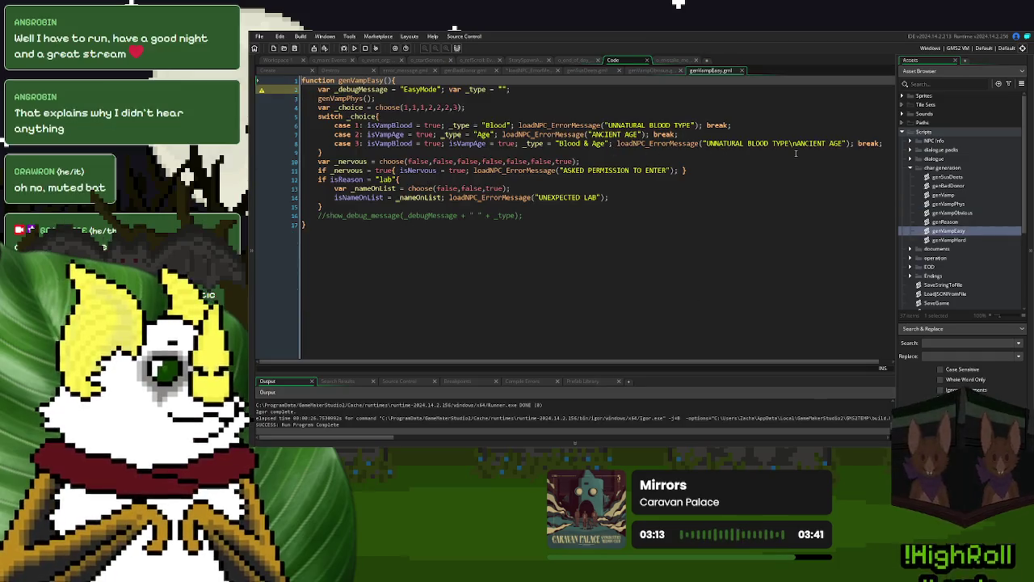
pyautogui.click(852, 144)
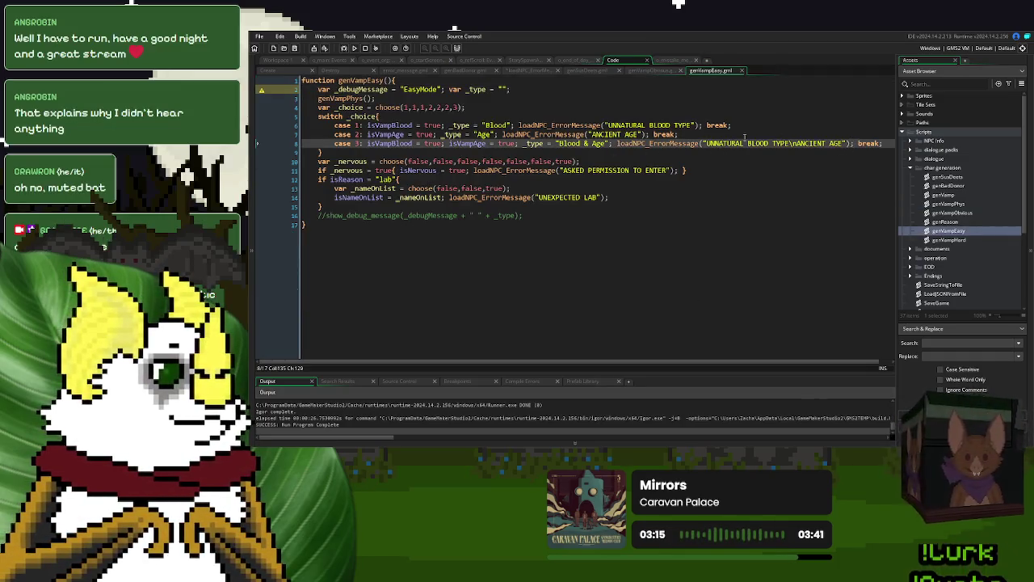
pyautogui.moveTo(705, 125); pyautogui.dragTo(518, 125)
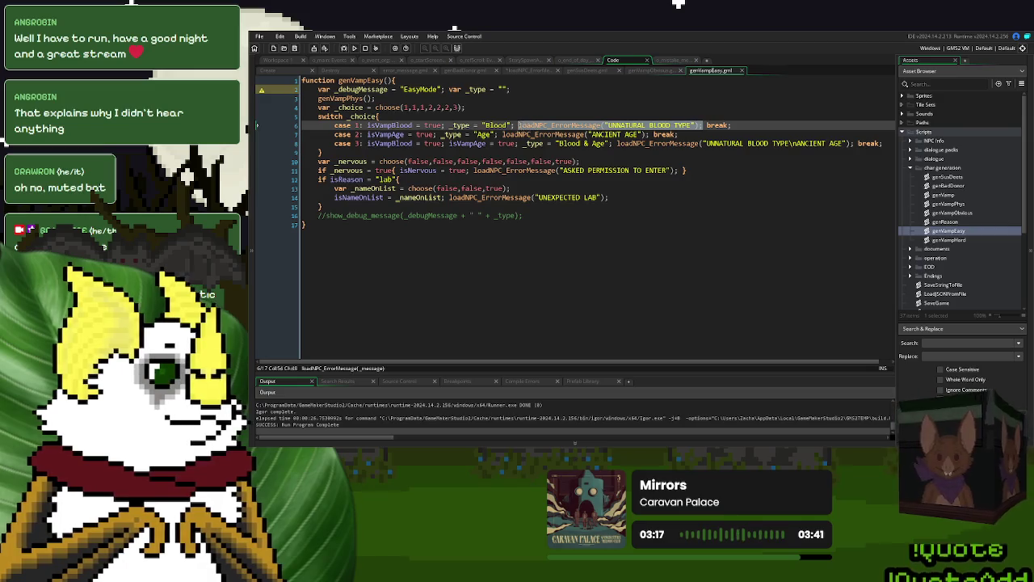
pyautogui.hotkey('ctrl', 'c')
pyautogui.moveTo(848, 144); pyautogui.dragTo(509, 134)
pyautogui.hotkey('ctrl', 'v')
pyautogui.hotkey('ctrl', 'c')
pyautogui.click(806, 143)
pyautogui.hotkey('ctrl', 'v')
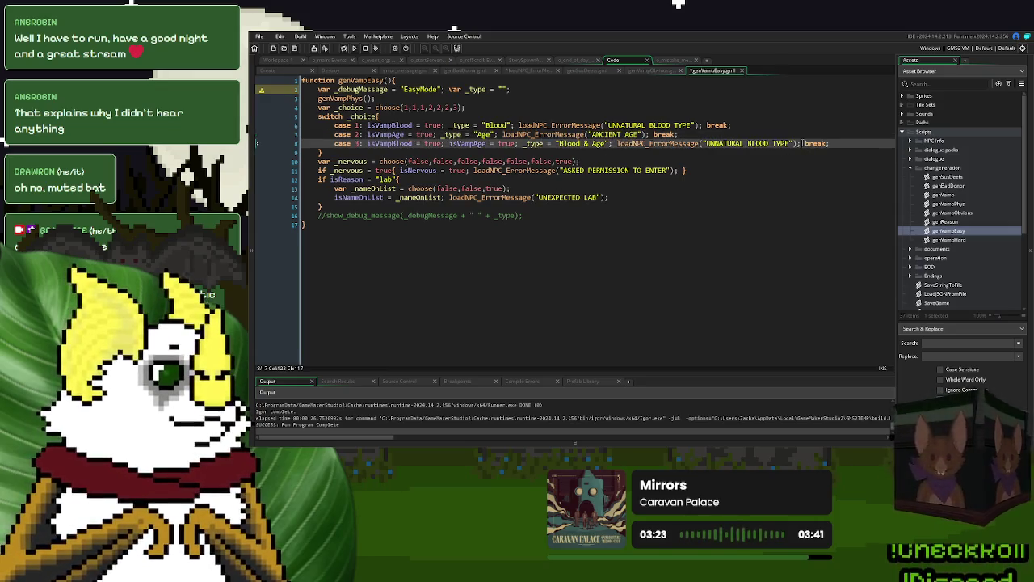
pyautogui.press('Down')
pyautogui.press('Down')
pyautogui.press('Down')
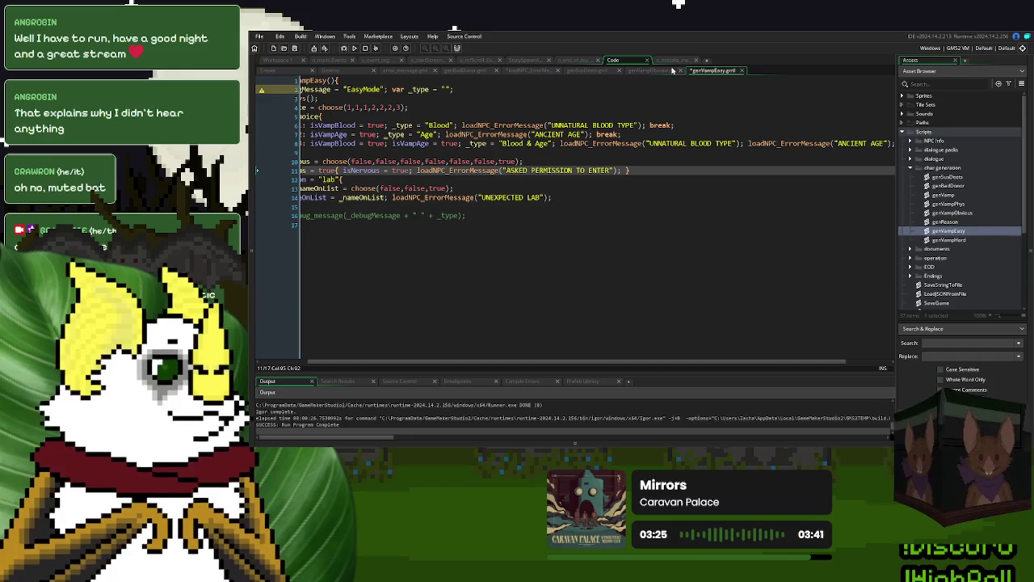
# Step: Make loadNPC_ErrorMessage's line 2 newline check test errorMessage instead of _message, then run with F5
pyautogui.click(671, 70)
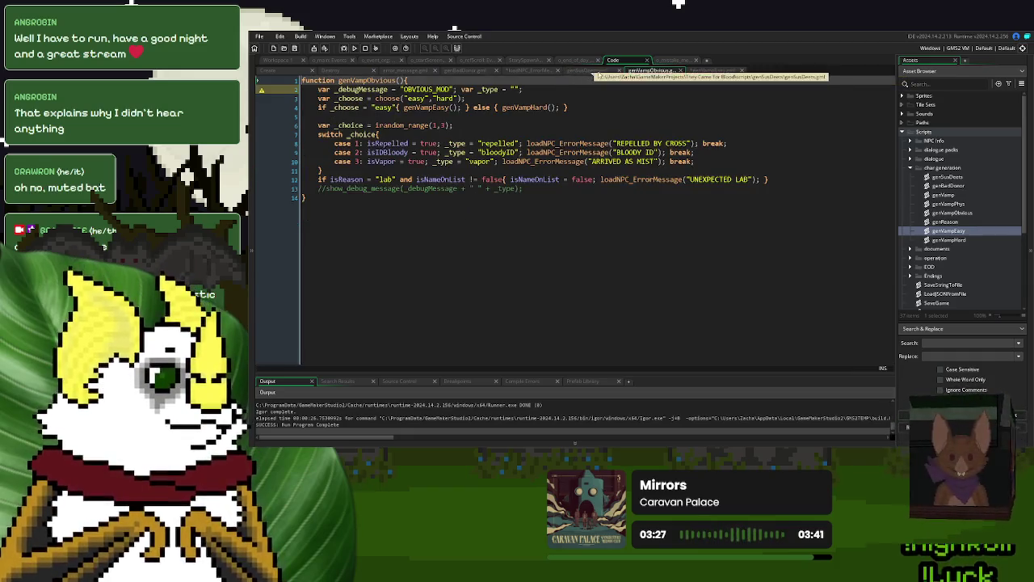
pyautogui.click(517, 70)
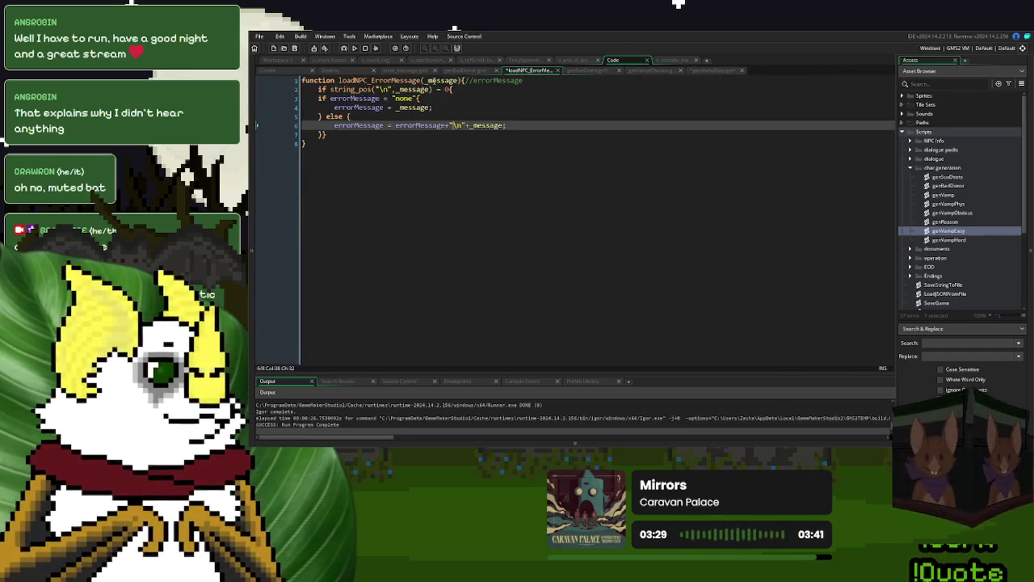
pyautogui.click(380, 98)
pyautogui.doubleClick(411, 90)
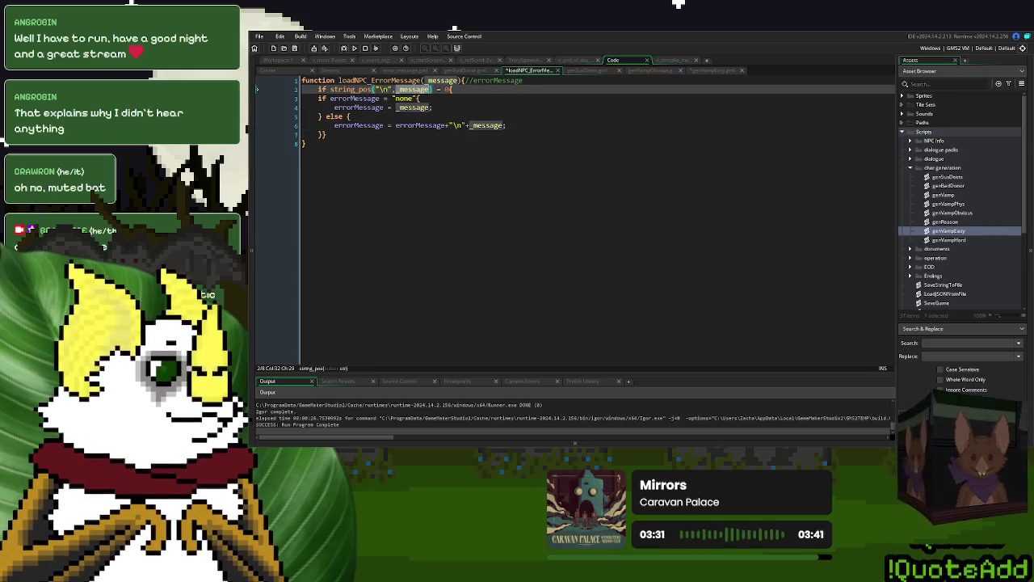
pyautogui.hotkey('ctrl', 'v')
pyautogui.click(473, 106)
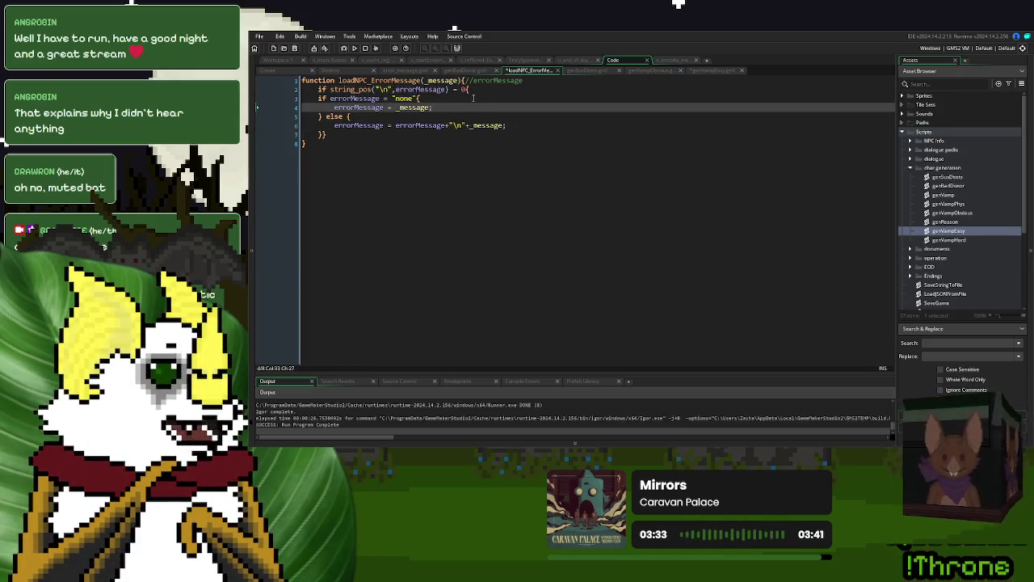
pyautogui.press('F5')
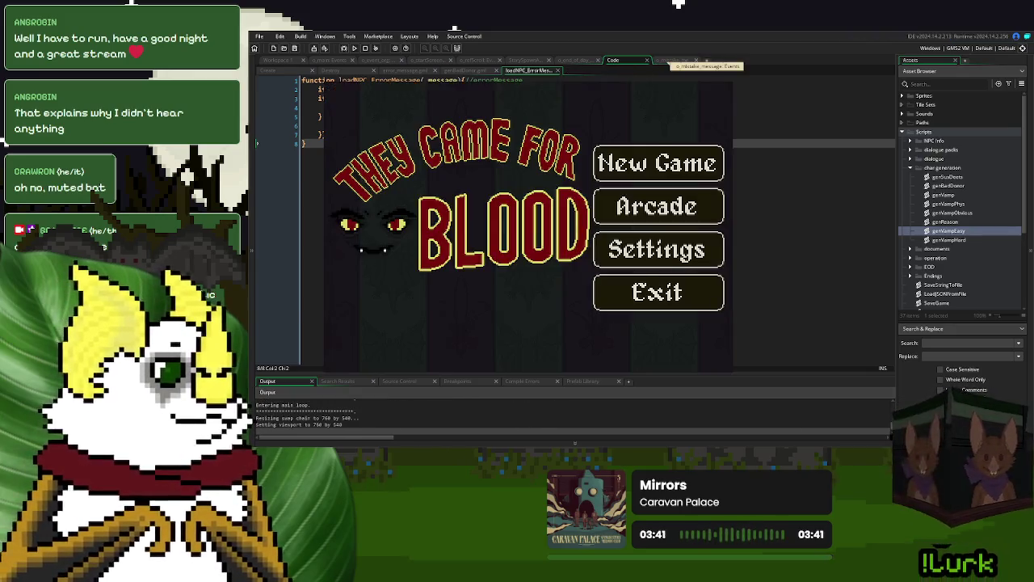
# Step: Review o_mistake_message's Draw GUI and Step code, then answer Yes to 'Was that everything?' in the game
pyautogui.click(672, 60)
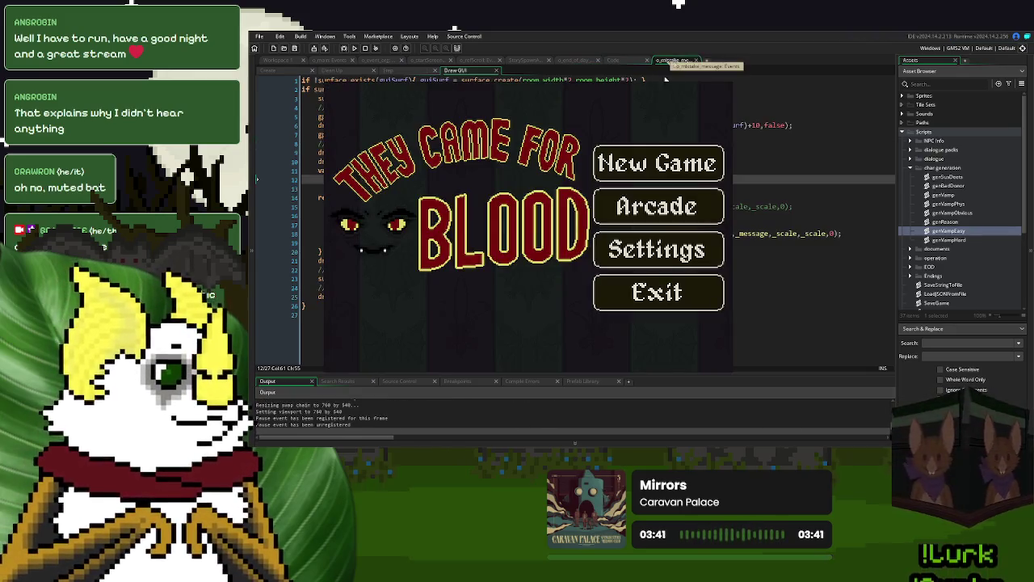
pyautogui.click(404, 72)
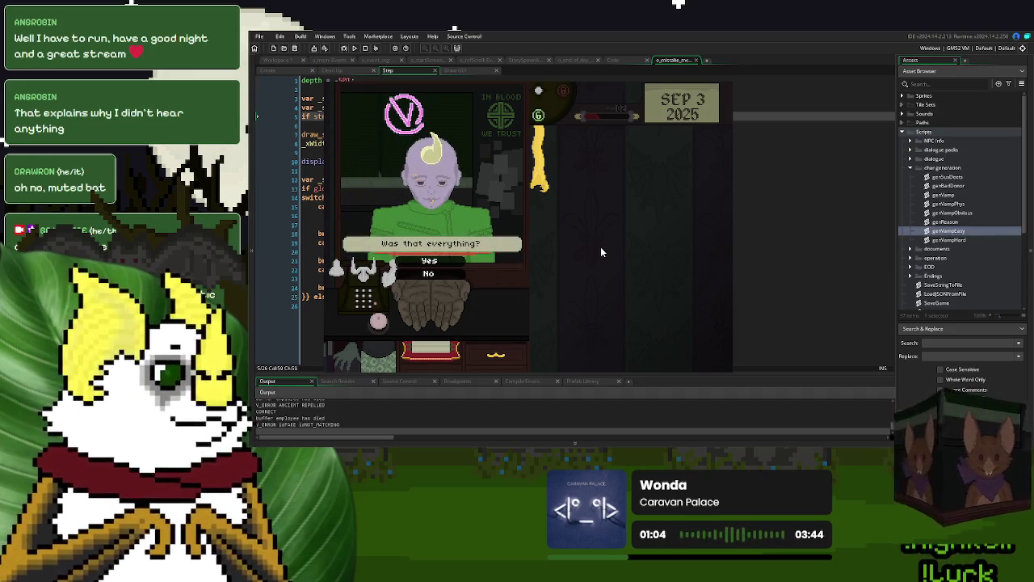
pyautogui.click(459, 264)
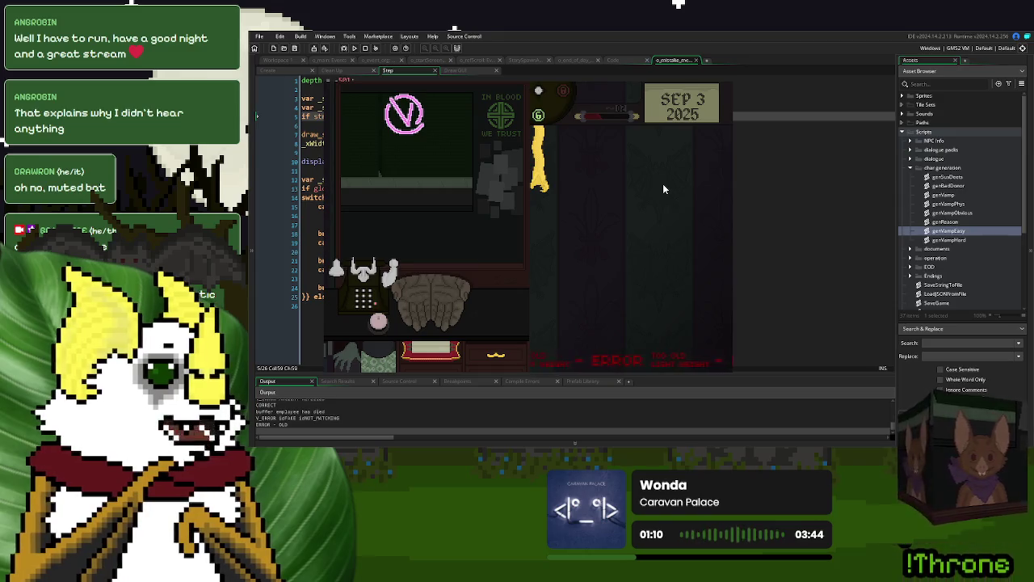
# Step: Stop the game and change the Draw GUI banner prefix on line 12 to "ERROR: "
pyautogui.press('Escape')
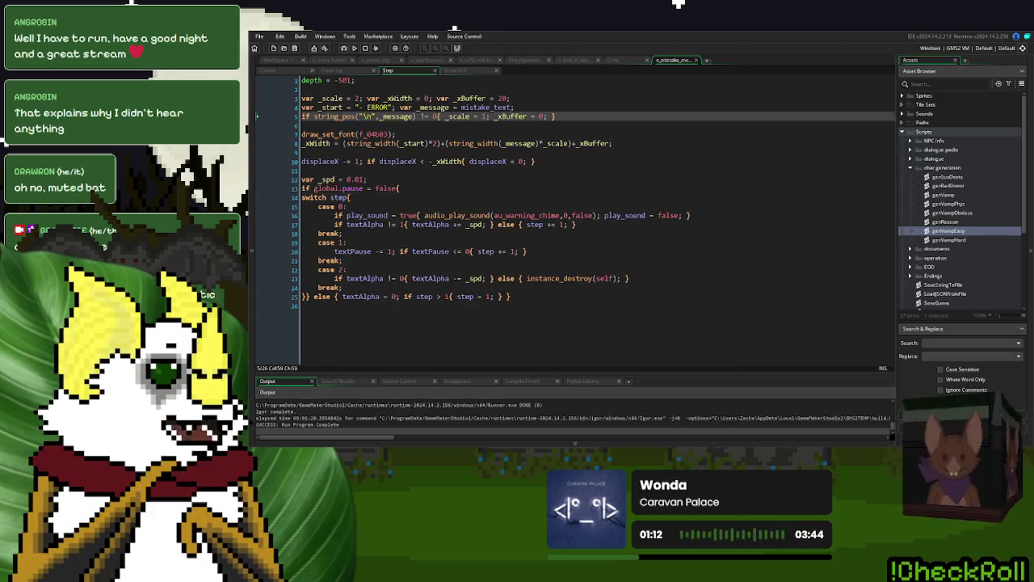
pyautogui.click(519, 197)
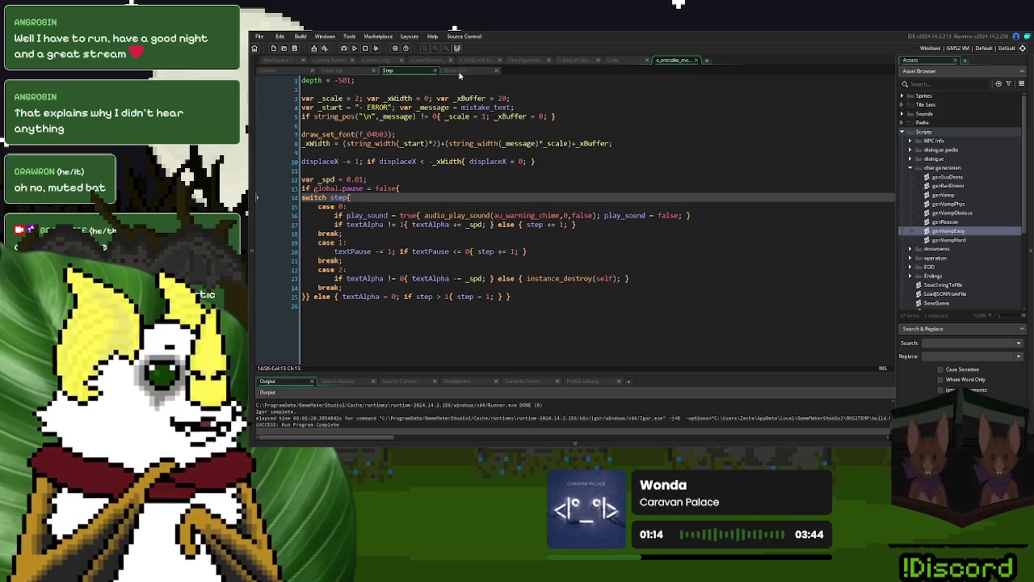
pyautogui.click(458, 71)
pyautogui.click(526, 225)
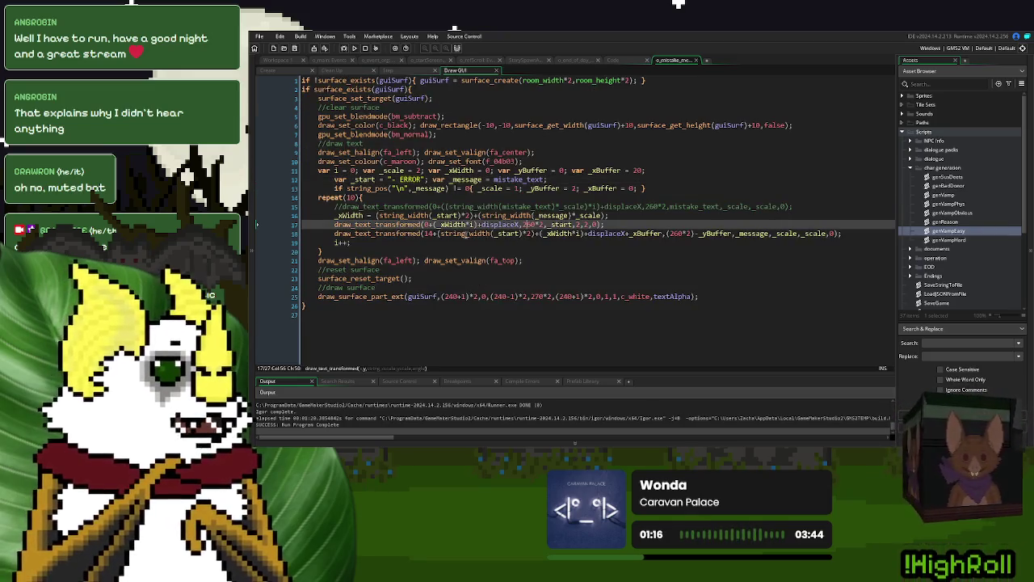
pyautogui.doubleClick(428, 234)
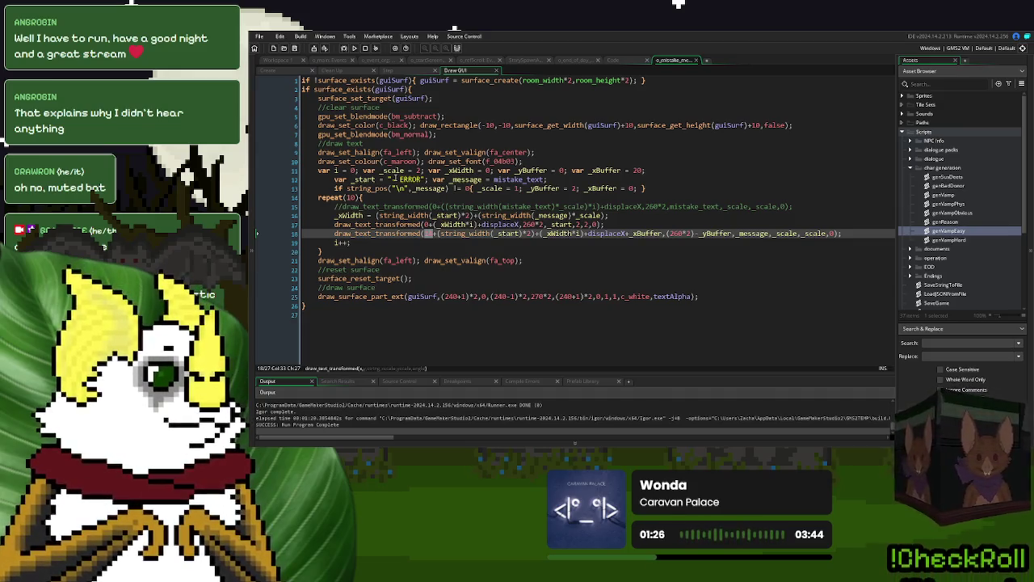
pyautogui.click(393, 179)
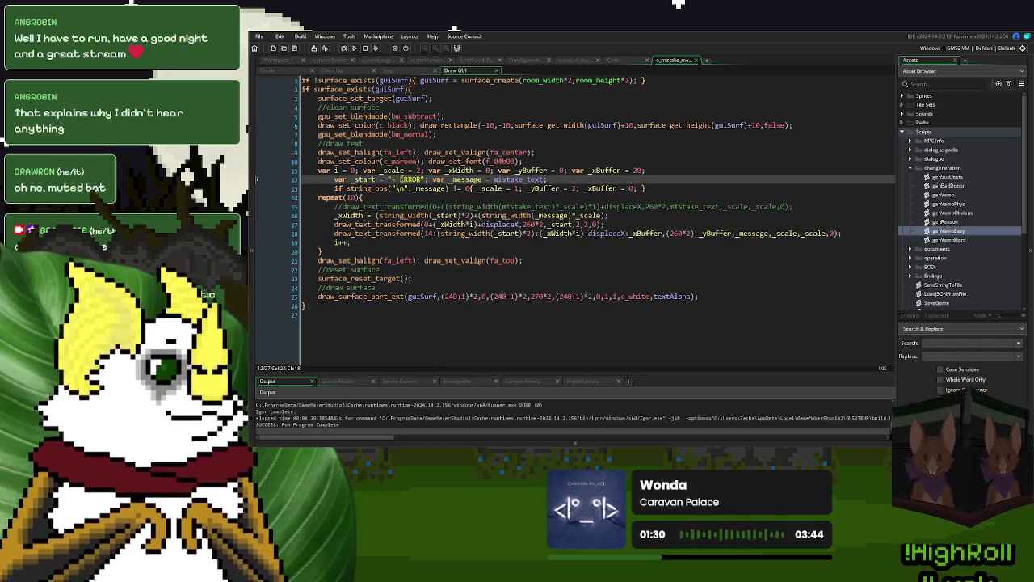
pyautogui.press('BackSpace')
pyautogui.press('Right')
pyautogui.press('Right')
pyautogui.press('Right')
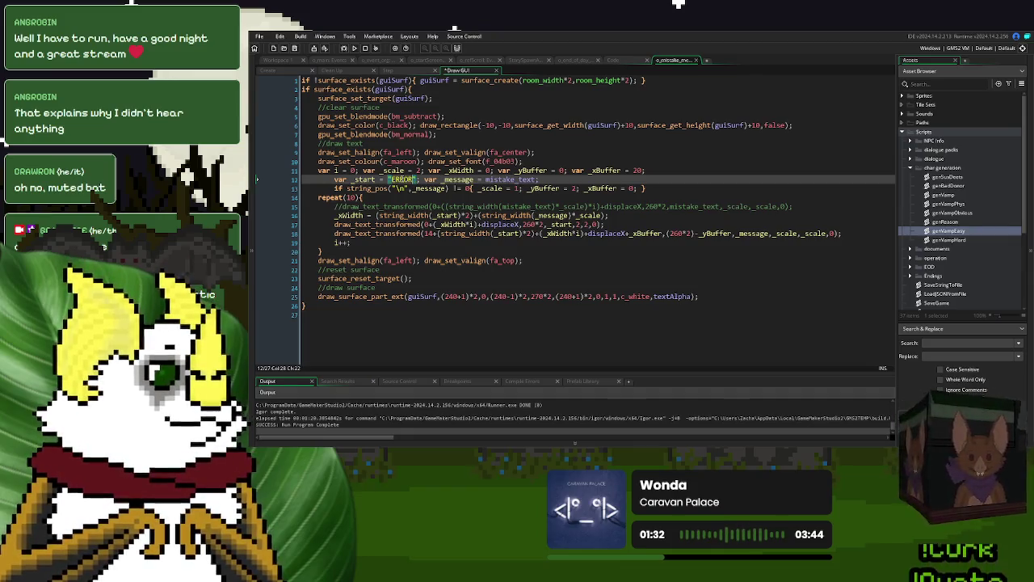
pyautogui.write(':')
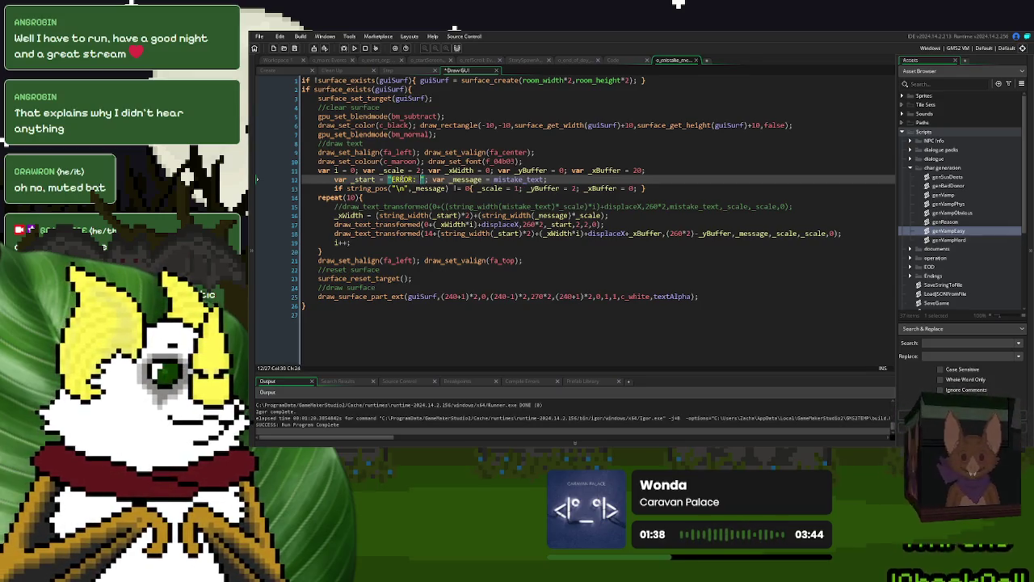
# Step: Append +14 to _xWidth in both the Draw GUI and Step events, then run the game
pyautogui.click(571, 188)
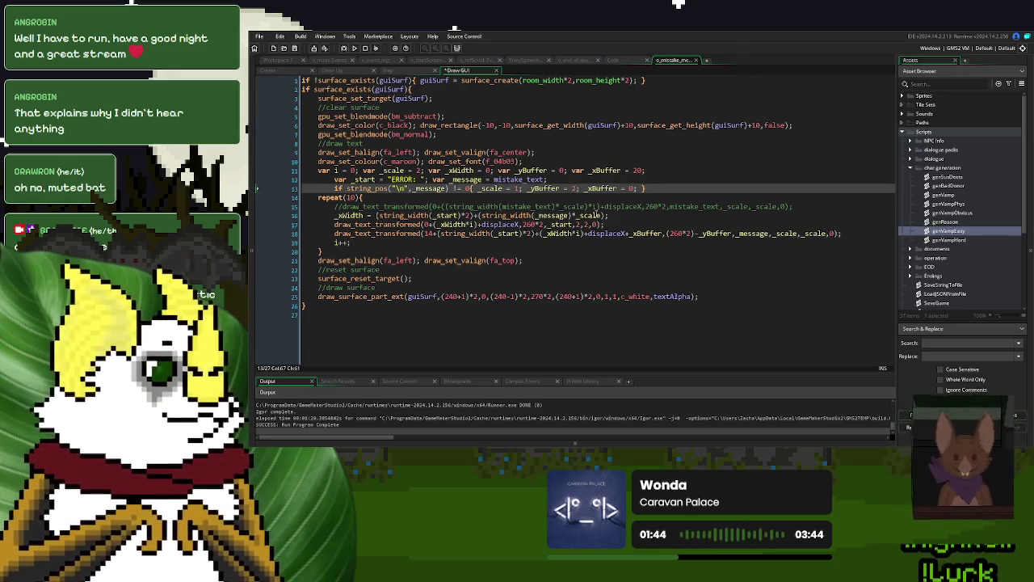
pyautogui.click(606, 215)
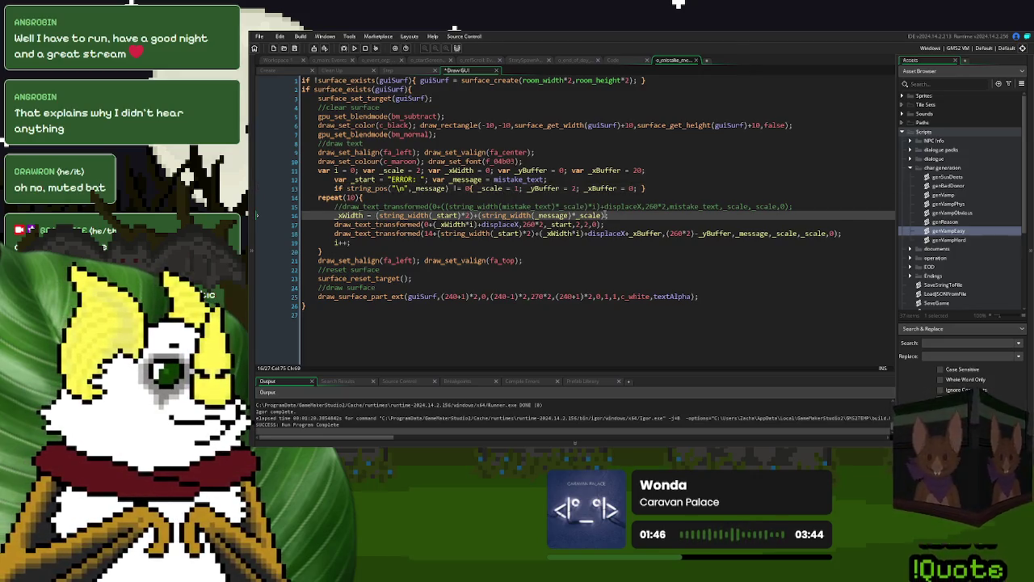
pyautogui.write('+10')
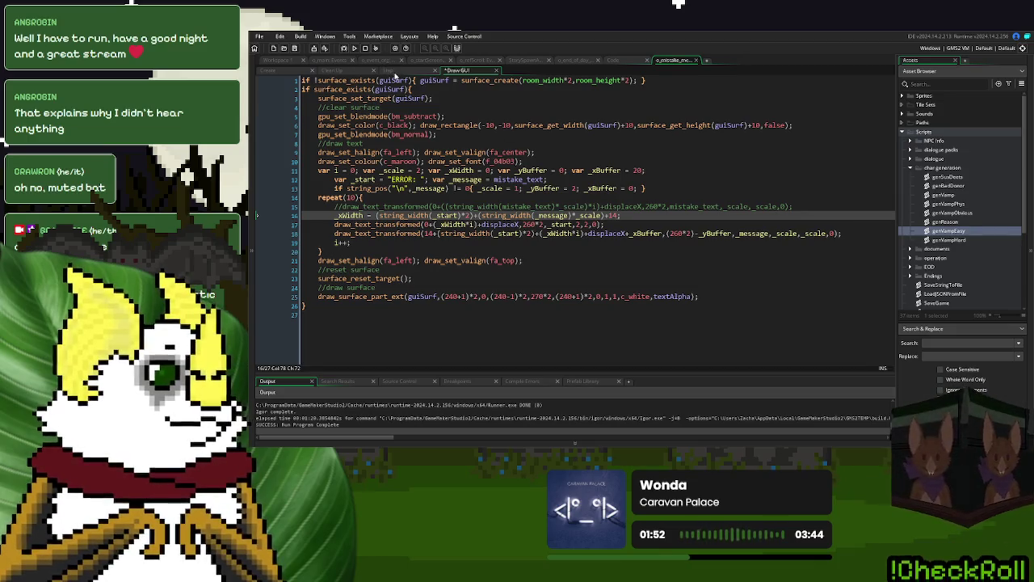
pyautogui.click(391, 71)
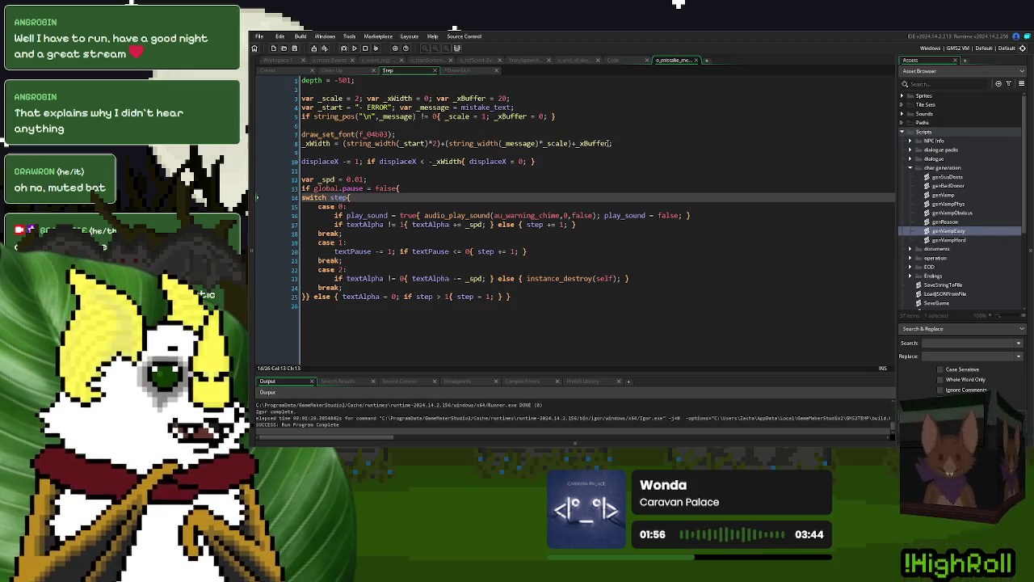
pyautogui.click(611, 143)
pyautogui.write('+14')
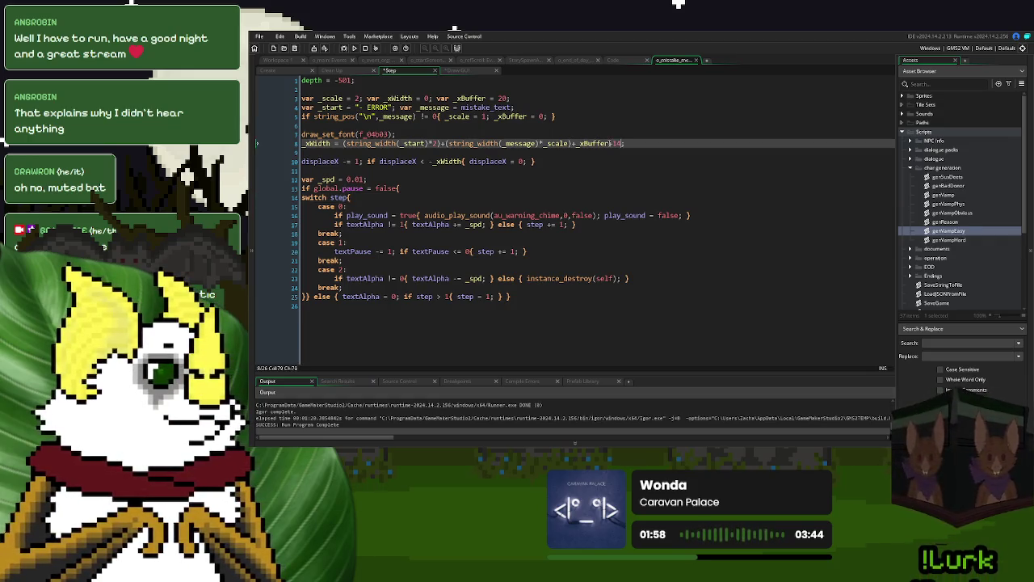
pyautogui.click(354, 47)
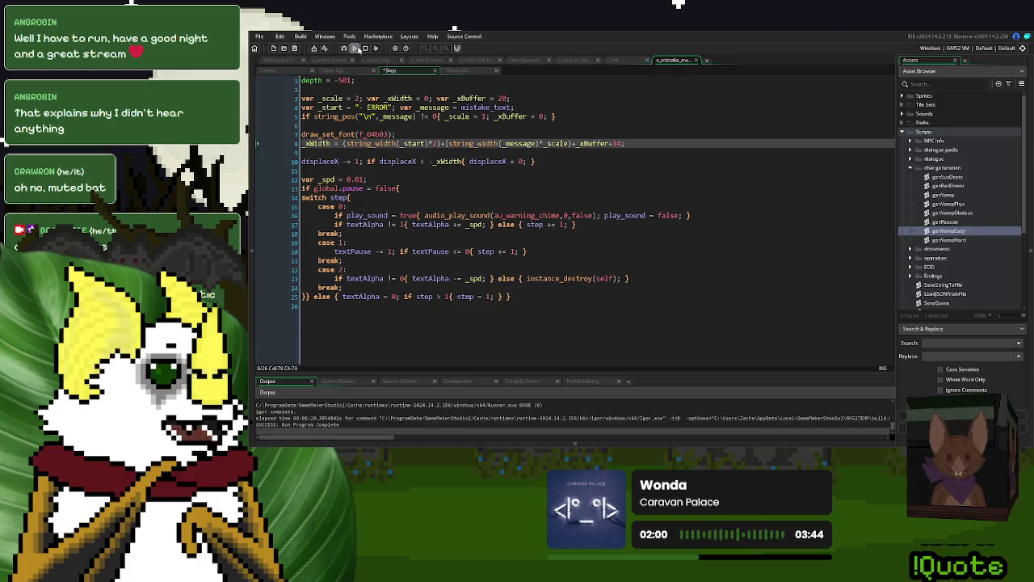
pyautogui.click(599, 187)
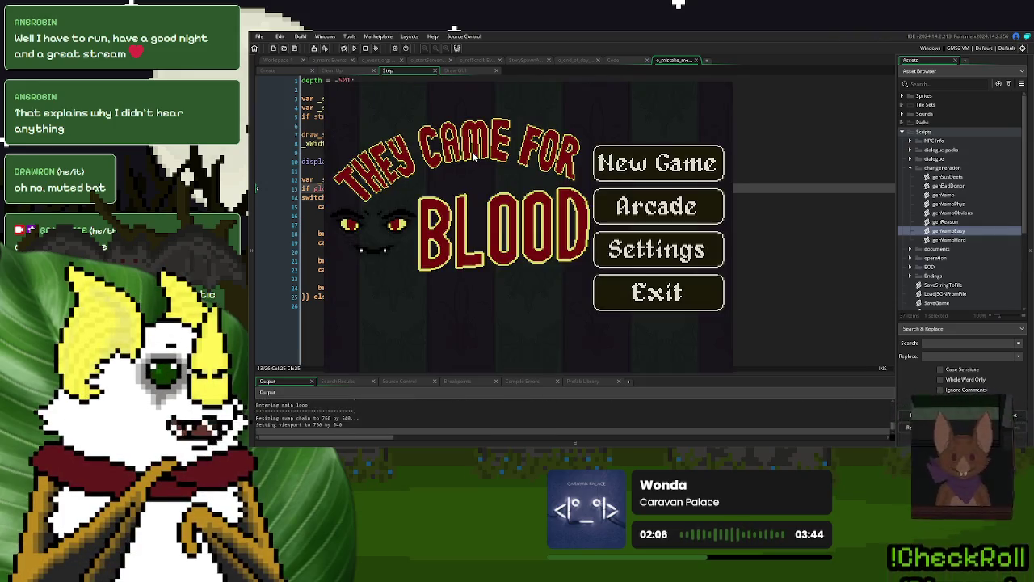
# Step: Start a new game, dismiss the ALERT, answer Yes to 'We done here?', then close the game after the banner
pyautogui.click(653, 134)
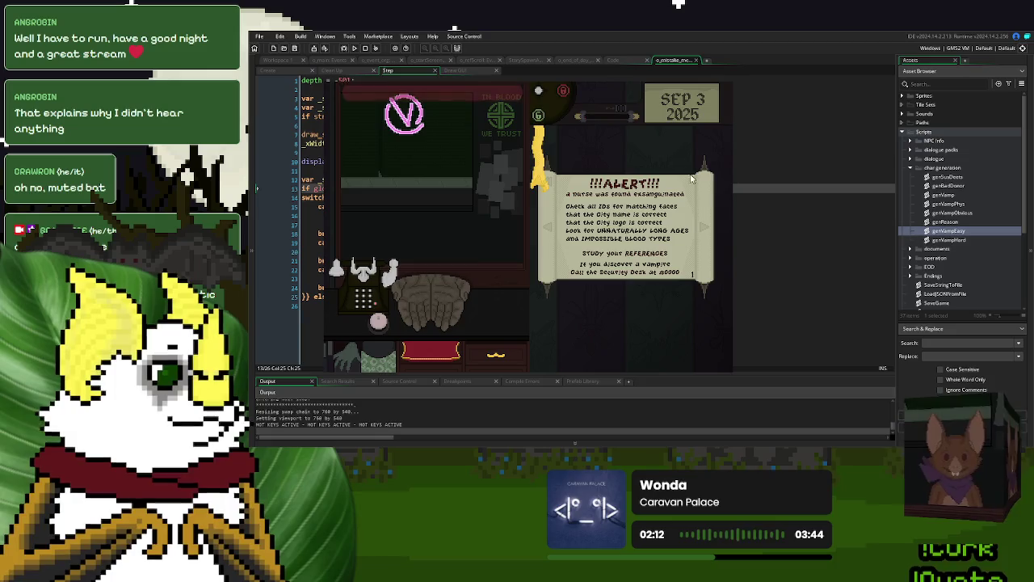
pyautogui.click(572, 263)
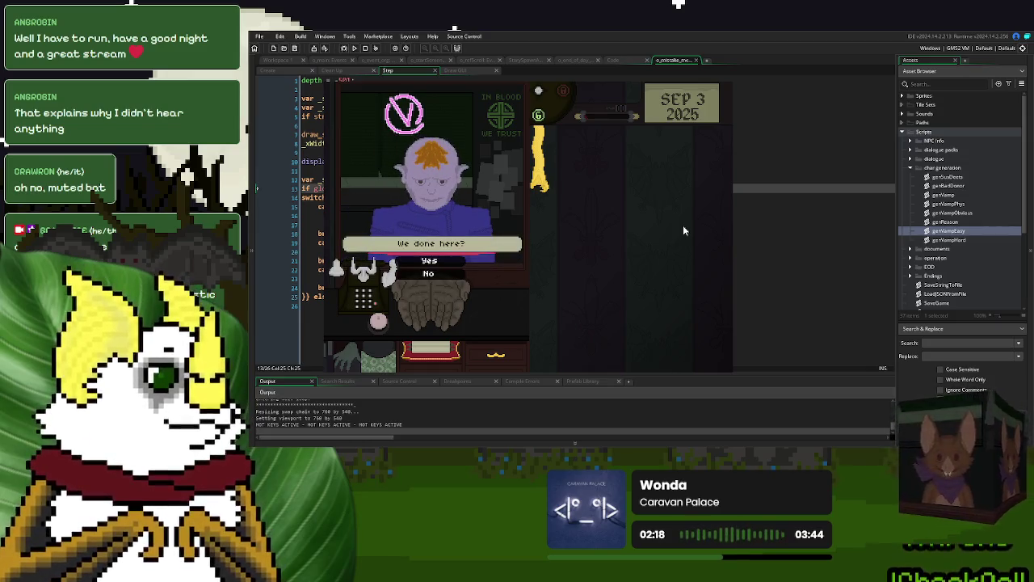
pyautogui.click(429, 260)
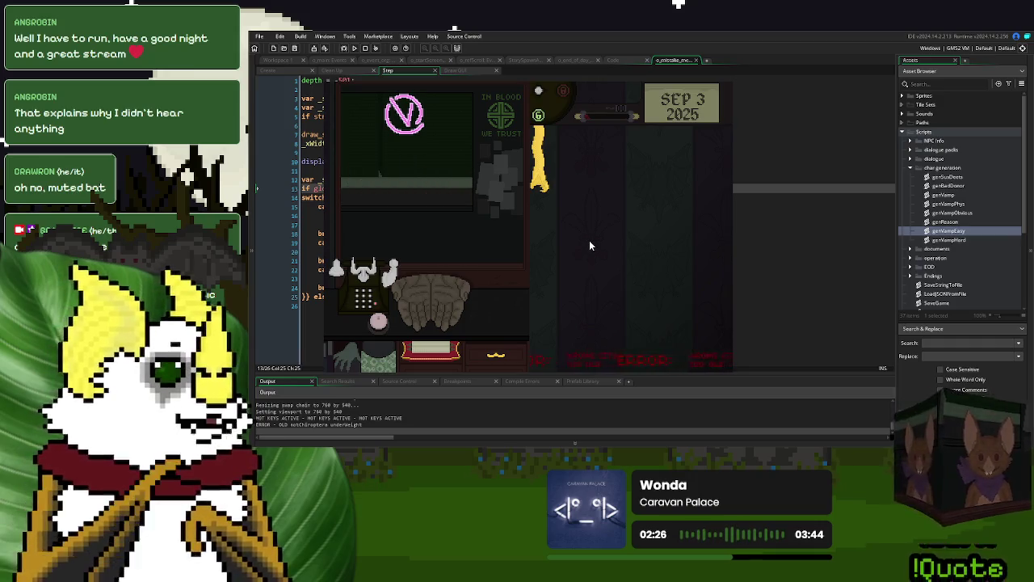
pyautogui.press('Escape')
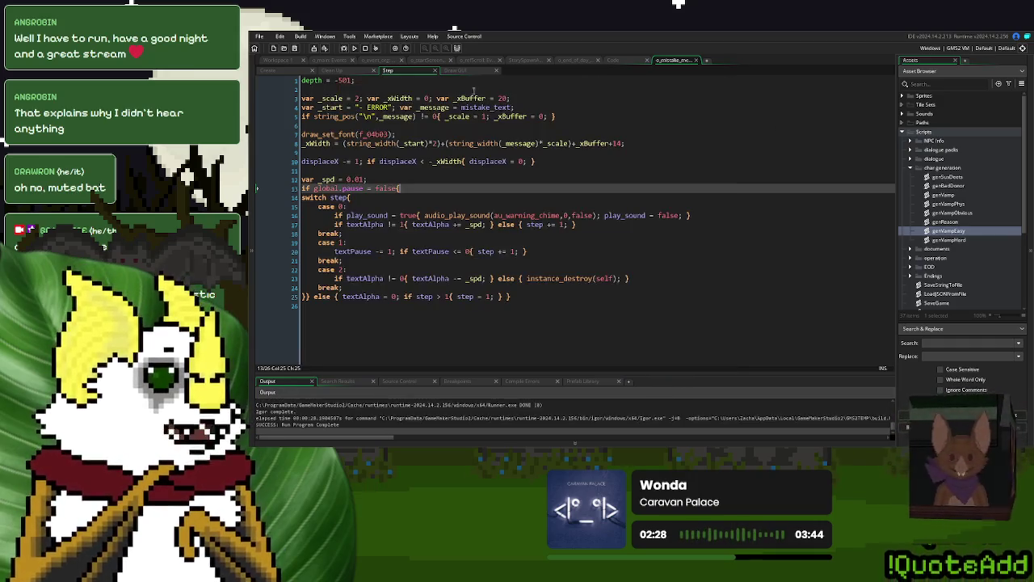
# Step: Check the text drawing call on line 18 of the Draw GUI code, then look at the Step code
pyautogui.hotkey('ctrl', 'Tab')
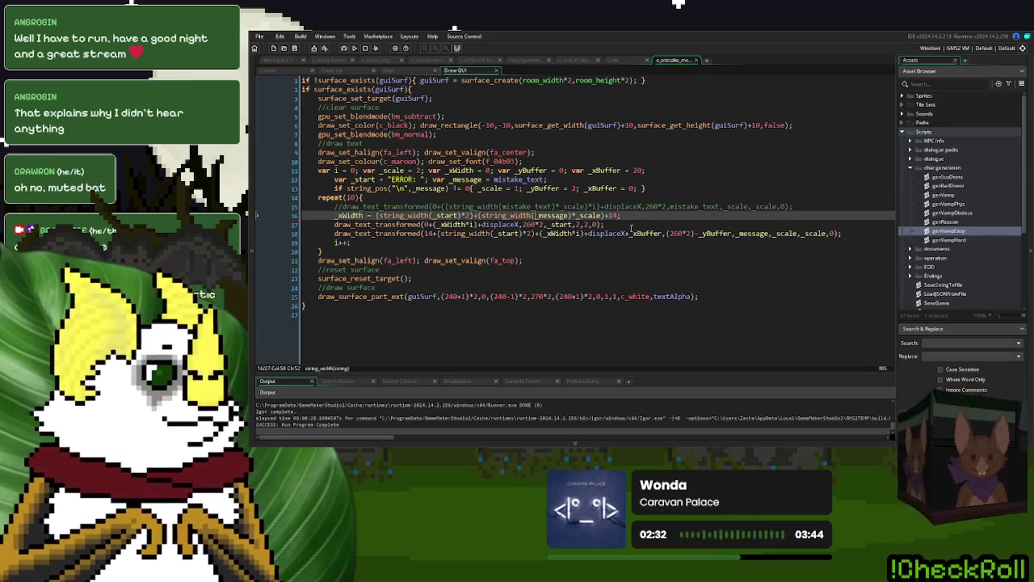
pyautogui.click(428, 234)
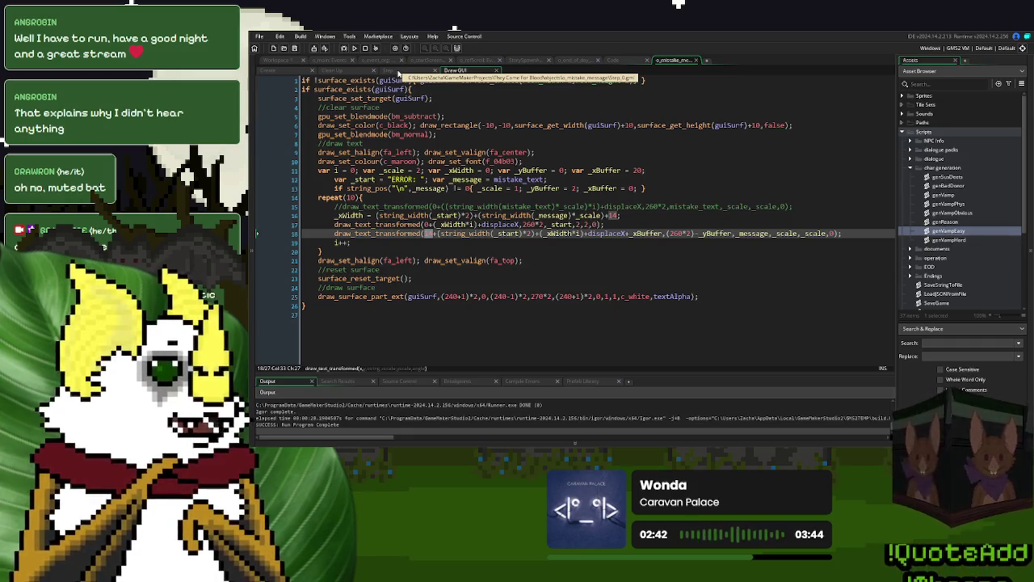
pyautogui.click(399, 74)
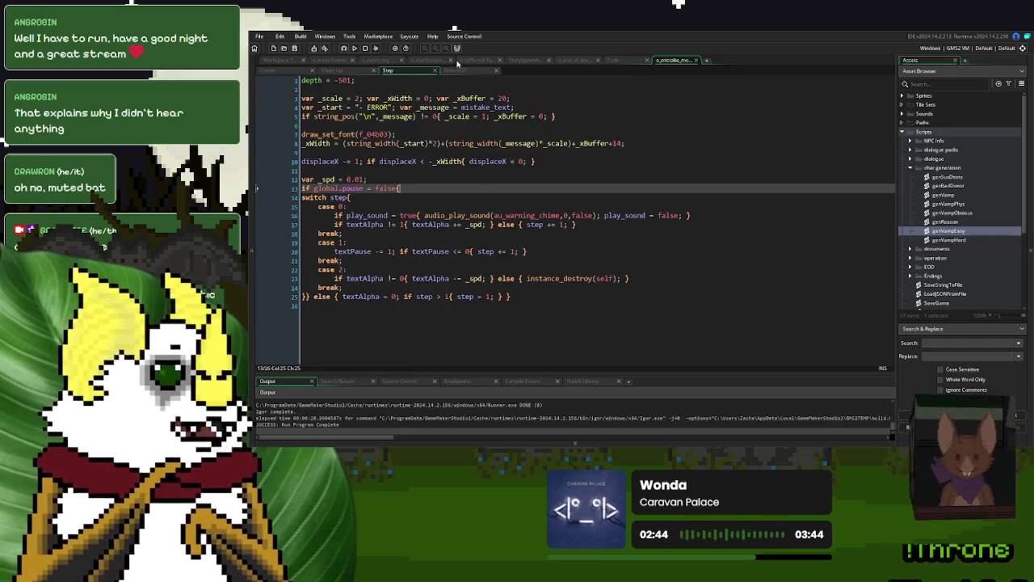
# Step: Scroll through the o_refScroll Draw GUI page layout, then move on to the StorySpawnActor script
pyautogui.click(484, 61)
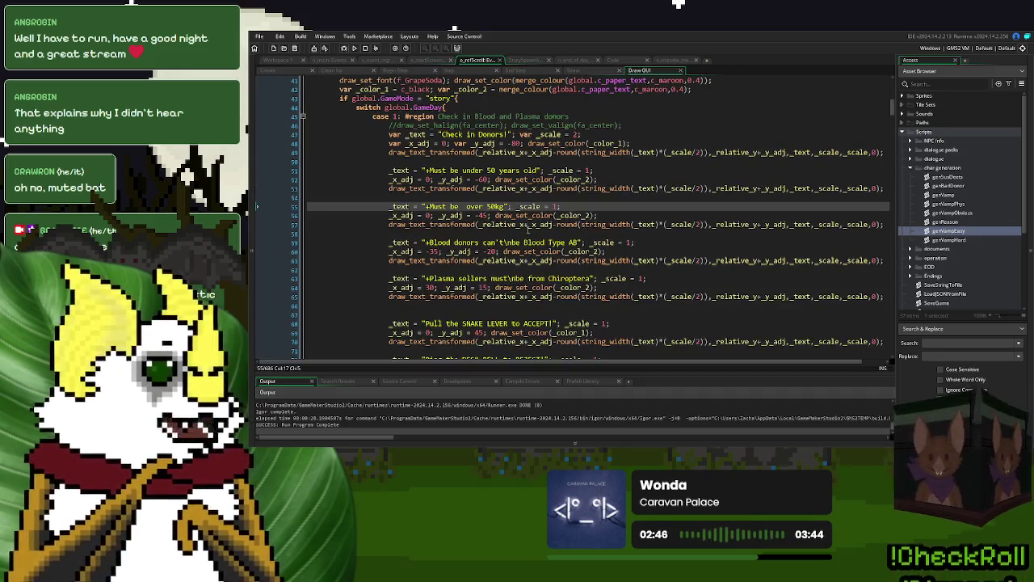
pyautogui.scroll(3, 537, 241)
pyautogui.scroll(2, 537, 241)
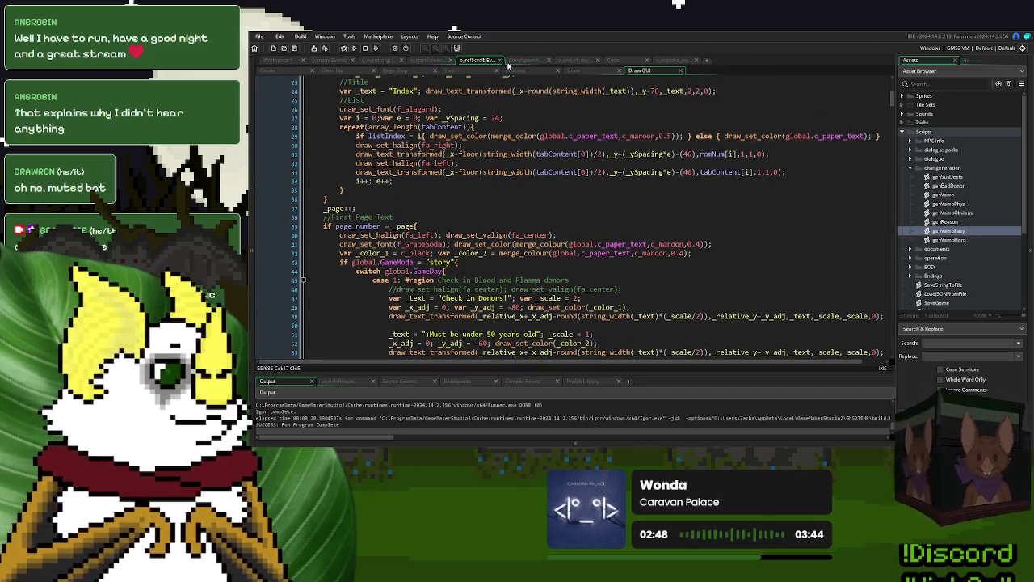
pyautogui.click(524, 61)
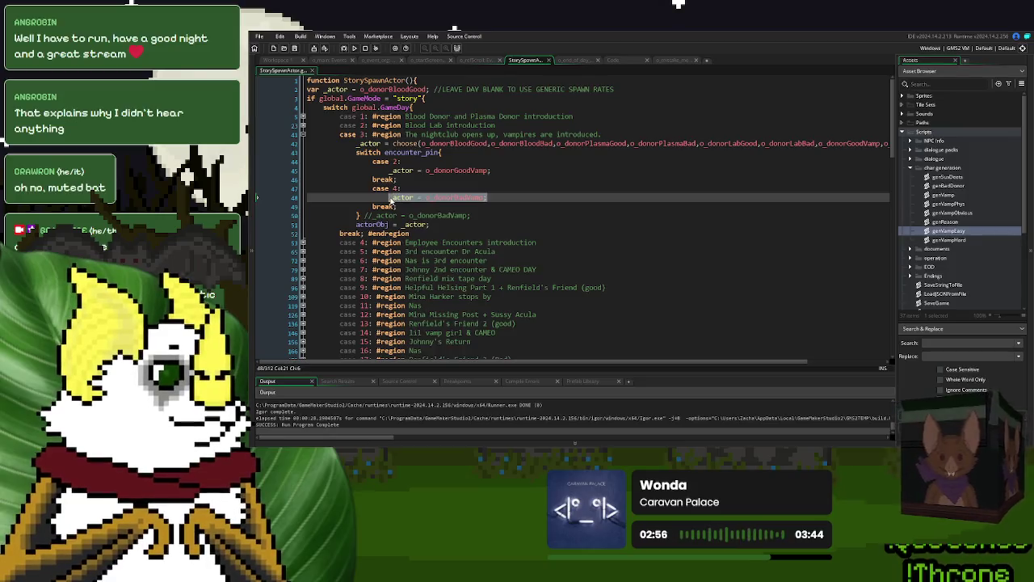
# Step: Collapse the case 3 region of StorySpawnActor and scroll down to line 307
pyautogui.click(303, 134)
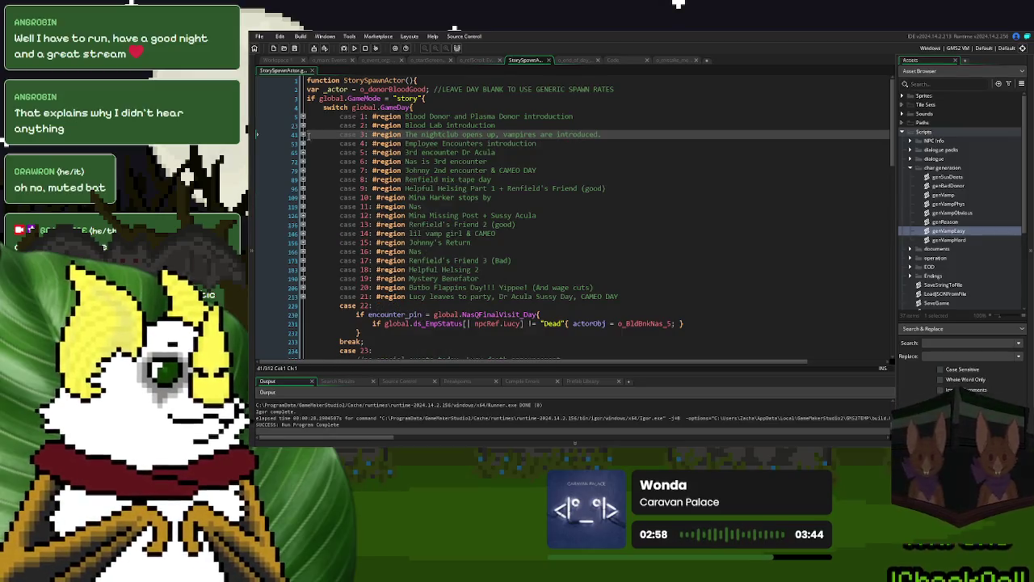
pyautogui.click(303, 134)
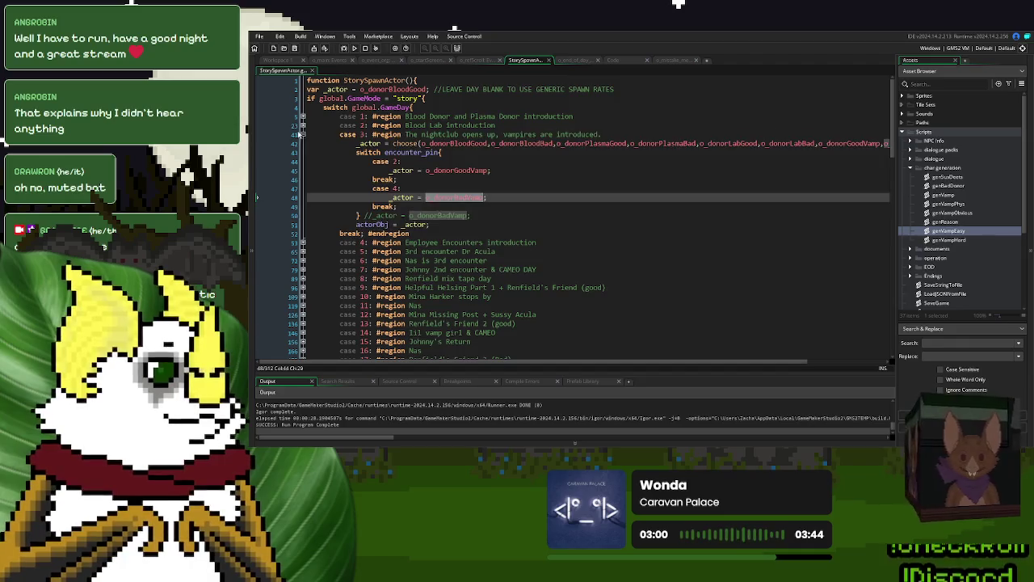
pyautogui.click(303, 134)
pyautogui.scroll(-15, 436, 210)
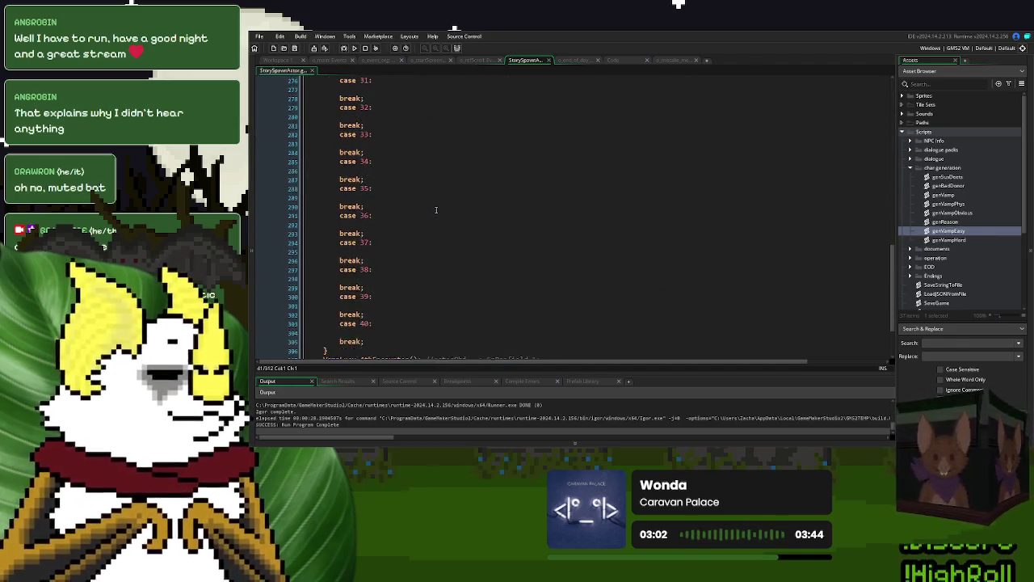
pyautogui.scroll(-3, 436, 210)
# Step: Make line 307 an uncommented actorObj = o_donorBadVamp and start a test build
pyautogui.doubleClick(501, 284)
pyautogui.write('o_donorBadVamp')
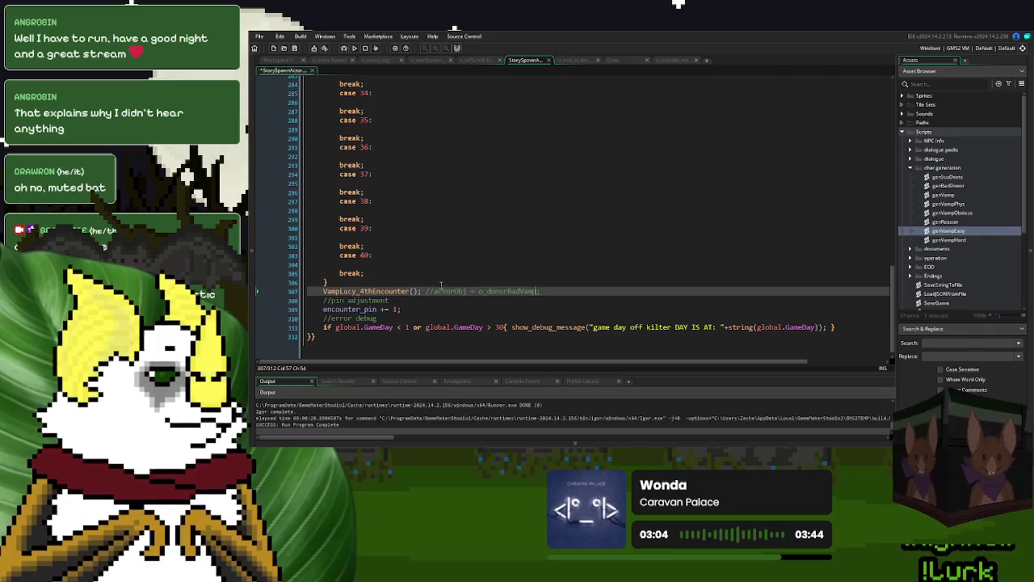
pyautogui.press('Delete')
pyautogui.press('Delete')
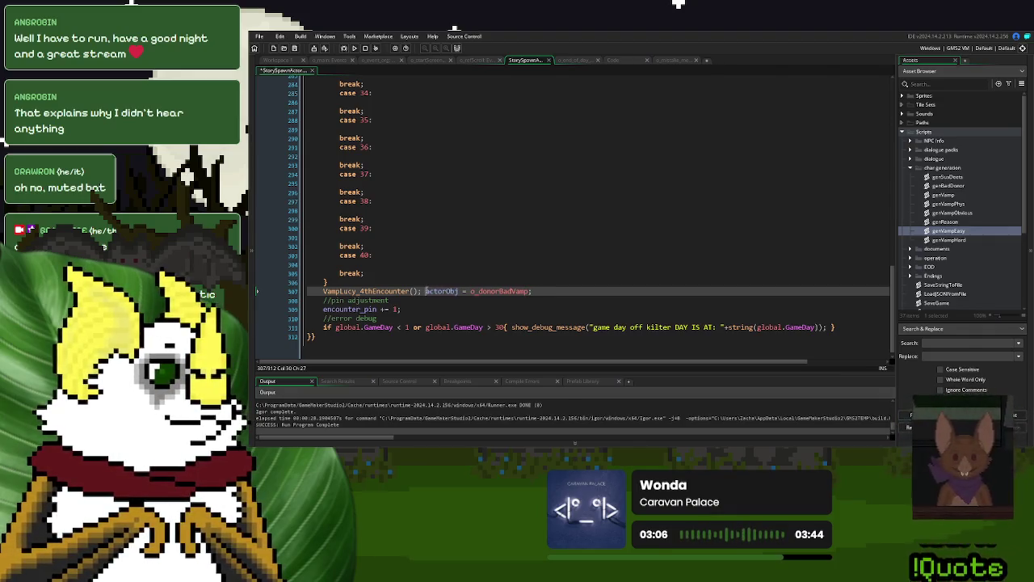
pyautogui.click(353, 47)
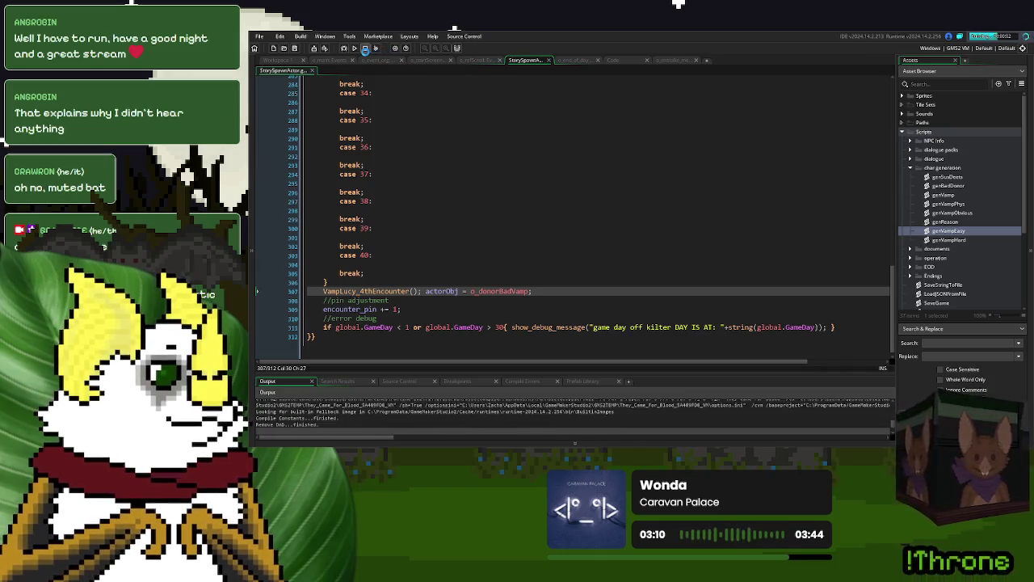
pyautogui.click(354, 48)
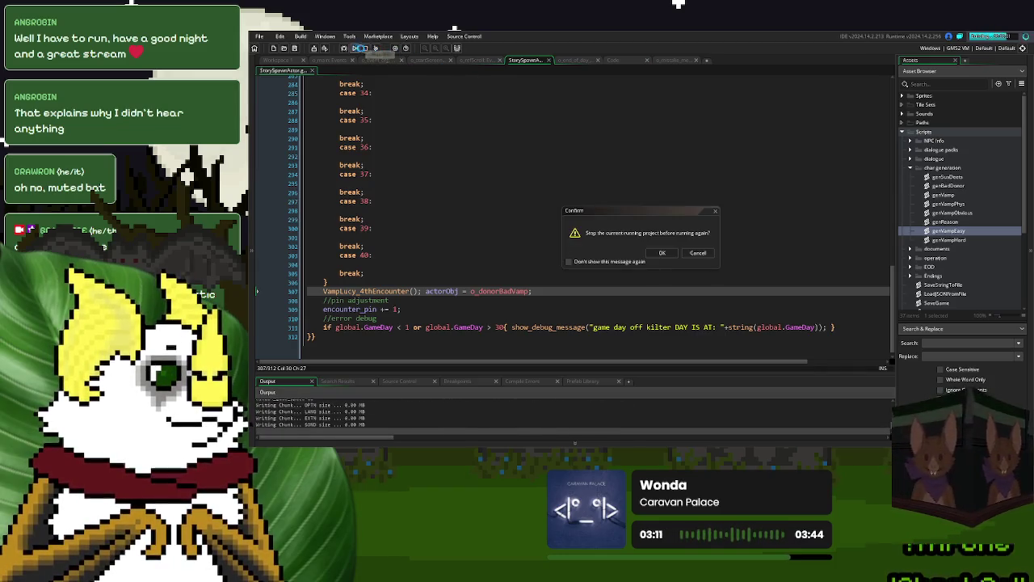
# Step: Answer the running-game prompt, glance at o_event_org Create, and return to StorySpawnActor
pyautogui.click(684, 251)
pyautogui.click(378, 60)
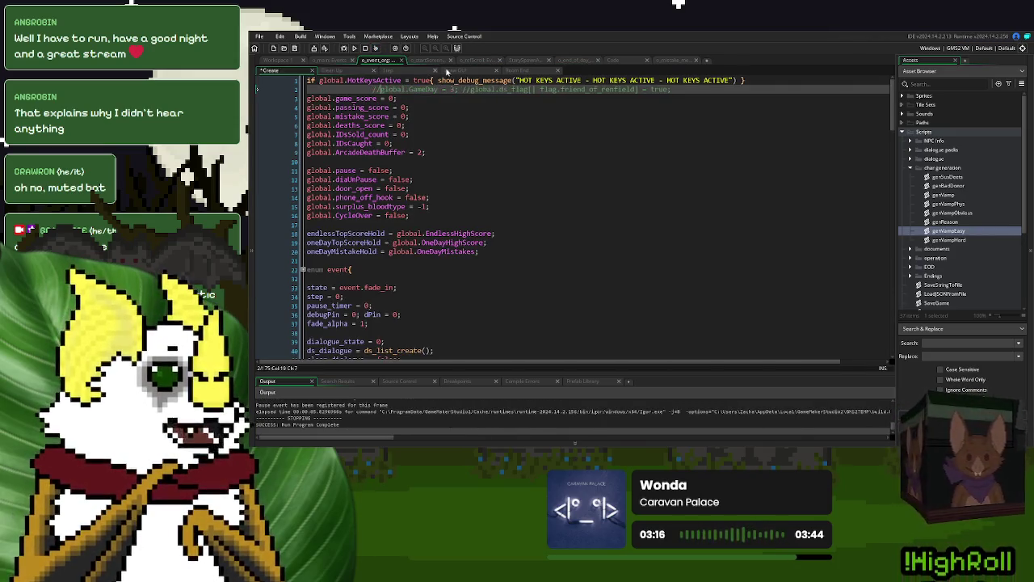
pyautogui.click(526, 61)
# Step: Playtest and ring the desk bell to start September 1 until the ERROR banner shows, then close it
pyautogui.click(353, 49)
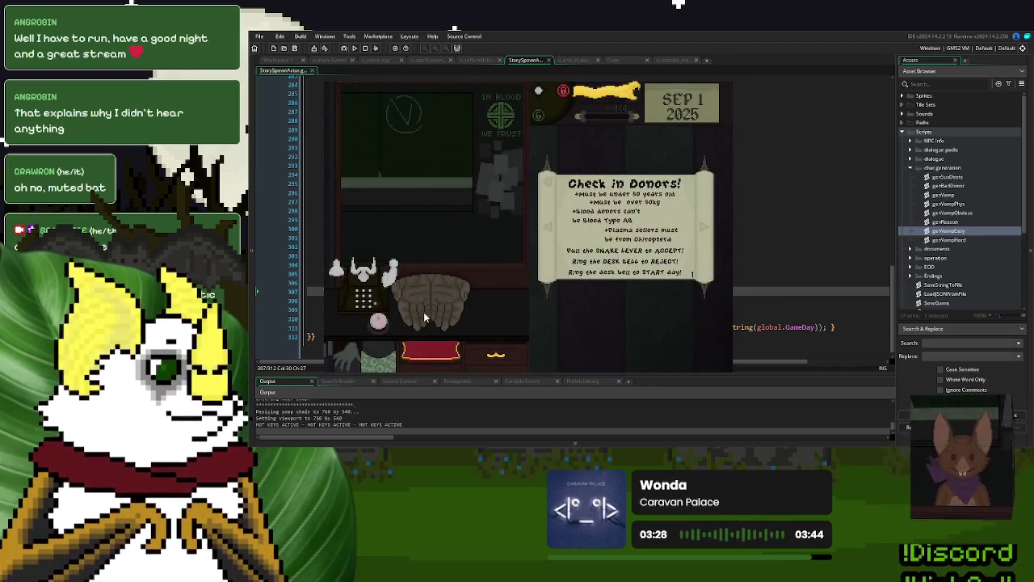
pyautogui.click(380, 321)
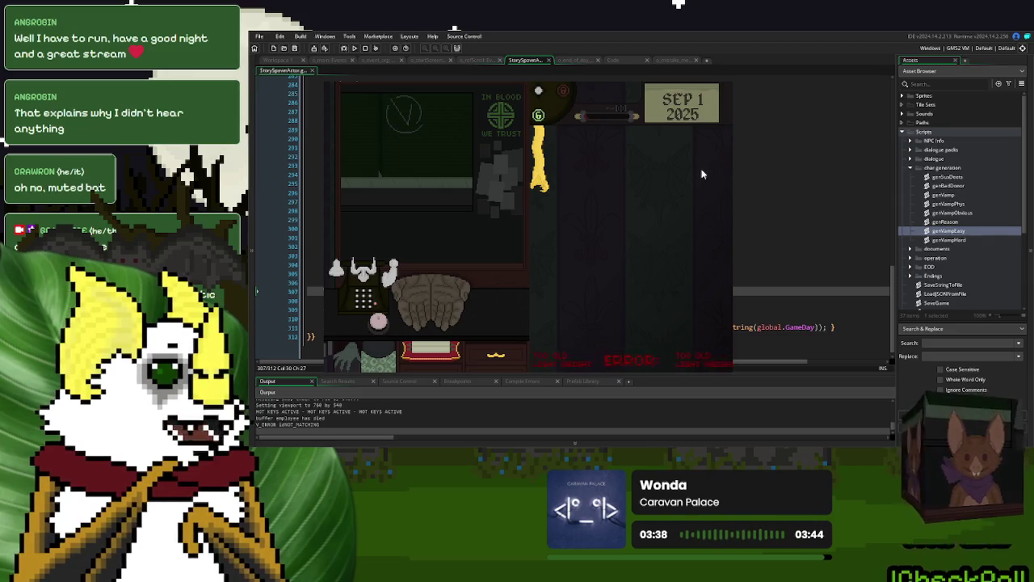
pyautogui.press('Escape')
# Step: Review the mistake banner's Step code, loadNPC_ErrorMessage, and every _xWidth use in Draw GUI
pyautogui.click(677, 60)
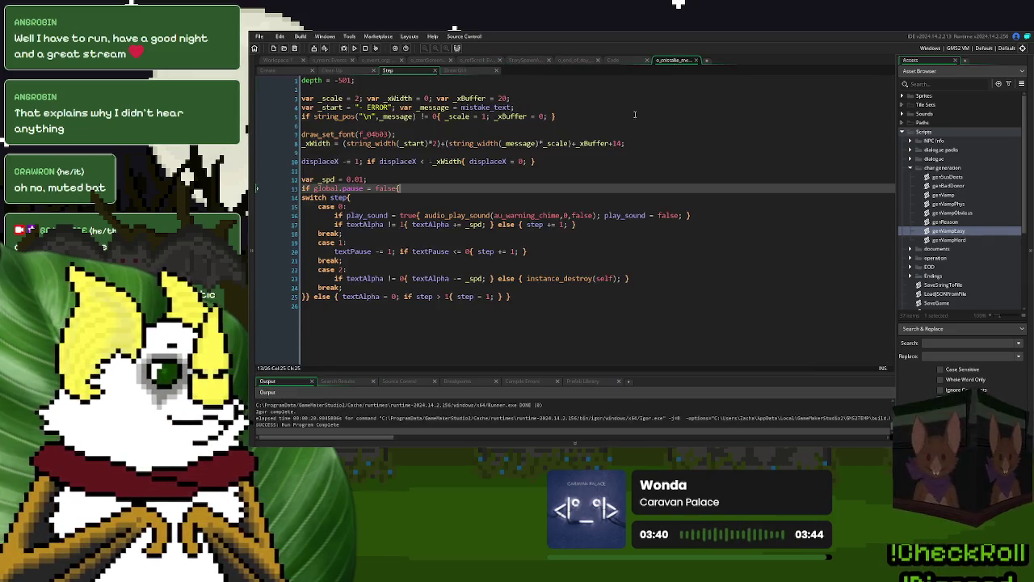
pyautogui.click(617, 61)
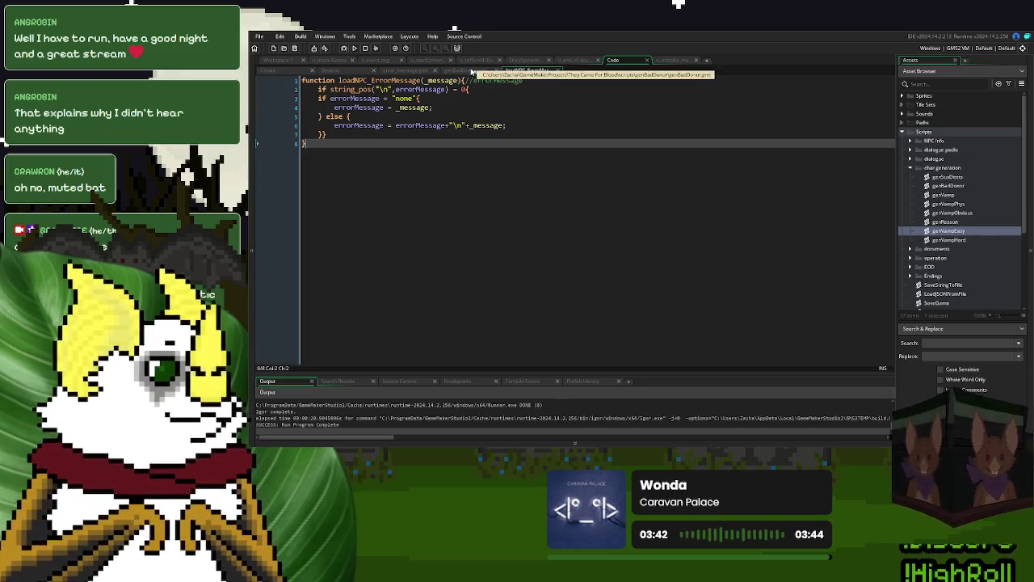
pyautogui.click(671, 61)
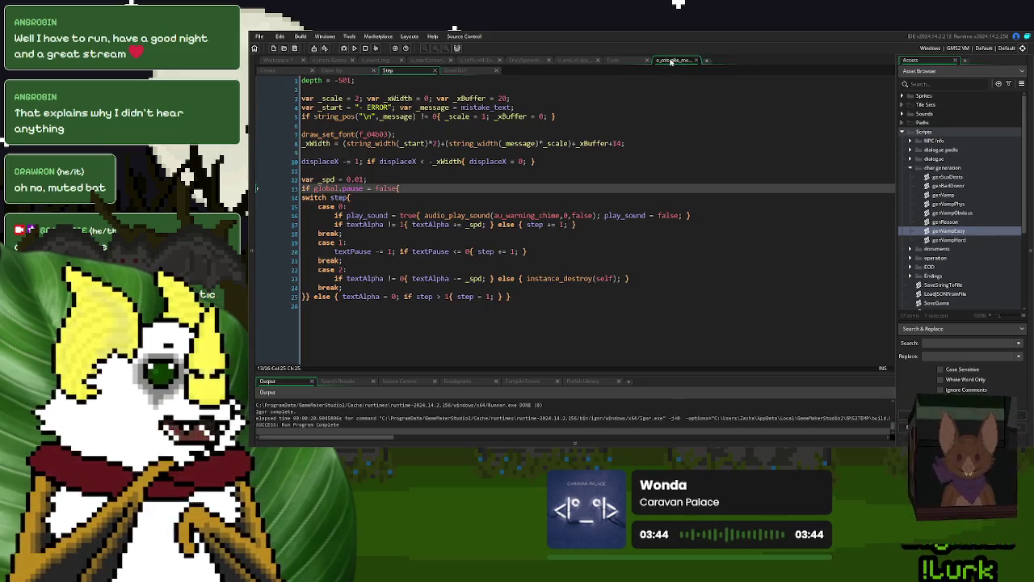
pyautogui.click(454, 71)
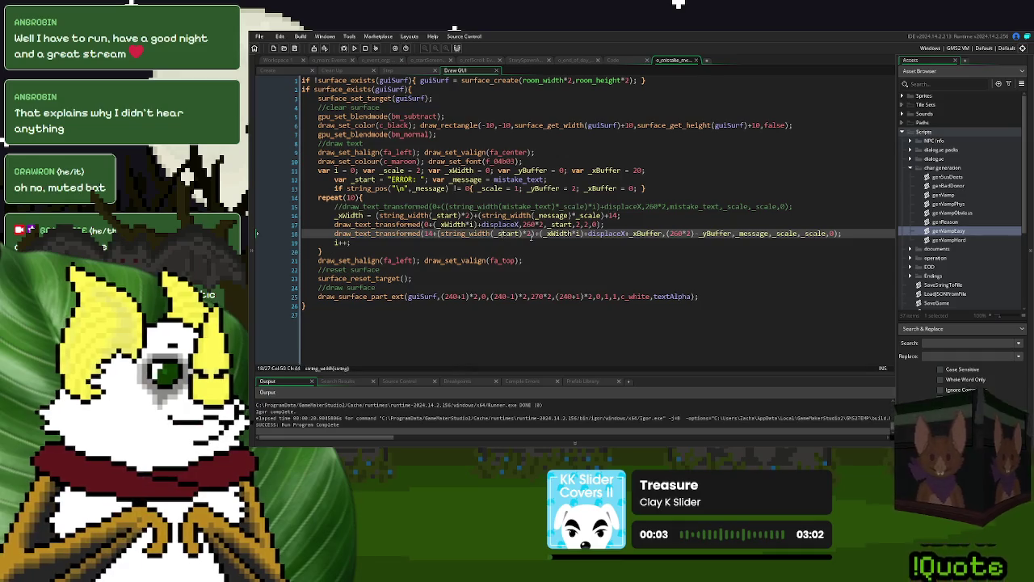
pyautogui.click(456, 224)
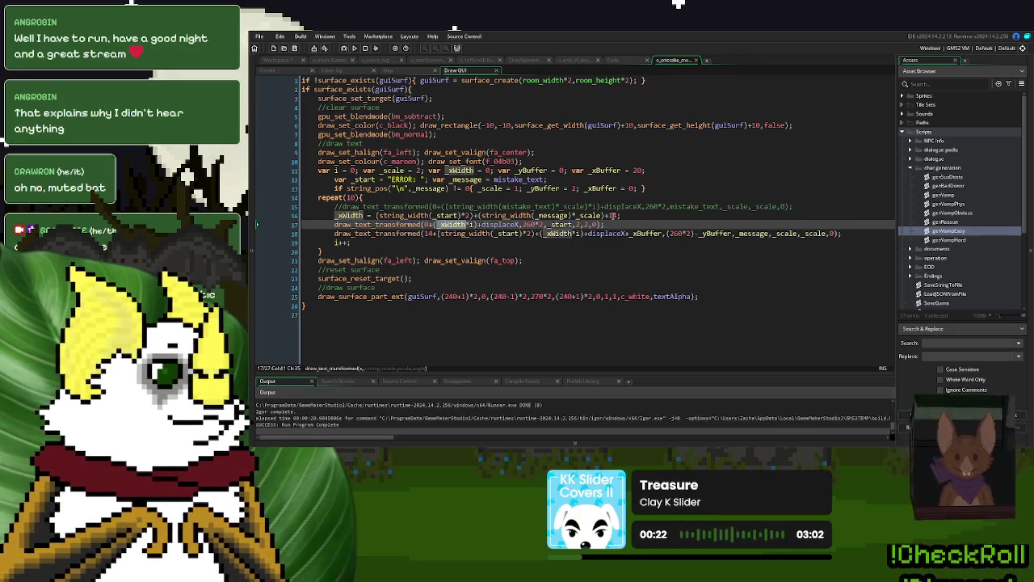
# Step: Launch a quick test run while deleting and retyping the 2 in line 11's _xBuffer value
pyautogui.click(635, 170)
pyautogui.press('BackSpace')
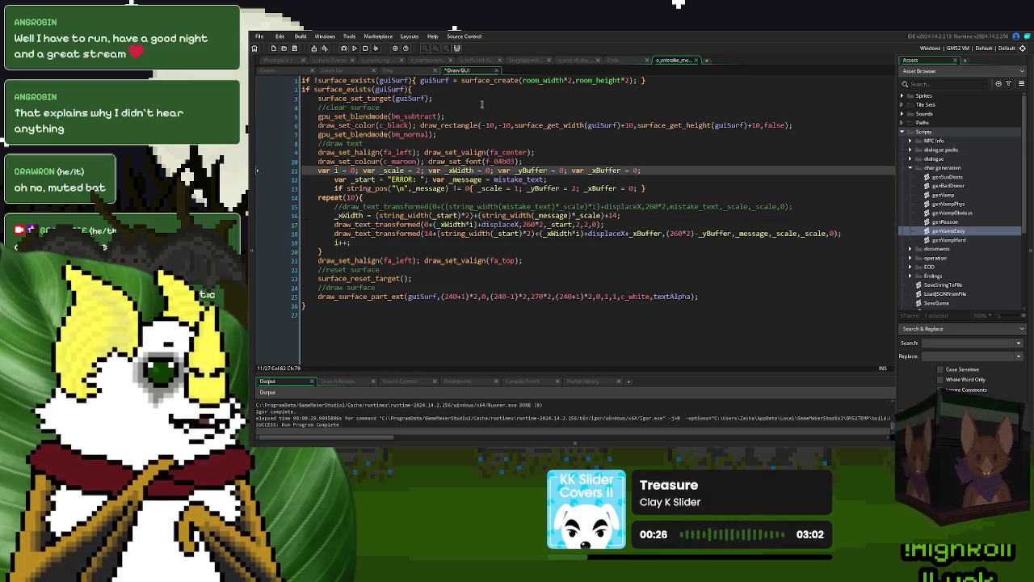
pyautogui.press('F5')
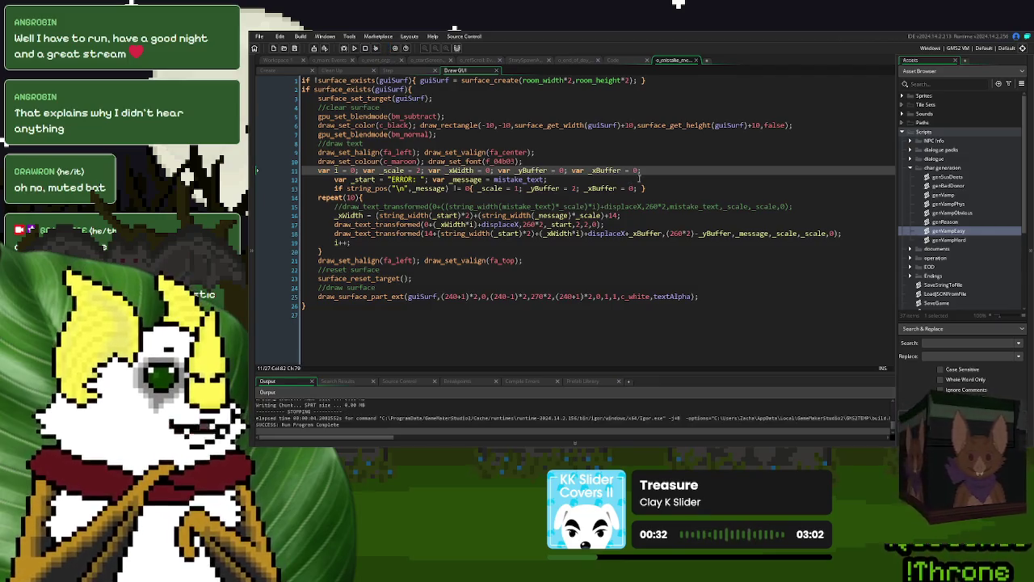
pyautogui.write('2')
pyautogui.press('Up')
# Step: Move +_xBuffer from line 18's message x position to the end of line 16's _xWidth
pyautogui.moveTo(664, 232); pyautogui.dragTo(624, 233)
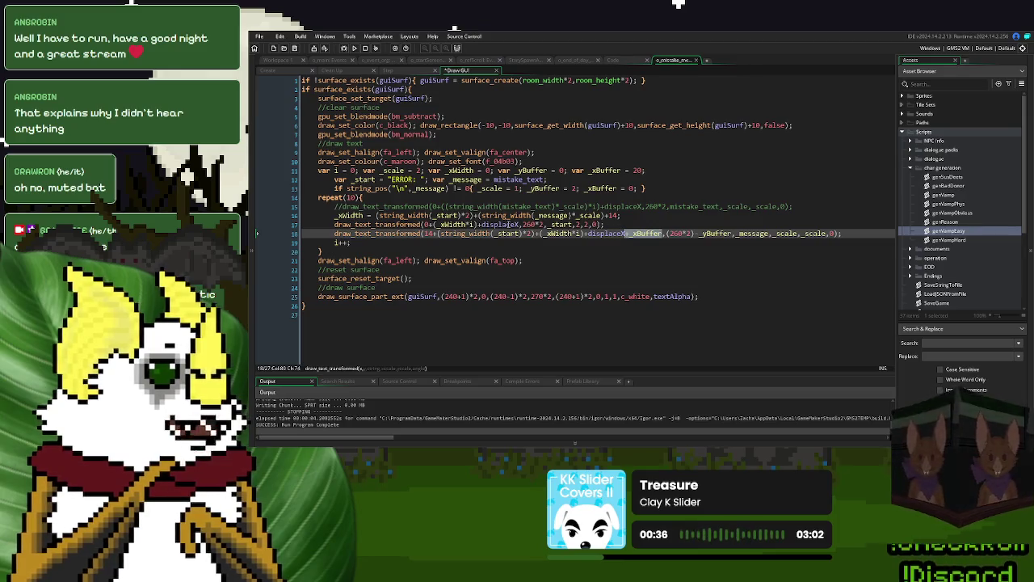
pyautogui.click(519, 225)
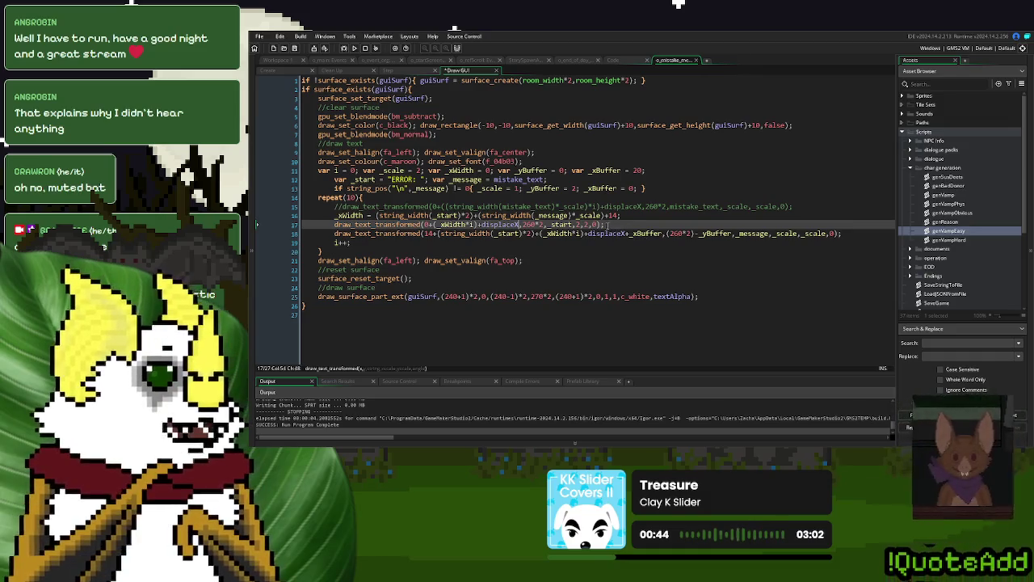
pyautogui.doubleClick(647, 233)
pyautogui.press('BackSpace')
pyautogui.press('BackSpace')
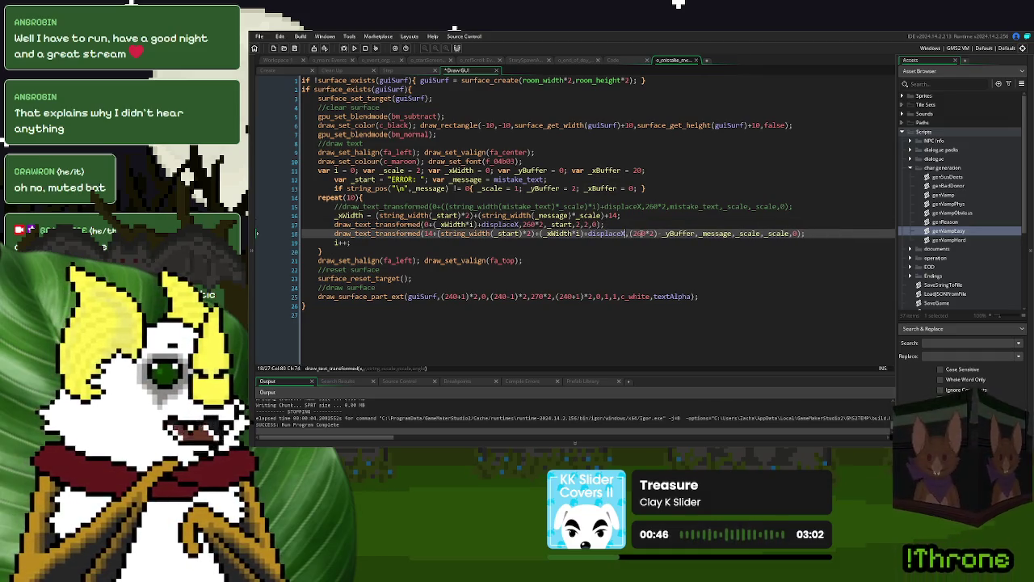
pyautogui.click(618, 216)
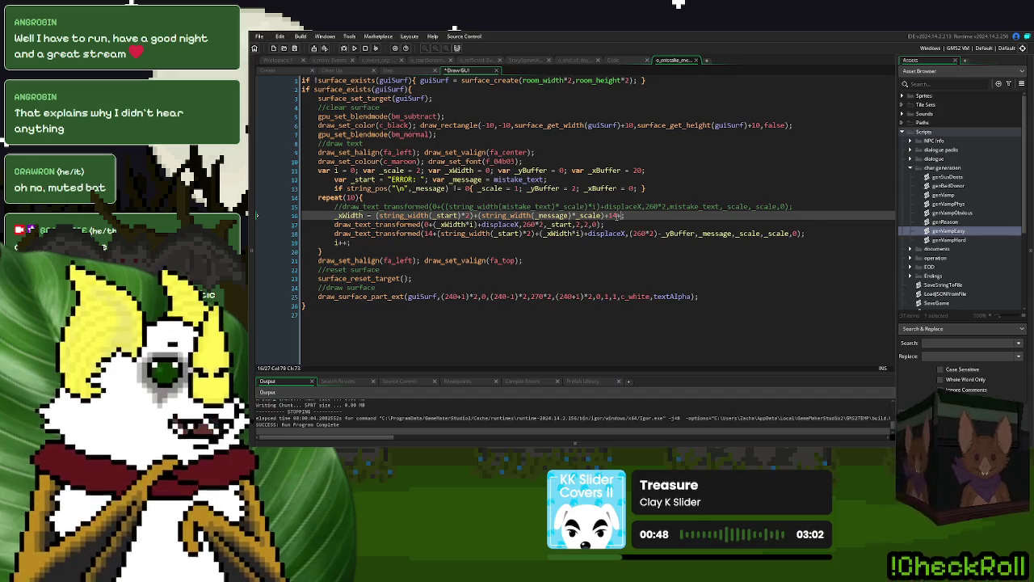
pyautogui.write('+_xBuffer')
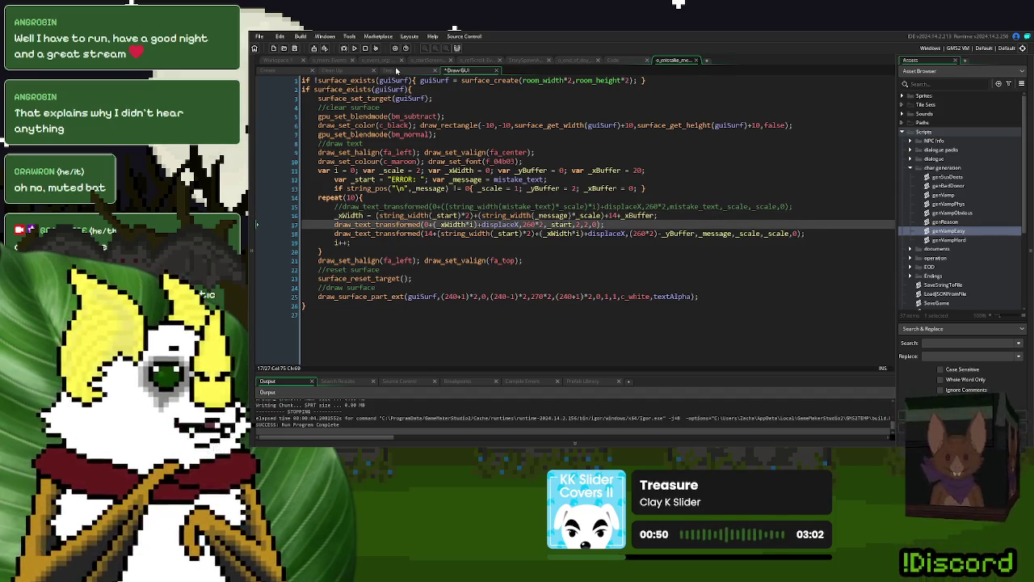
pyautogui.click(388, 71)
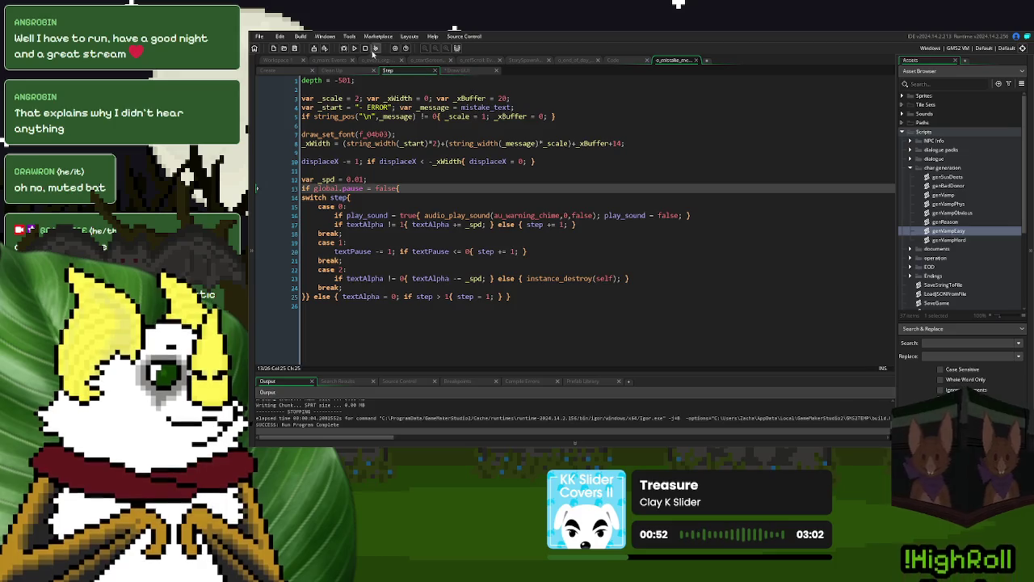
# Step: Run a New Game, ring the desk bell and advance the first donor until the ERROR banner shows, then stop
pyautogui.click(354, 48)
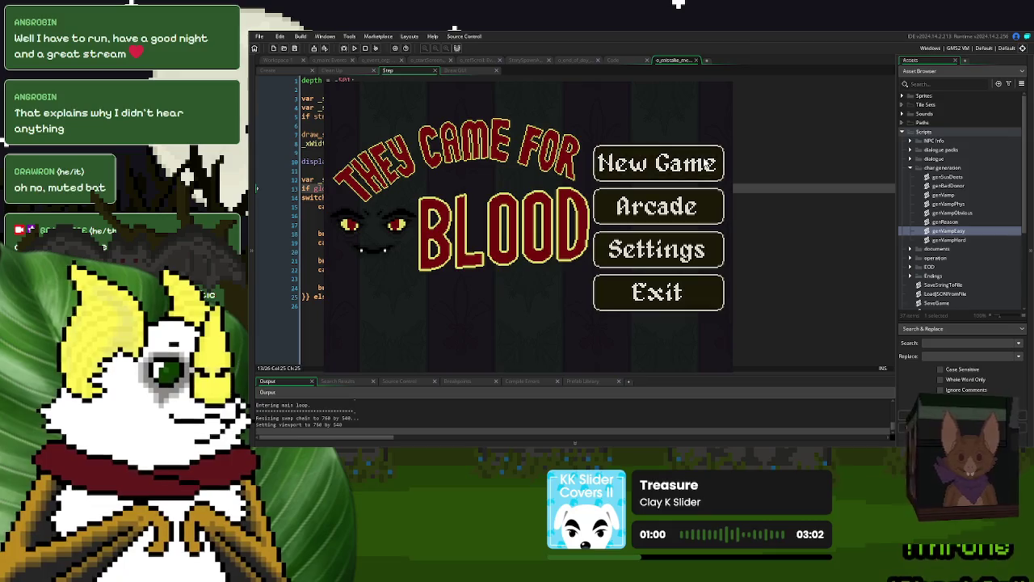
pyautogui.click(686, 135)
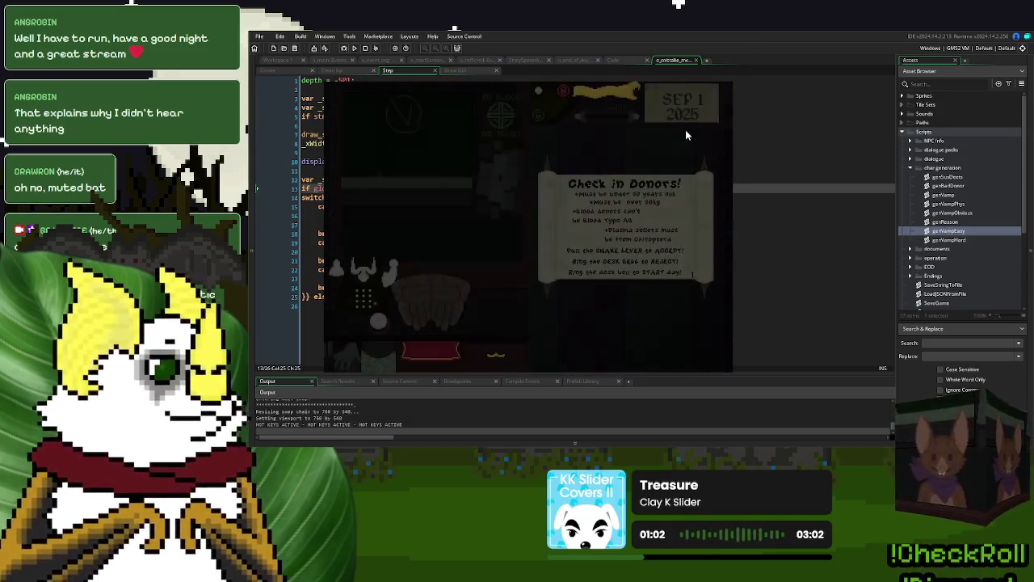
pyautogui.click(597, 252)
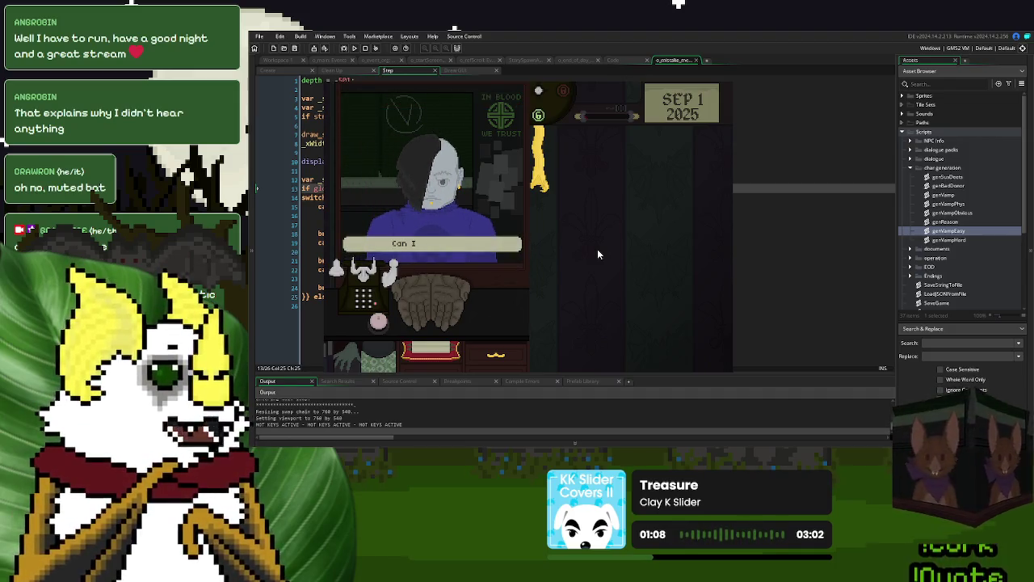
pyautogui.click(482, 271)
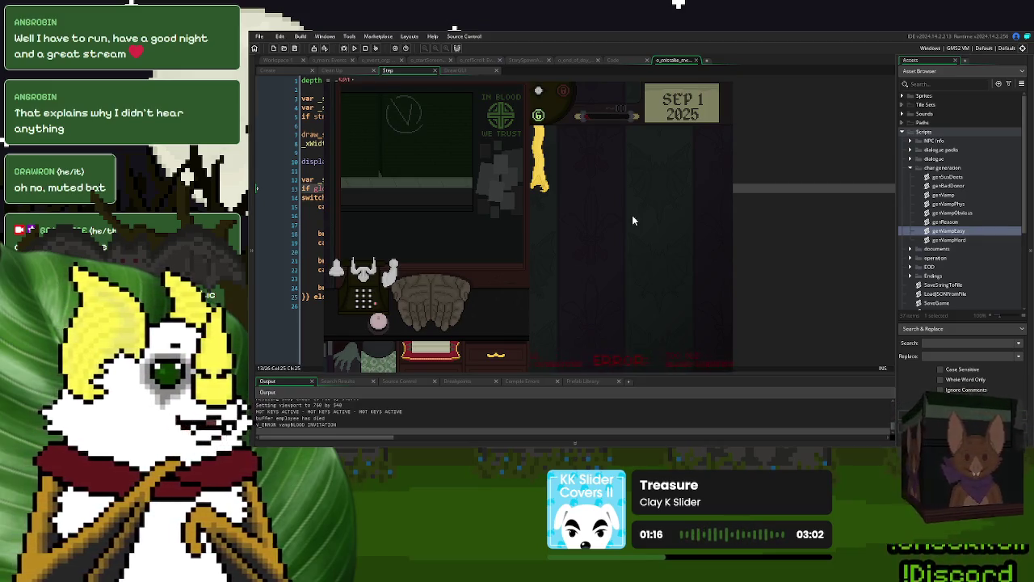
pyautogui.press('Escape')
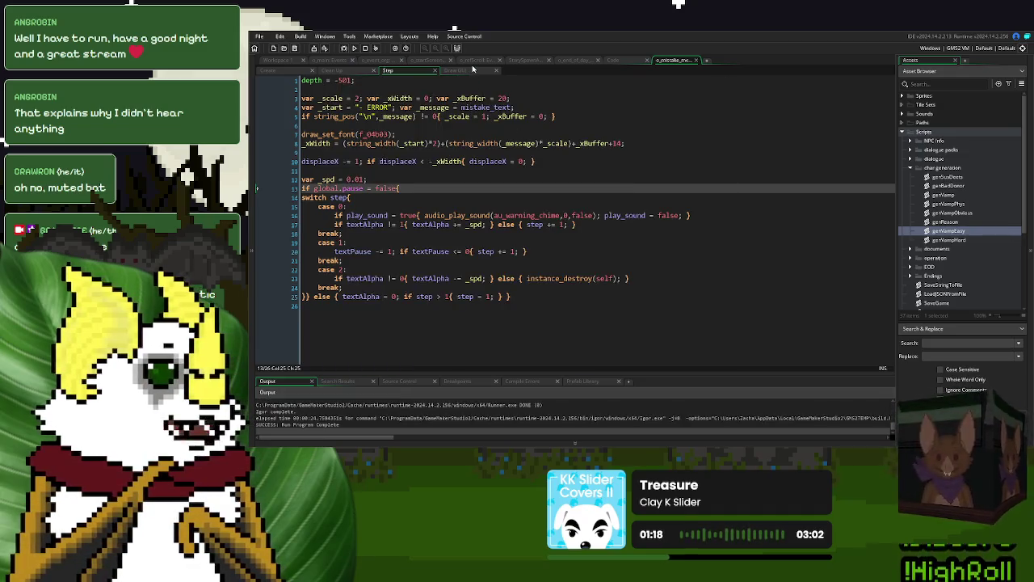
# Step: Review where _xBuffer feeds the _xWidth lines in the Draw GUI and Step code
pyautogui.click(473, 69)
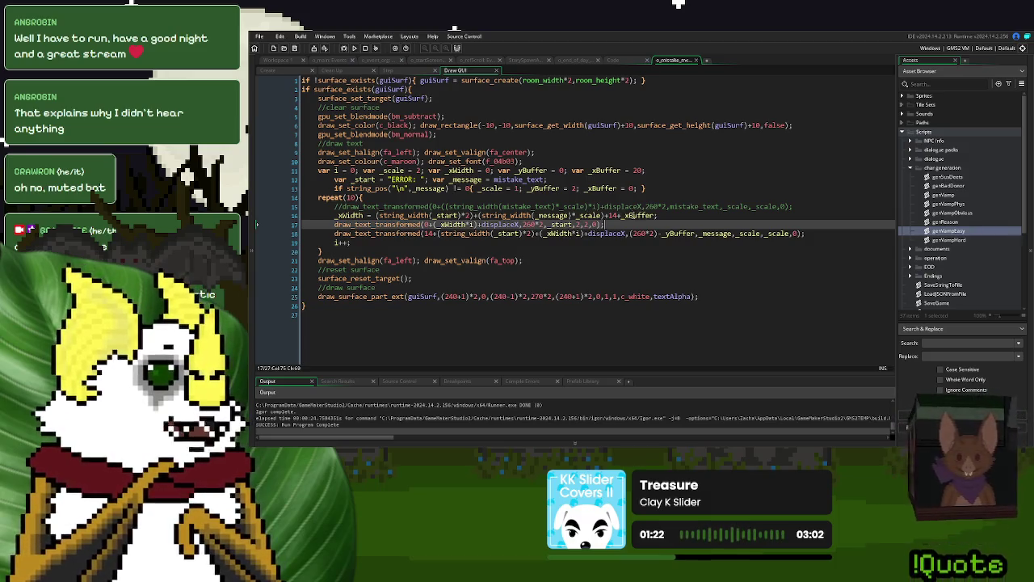
pyautogui.click(657, 215)
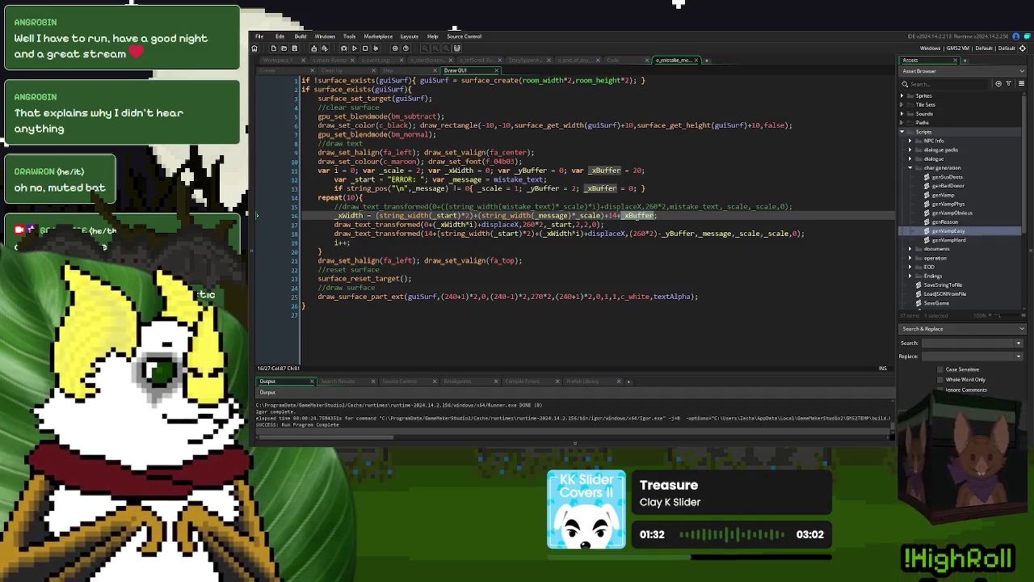
pyautogui.click(394, 71)
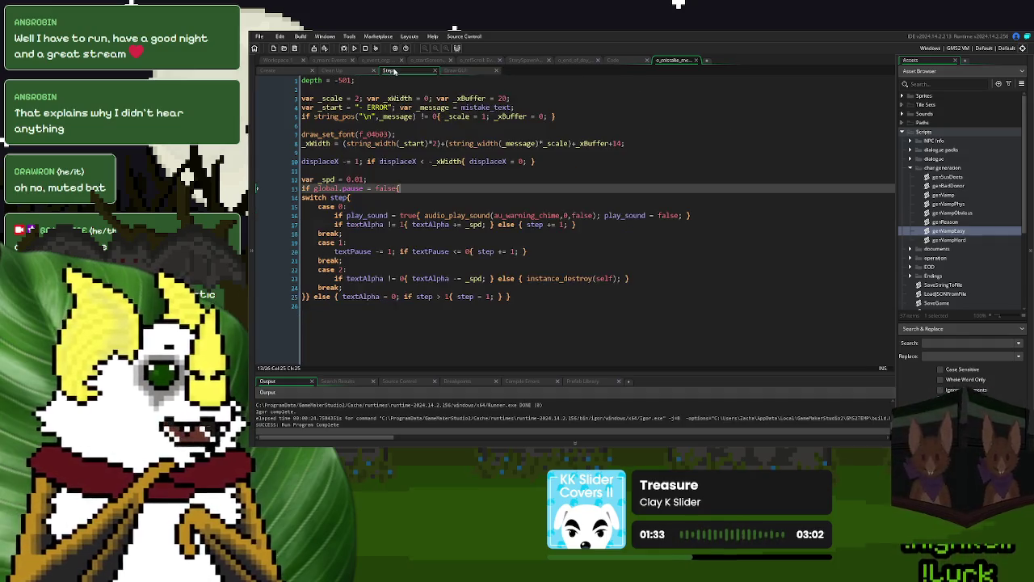
pyautogui.click(615, 143)
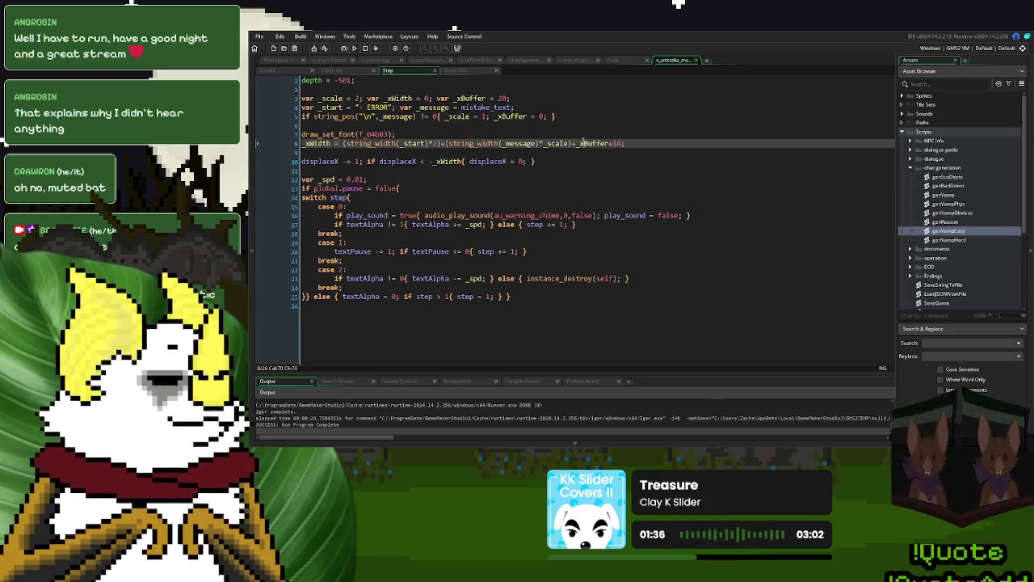
pyautogui.click(457, 71)
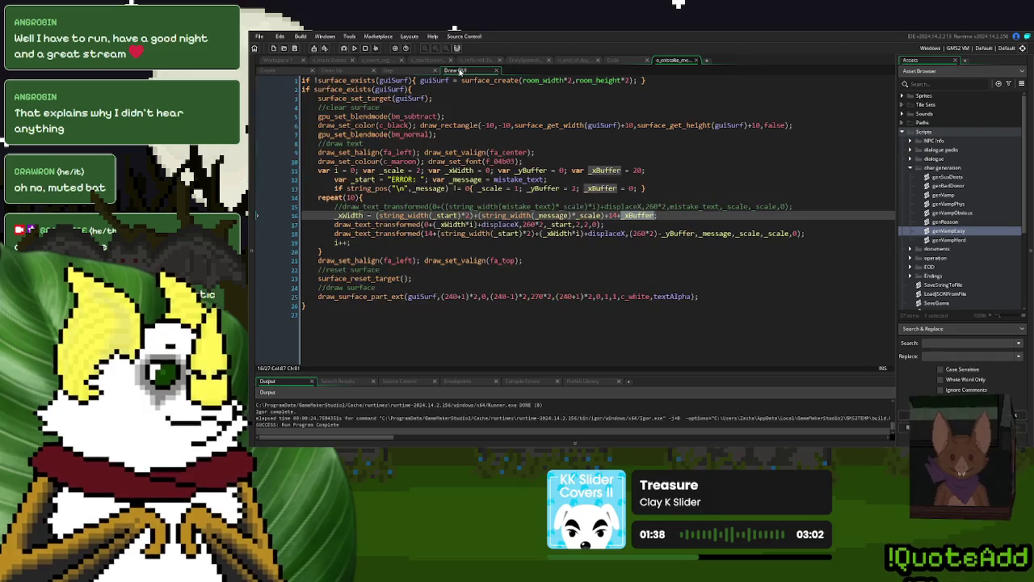
pyautogui.click(627, 218)
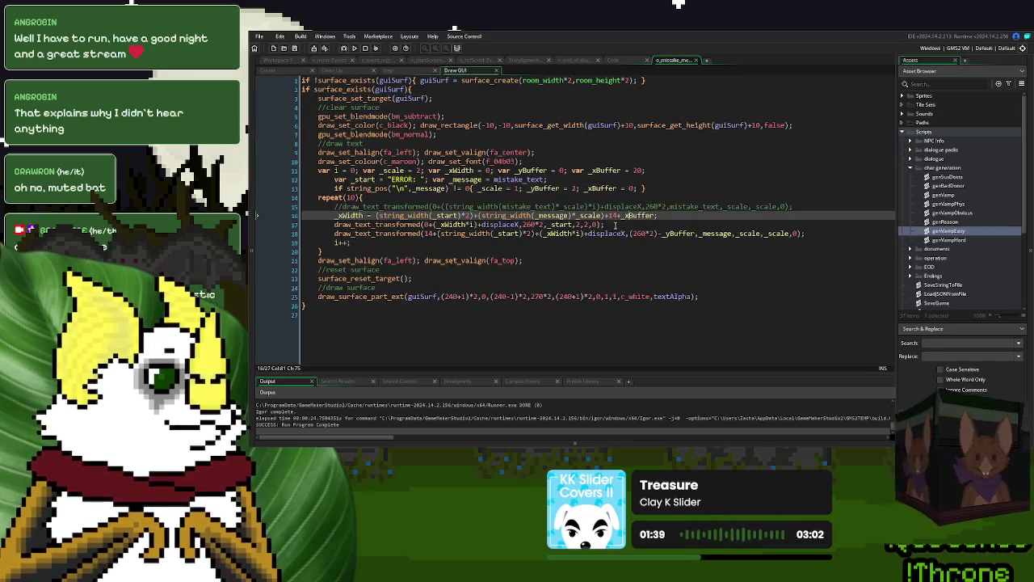
# Step: Change _xBuffer from 20 to 0 on Draw GUI line 11 and Step line 3, then run
pyautogui.click(637, 170)
pyautogui.press('BackSpace')
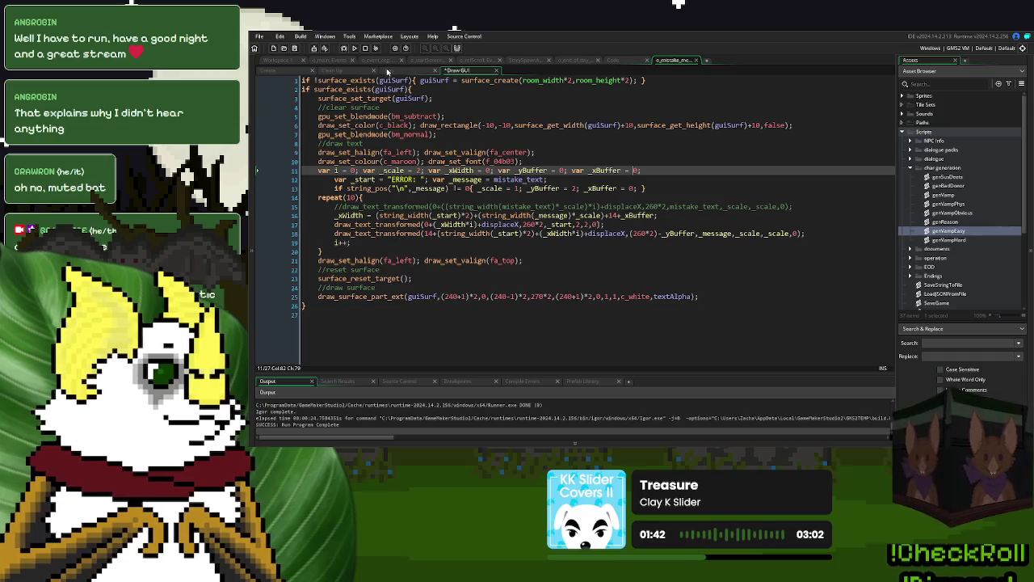
pyautogui.click(388, 70)
pyautogui.click(502, 98)
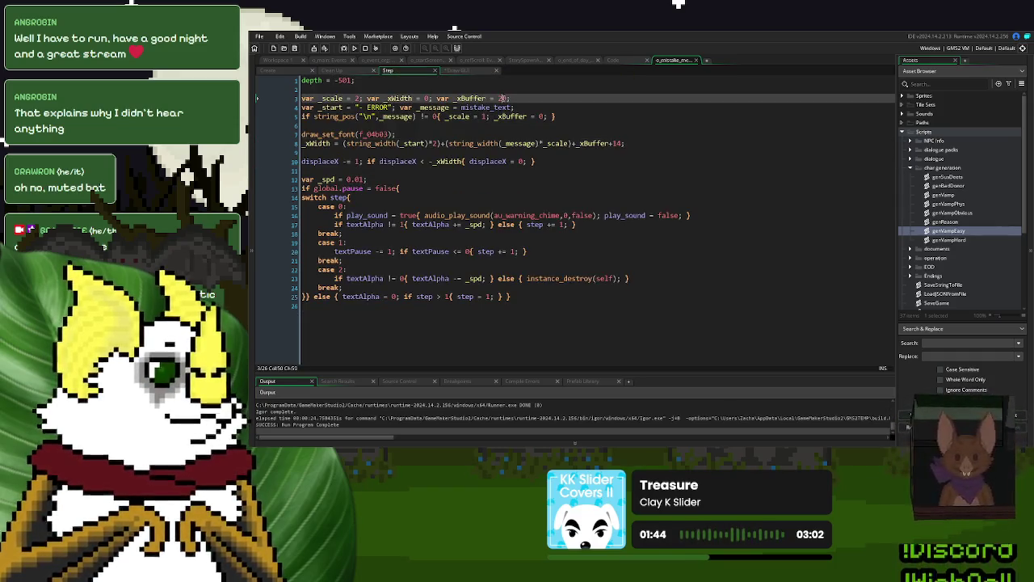
pyautogui.press('BackSpace')
pyautogui.press('F5')
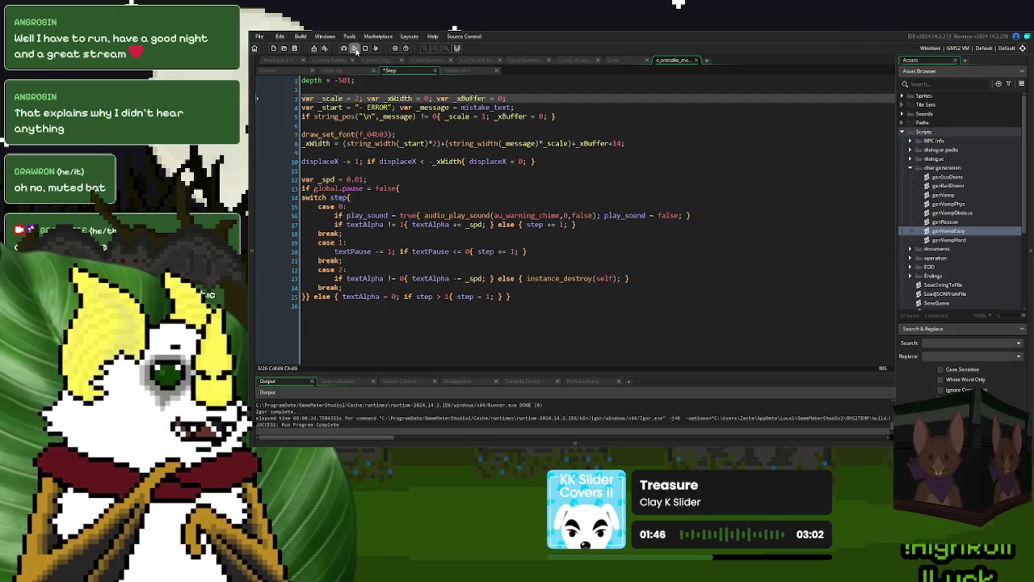
pyautogui.click(639, 144)
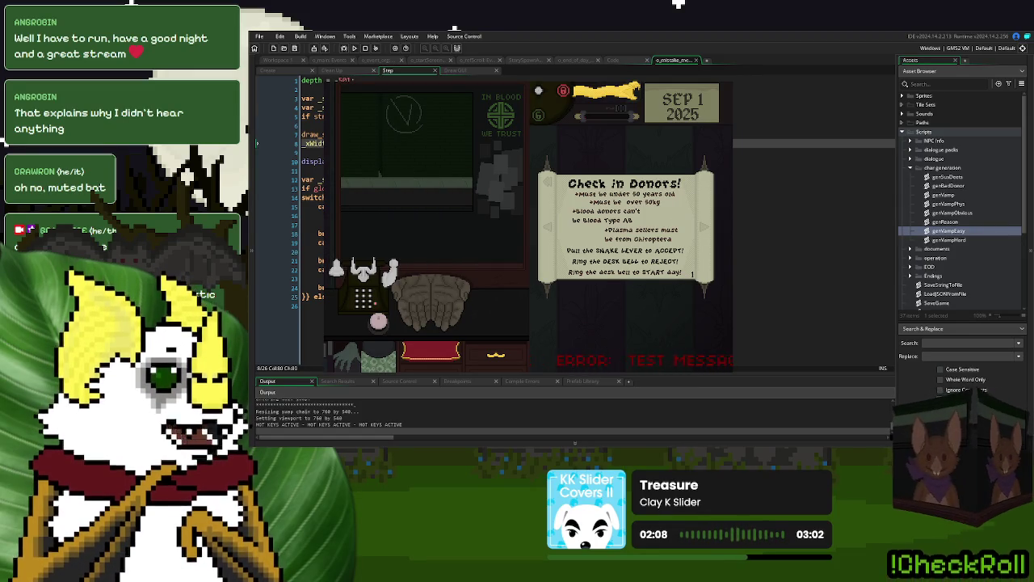
pyautogui.press('Escape')
pyautogui.click(393, 169)
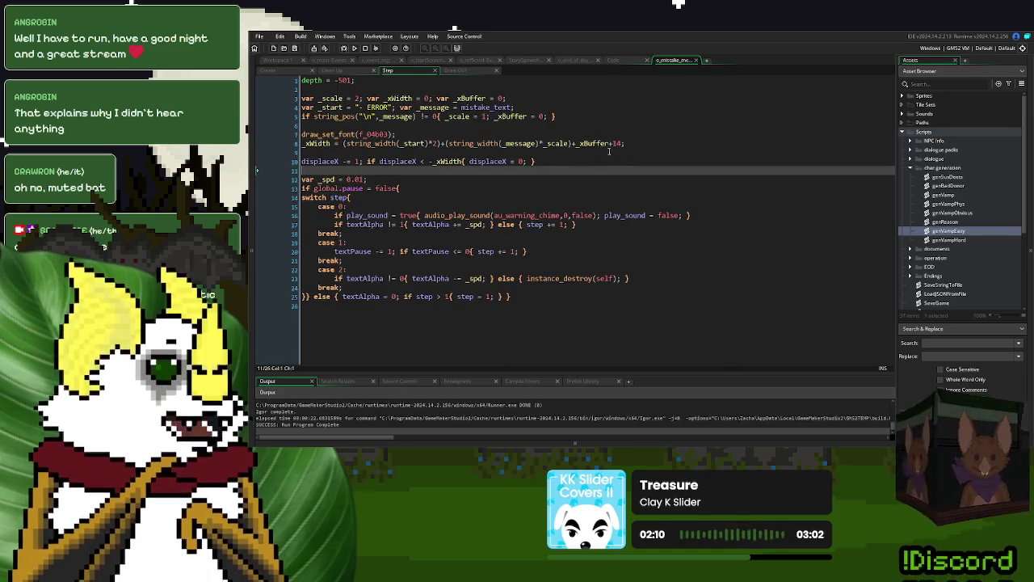
# Step: Change the 14 padding before _xBuffer on Draw GUI line 16 to 12
pyautogui.doubleClick(617, 143)
pyautogui.write('2')
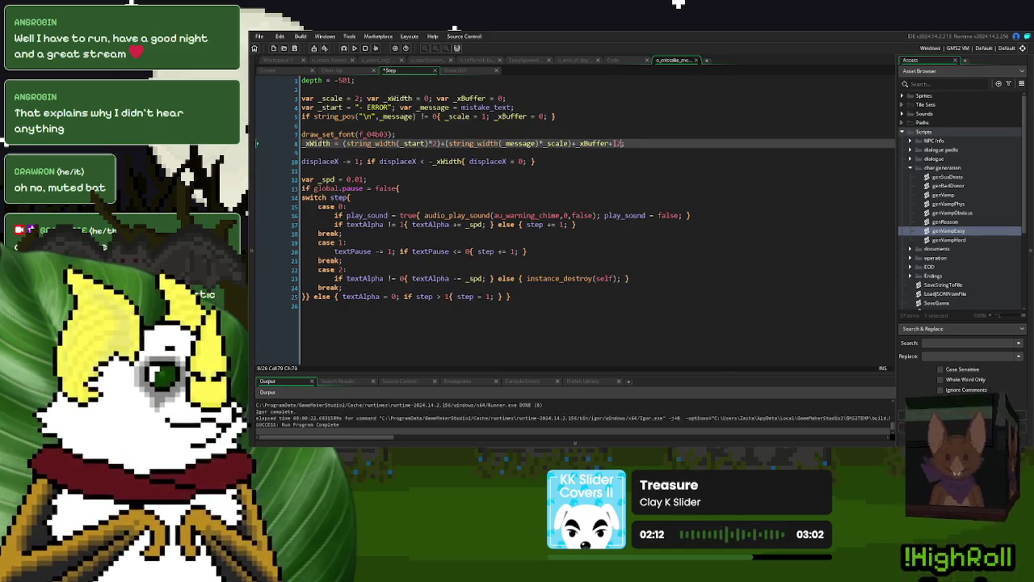
pyautogui.click(467, 73)
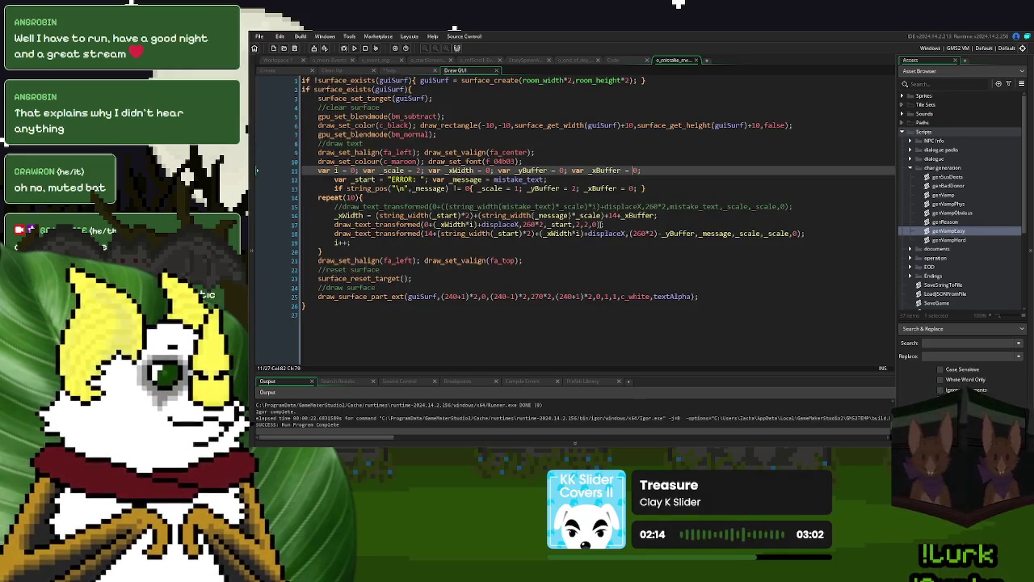
pyautogui.doubleClick(614, 216)
pyautogui.write('12')
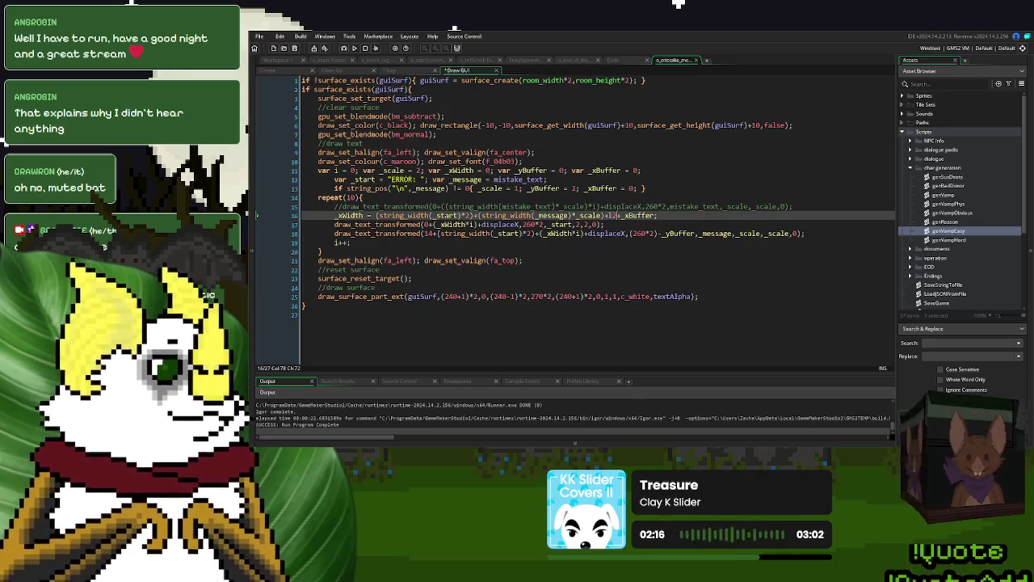
pyautogui.click(427, 233)
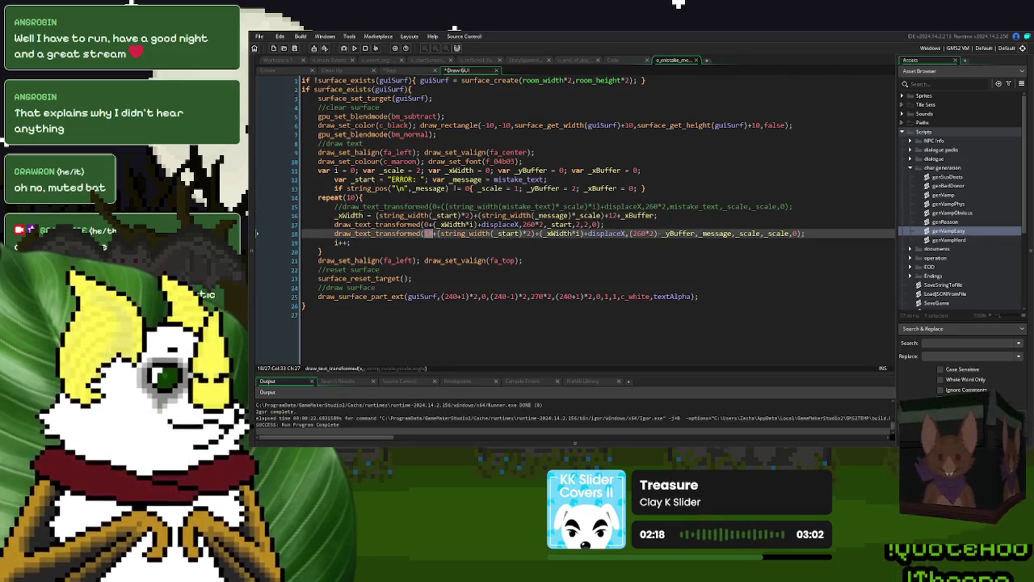
pyautogui.write('2')
# Step: Playtest a new game to check the smaller ERROR banner padding, then close it
pyautogui.click(354, 48)
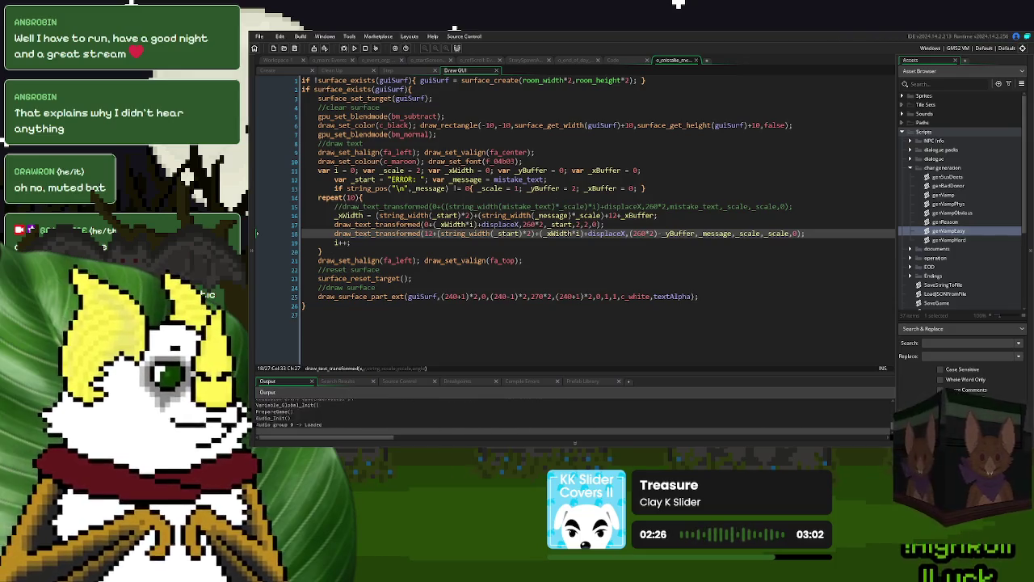
pyautogui.click(649, 154)
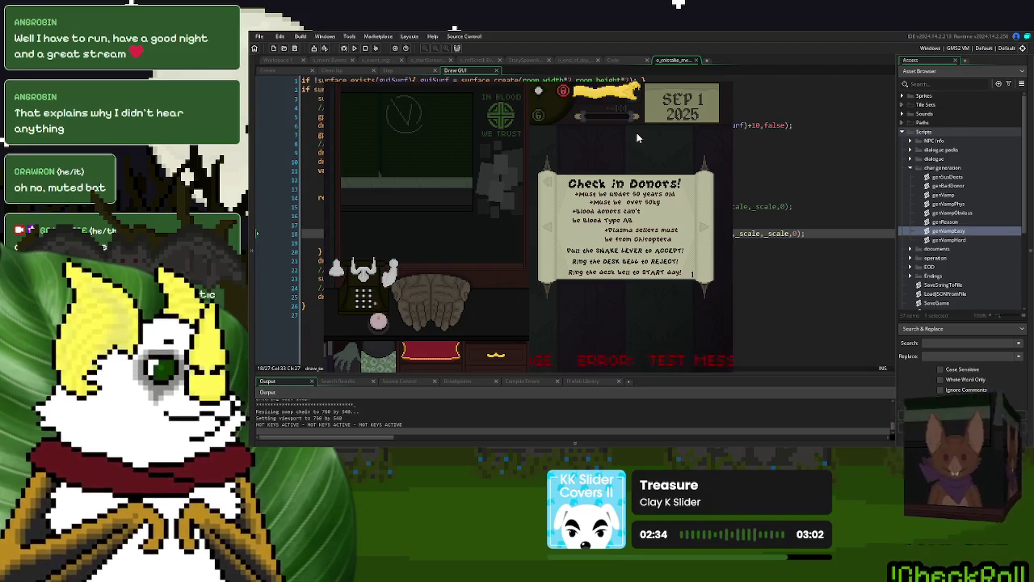
pyautogui.click(730, 81)
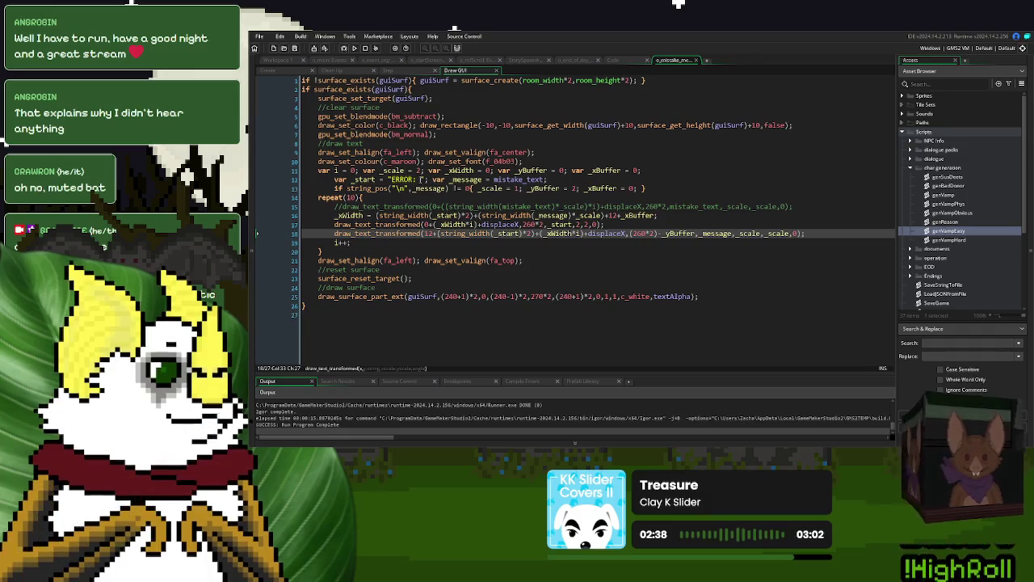
# Step: Replace the 12 padding with 6 on Draw GUI lines 16 and 18
pyautogui.doubleClick(408, 179)
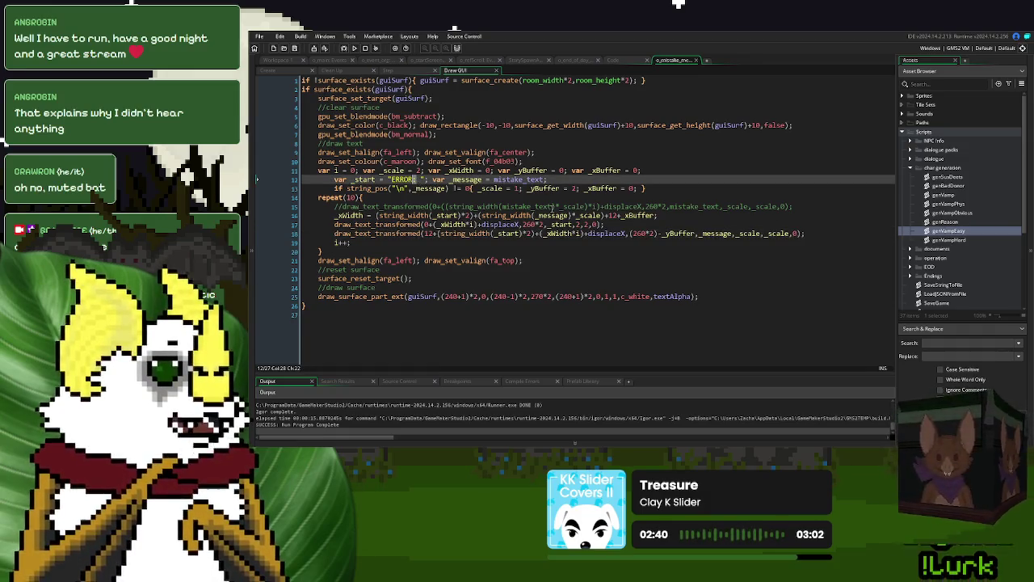
pyautogui.click(648, 215)
pyautogui.press('Left')
pyautogui.press('Left')
pyautogui.press('Left')
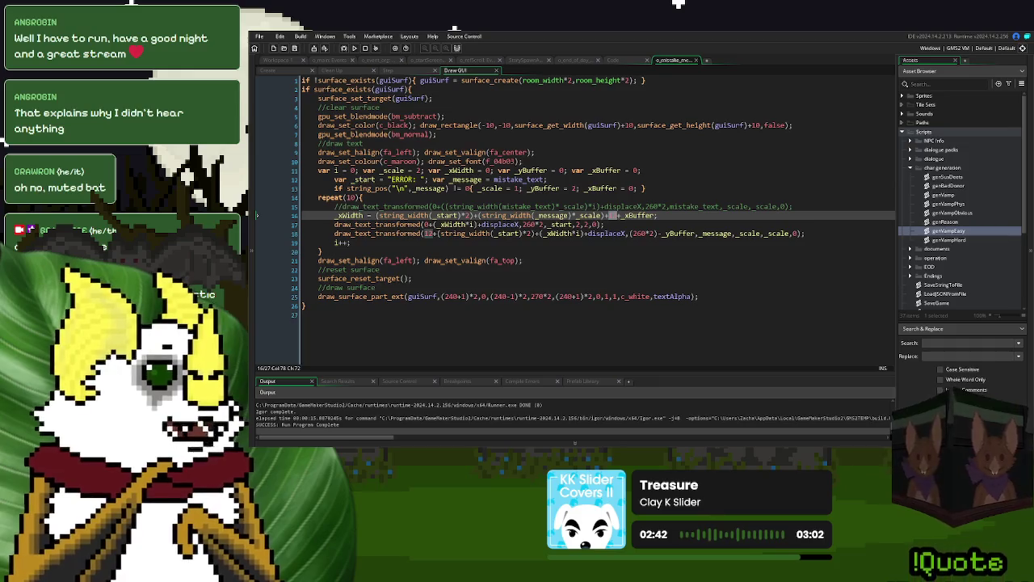
pyautogui.write('6')
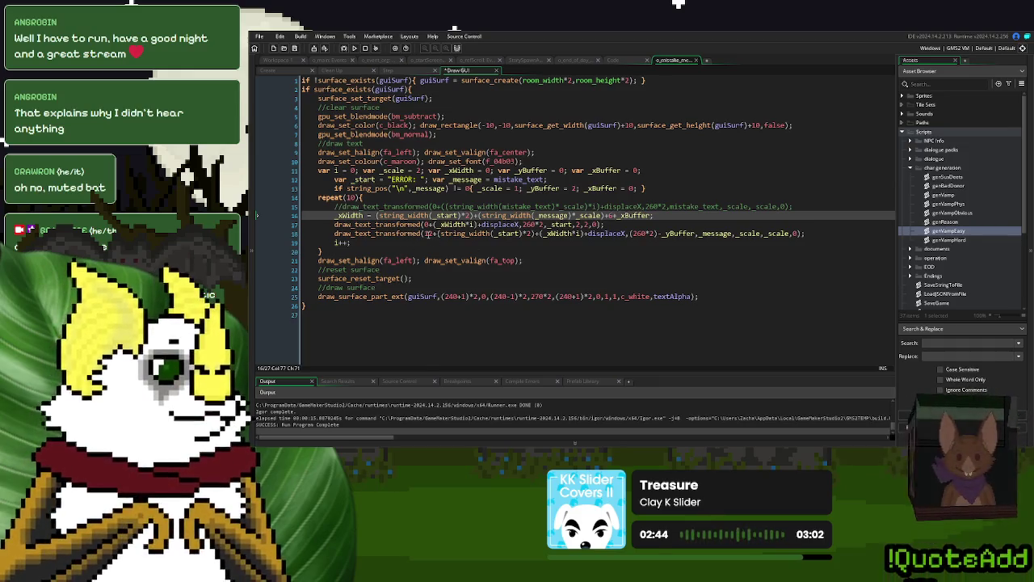
pyautogui.doubleClick(429, 234)
pyautogui.write('6')
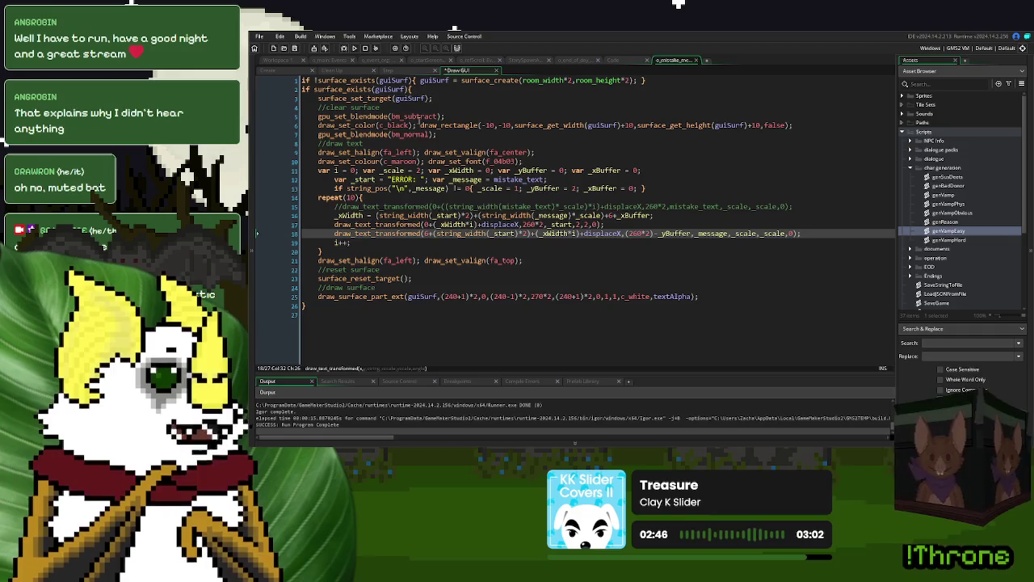
# Step: Set the padding after _xBuffer+ on Step line 8 to 6 and run the game
pyautogui.click(402, 72)
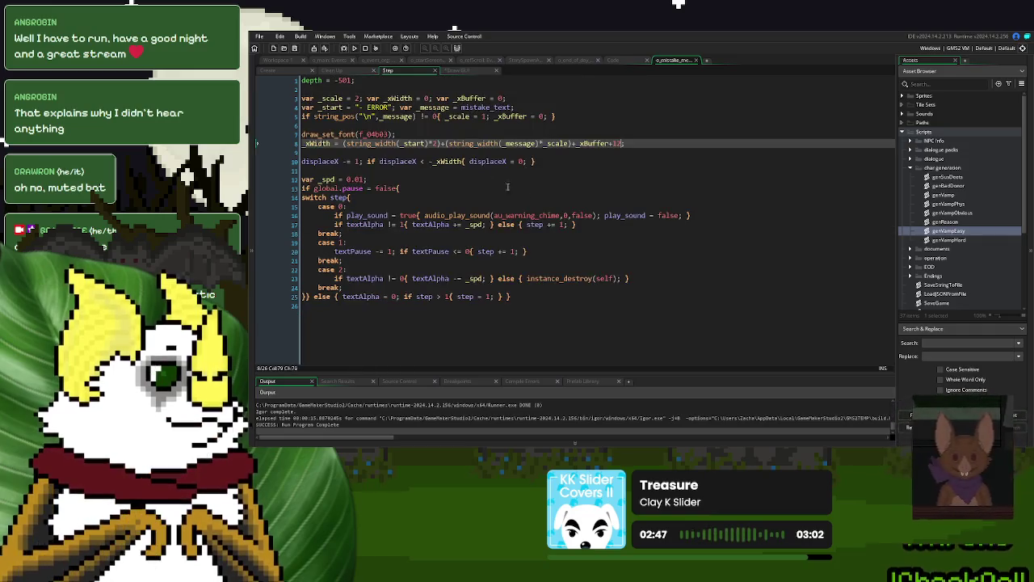
pyautogui.doubleClick(616, 143)
pyautogui.write('6')
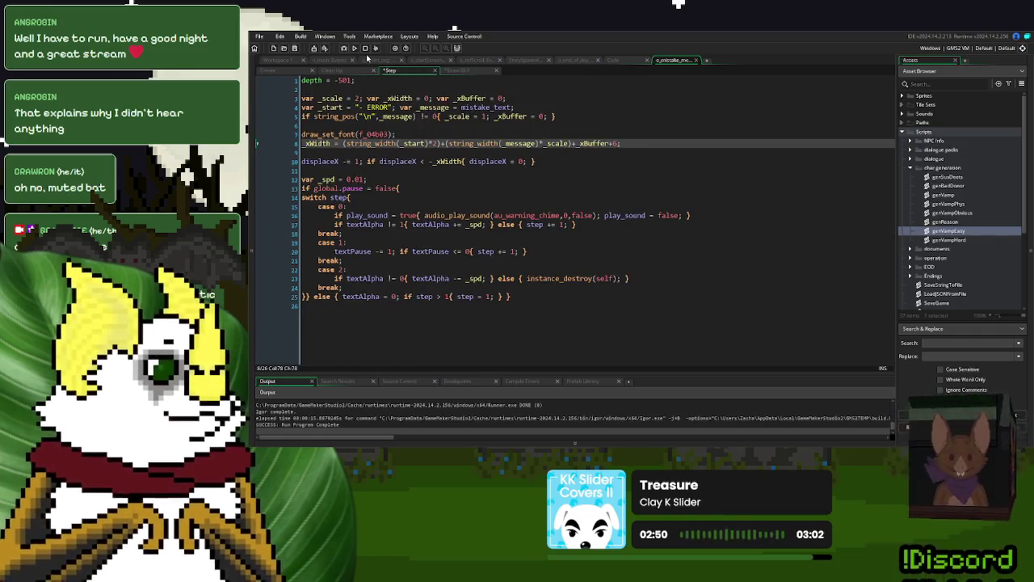
pyautogui.press('F5')
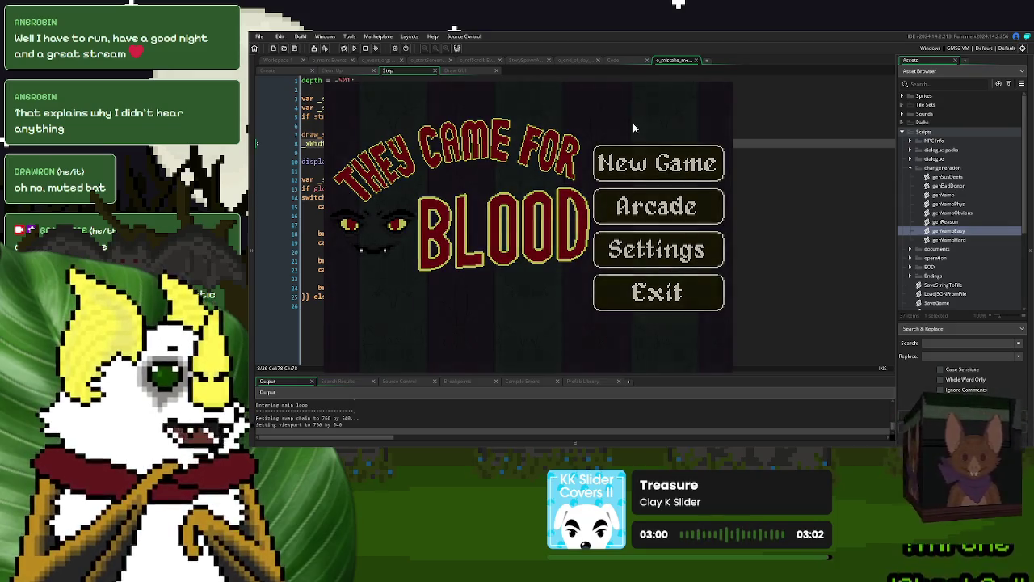
# Step: Start a new game briefly, then delete a padding digit on Draw GUI line 16
pyautogui.press('Return')
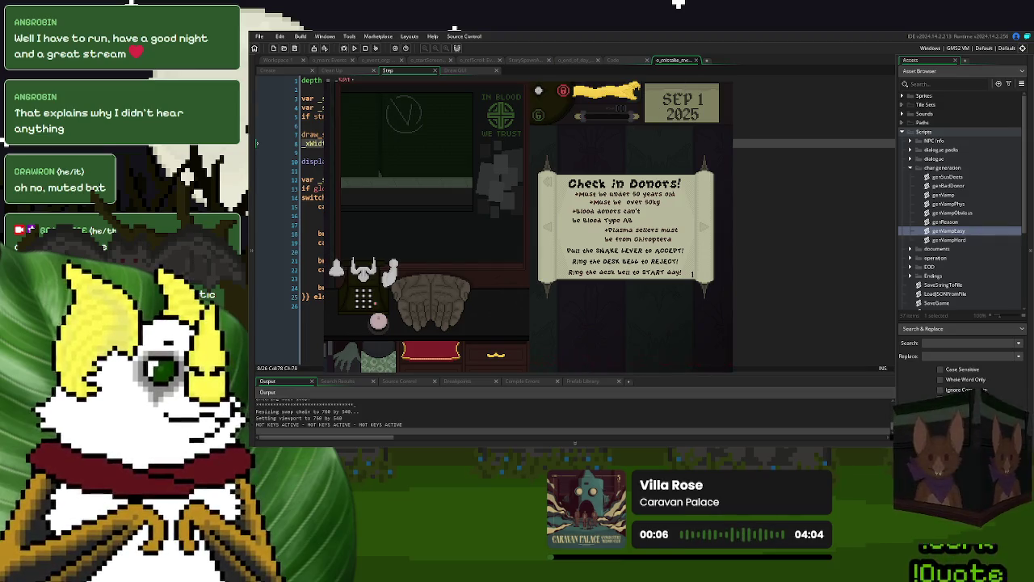
pyautogui.click(394, 161)
pyautogui.click(619, 143)
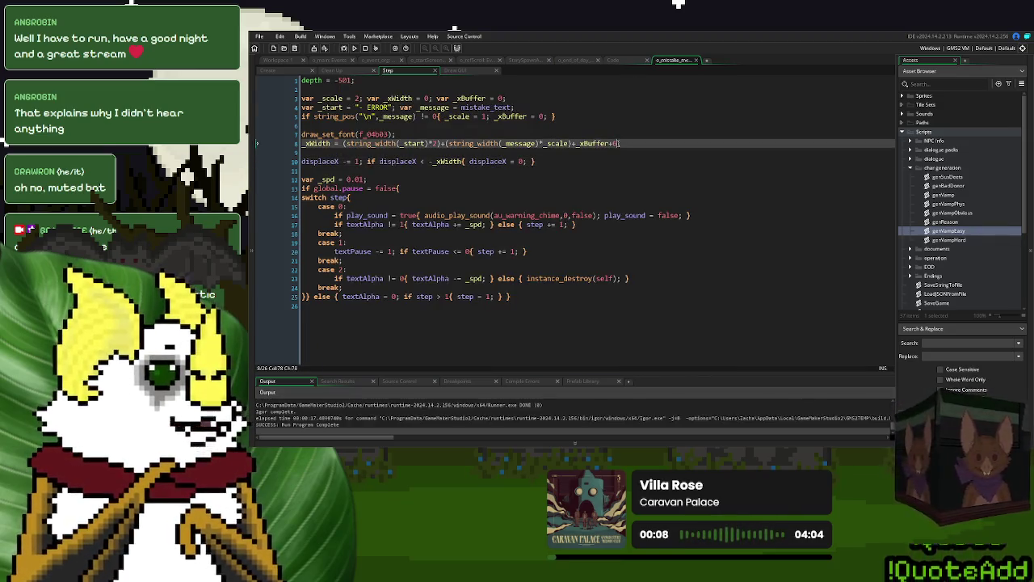
pyautogui.click(457, 71)
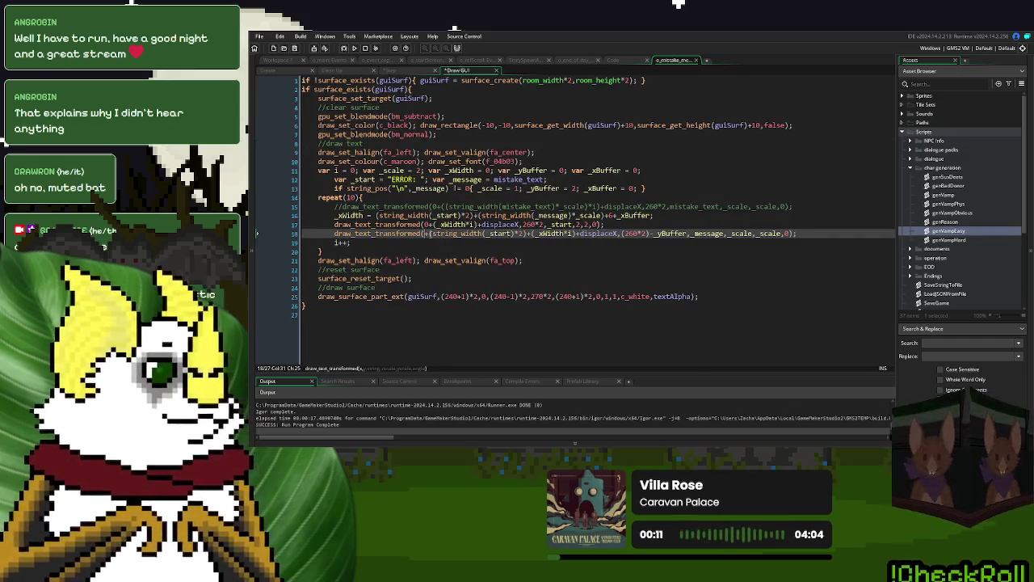
pyautogui.write('0')
pyautogui.click(617, 215)
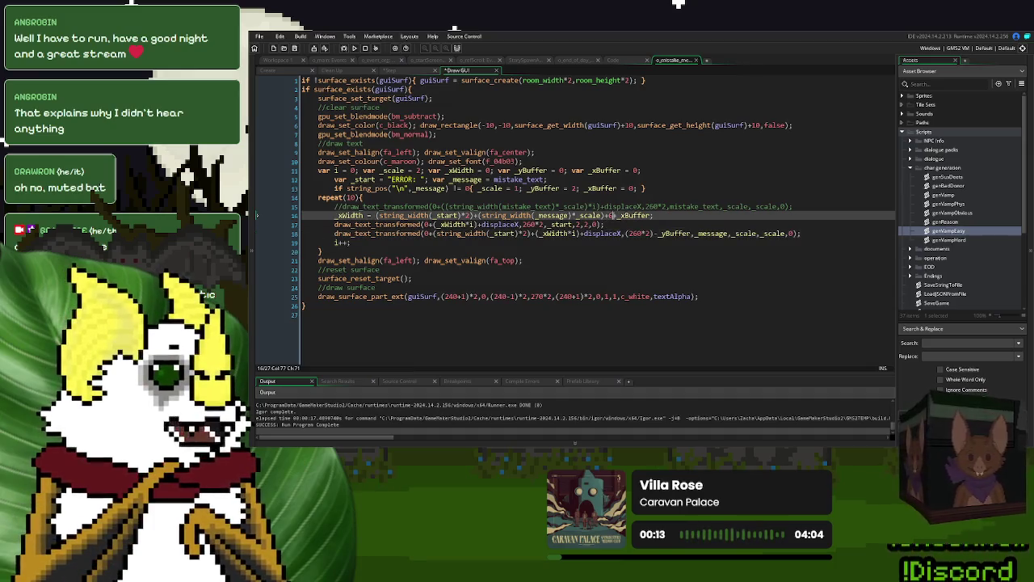
pyautogui.press('Delete')
pyautogui.press('Delete')
# Step: Playtest a new game, accept the donor asking "Am I okay to go inside?", watch the ERROR banner, and stop
pyautogui.click(354, 48)
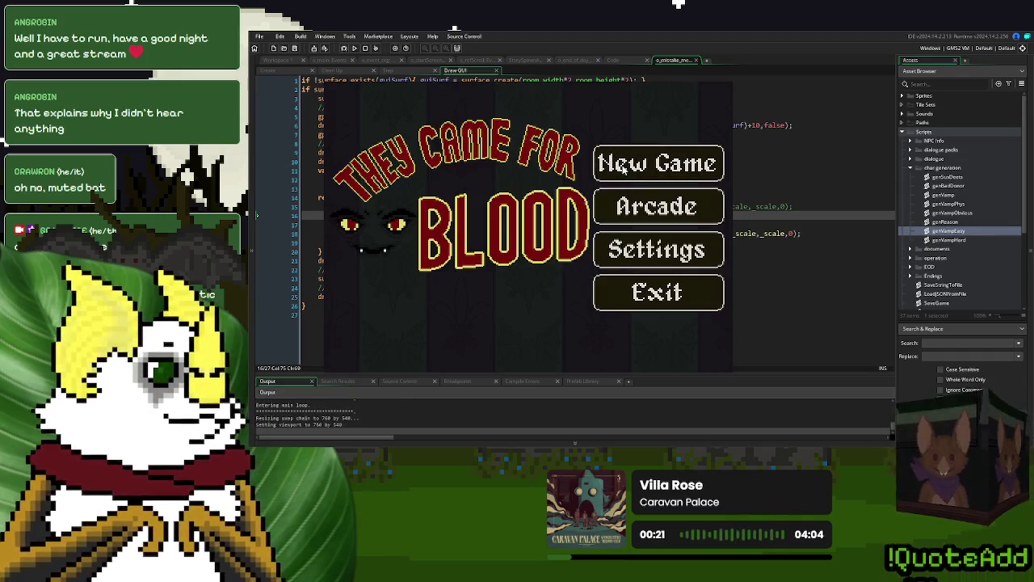
pyautogui.click(622, 166)
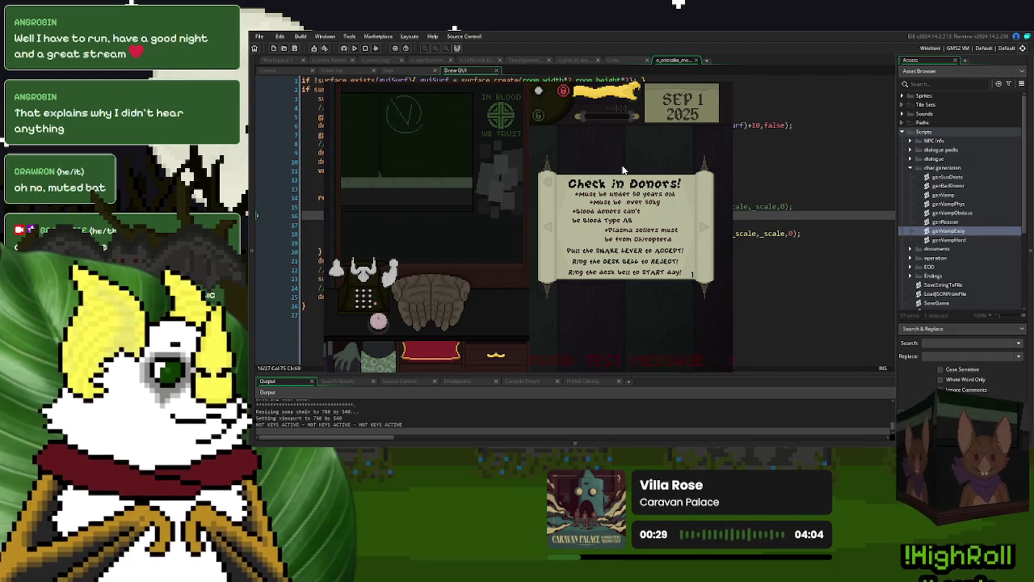
pyautogui.click(581, 202)
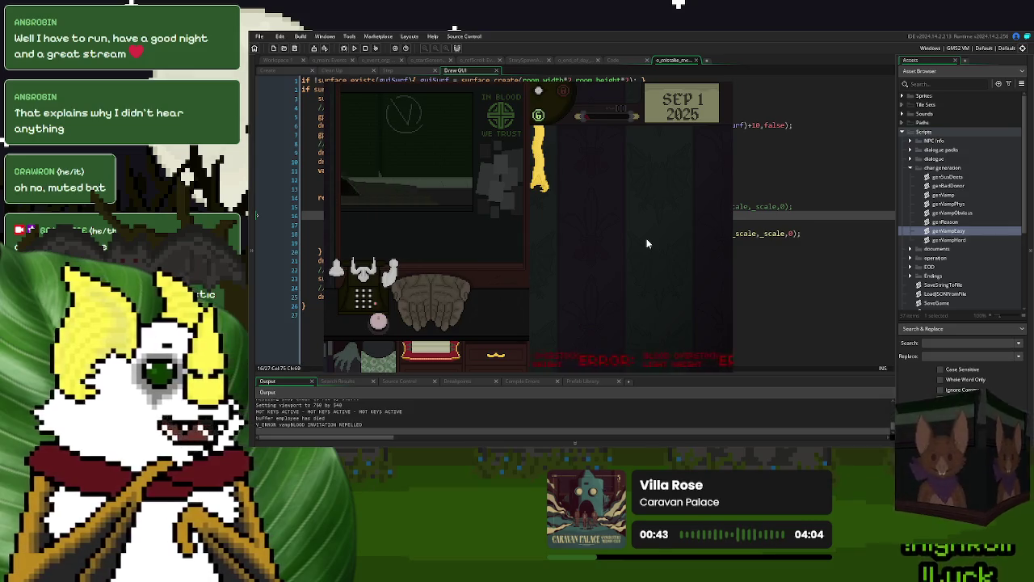
pyautogui.click(728, 83)
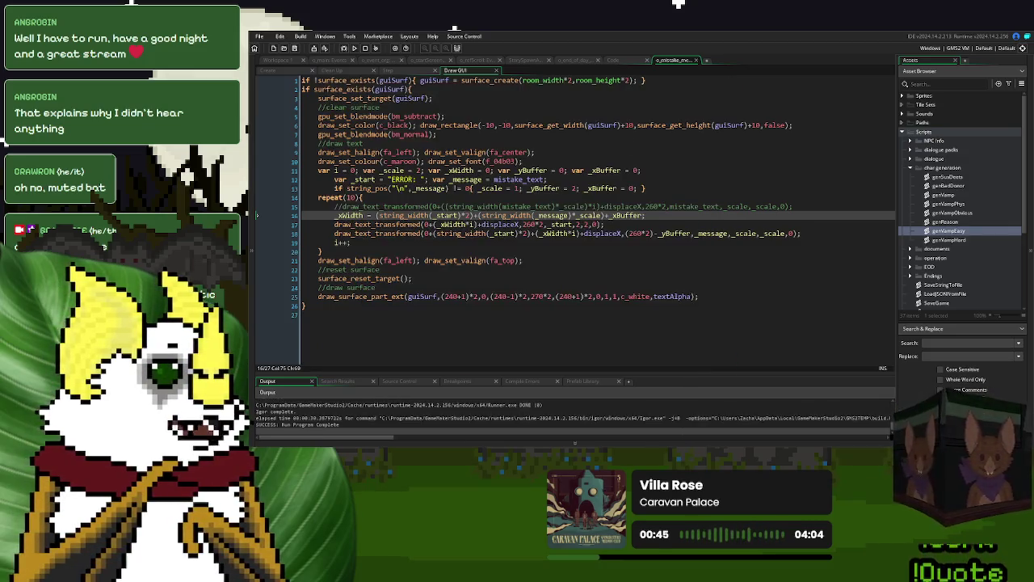
# Step: Change _xBuffer on Step line 3 from 0 to 20 and relaunch the game
pyautogui.click(634, 170)
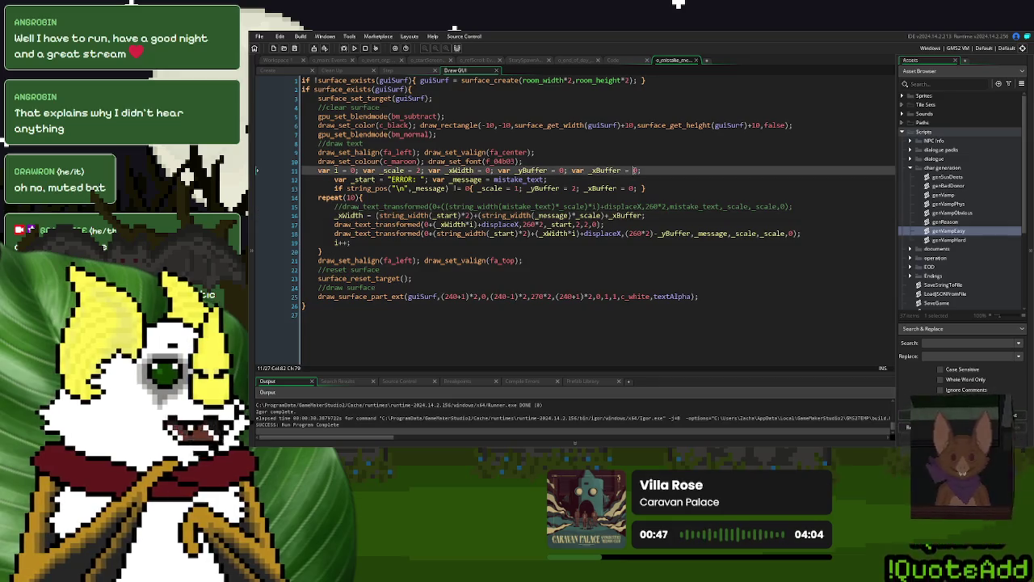
pyautogui.write('2')
pyautogui.click(419, 70)
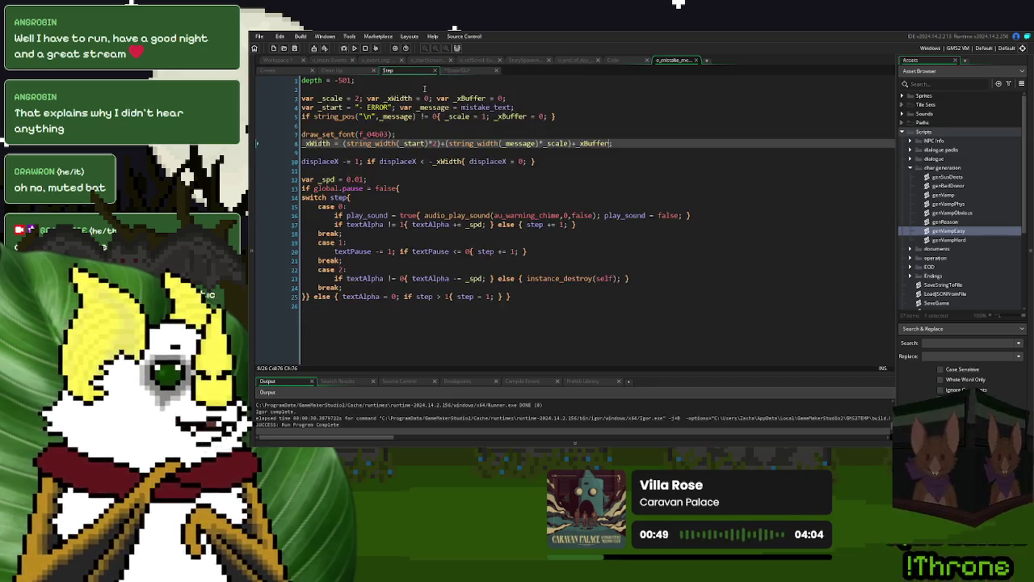
pyautogui.click(549, 118)
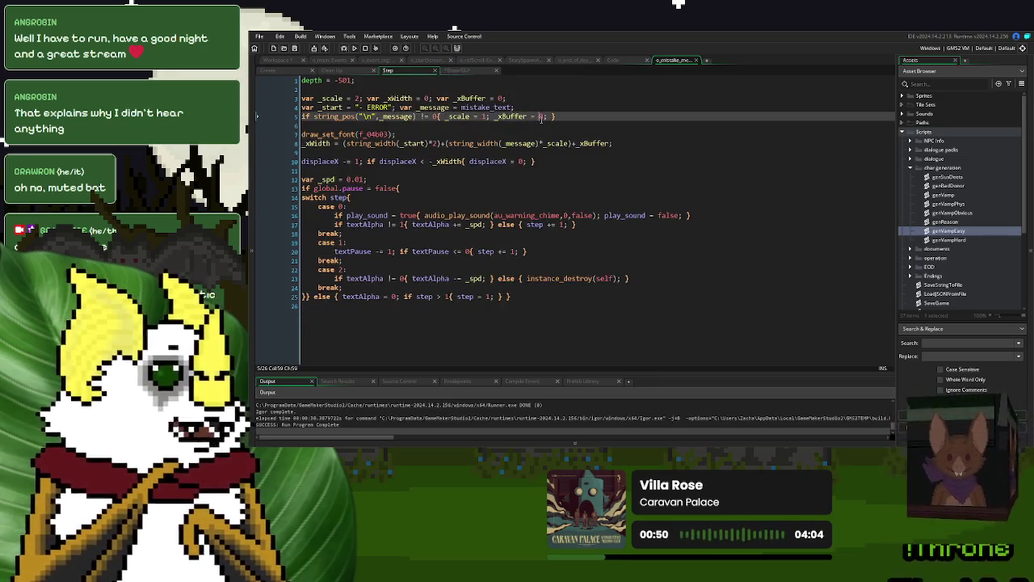
pyautogui.click(498, 98)
pyautogui.write('2')
pyautogui.press('F5')
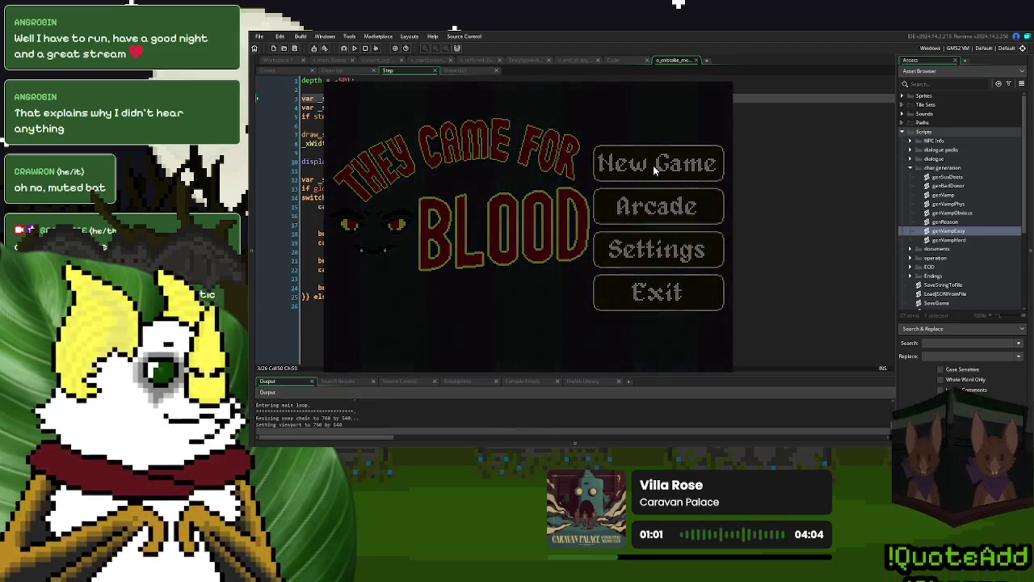
# Step: Start a new game, dismiss the check-in paper, and play until the plasma donor reaches the booth
pyautogui.click(658, 165)
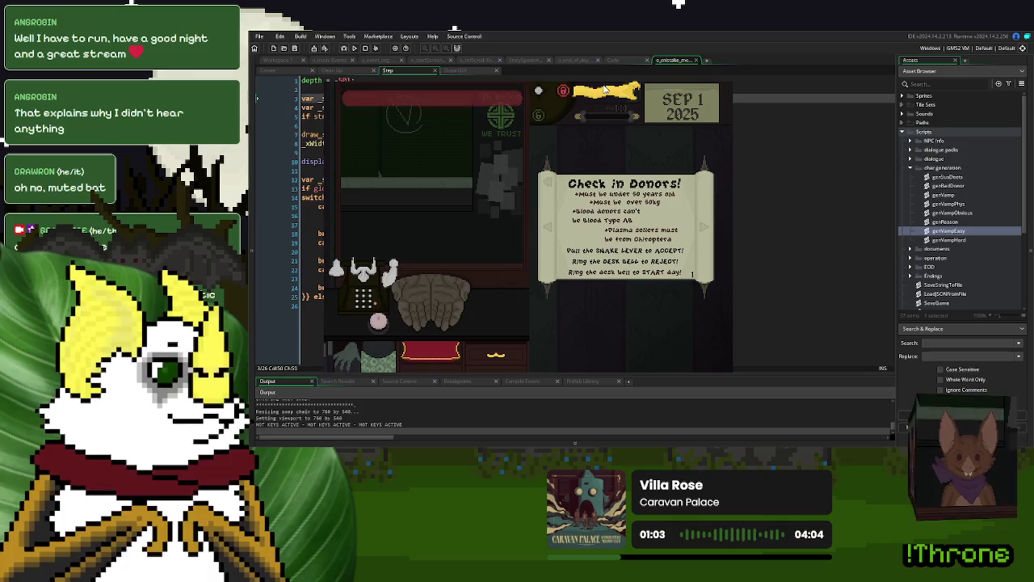
pyautogui.click(577, 249)
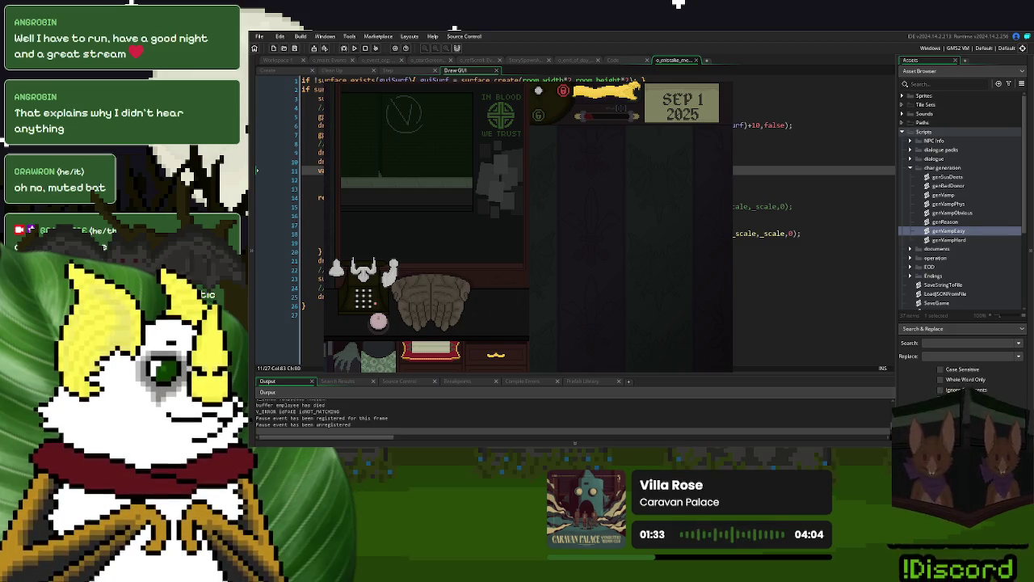
pyautogui.click(402, 71)
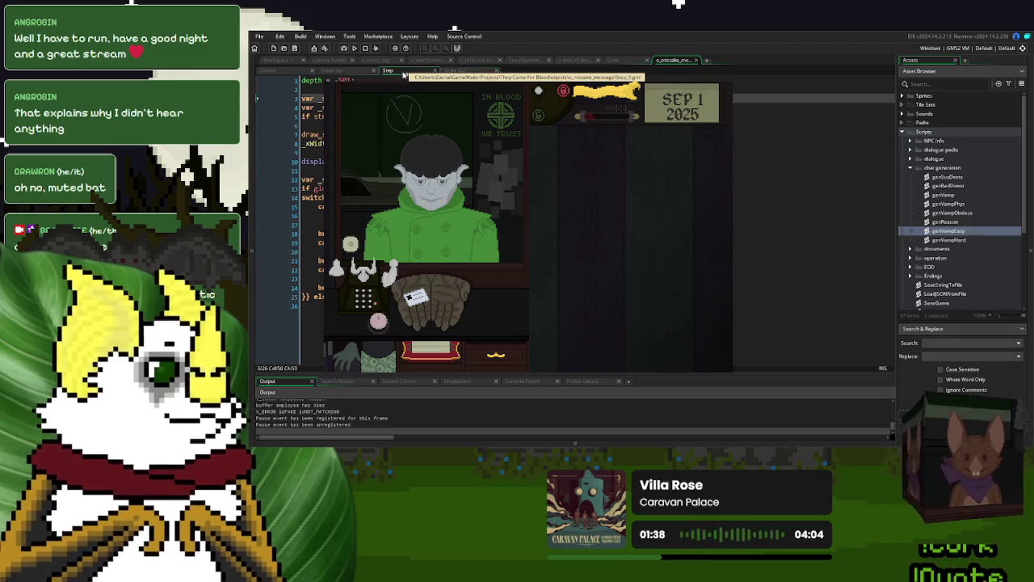
# Step: Compare the Step and Draw GUI code, then accept the plasma donor with the snake lever
pyautogui.click(475, 72)
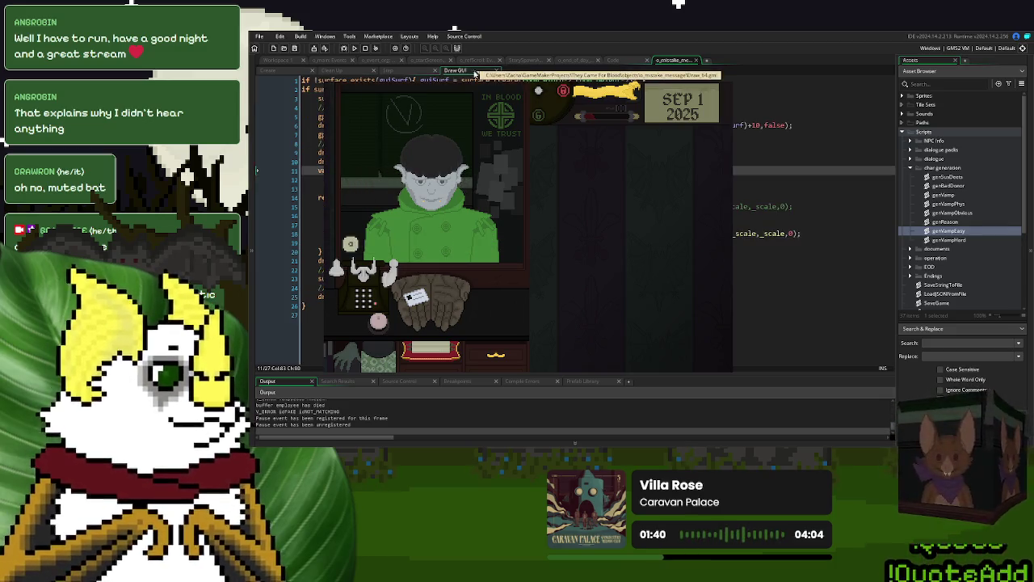
pyautogui.click(408, 72)
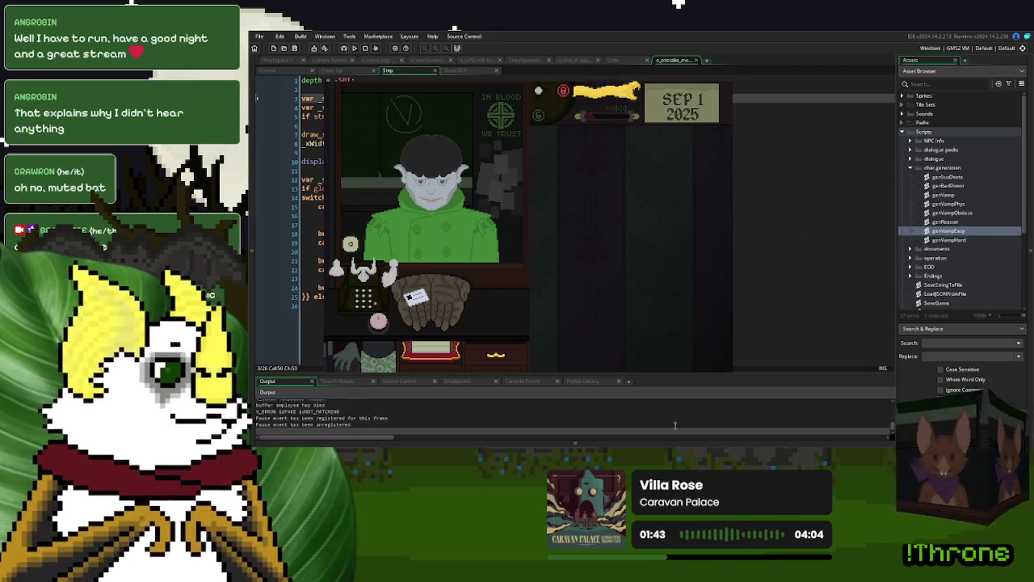
pyautogui.click(434, 321)
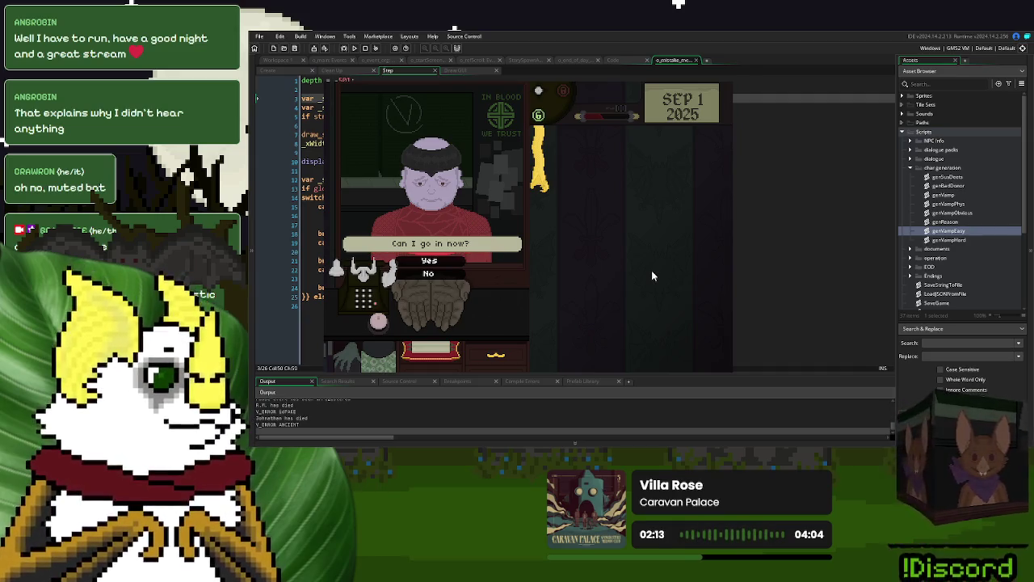
pyautogui.click(460, 275)
# Step: Send the customer away, call the next donor, then close the game to return to o_mistake's Step code
pyautogui.click(378, 322)
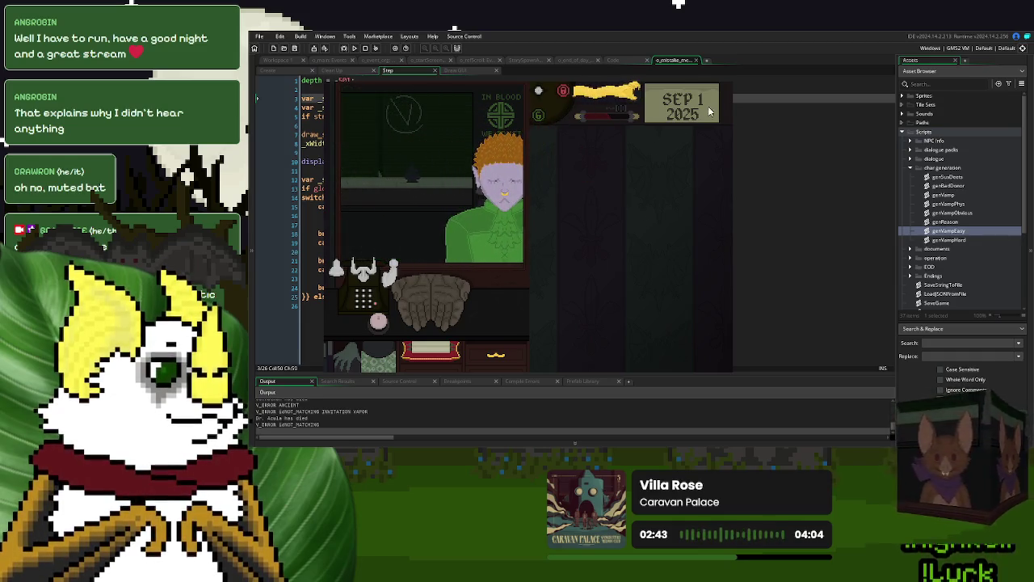
pyautogui.click(449, 171)
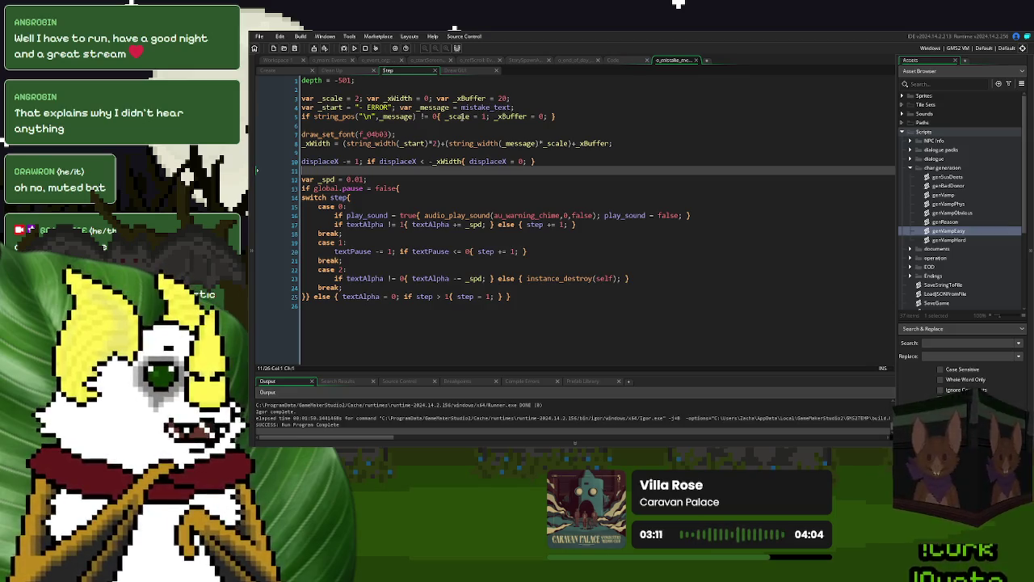
# Step: Open genVamp in its own tab and inspect the genVampEasy and genVampObvious definitions
pyautogui.click(549, 153)
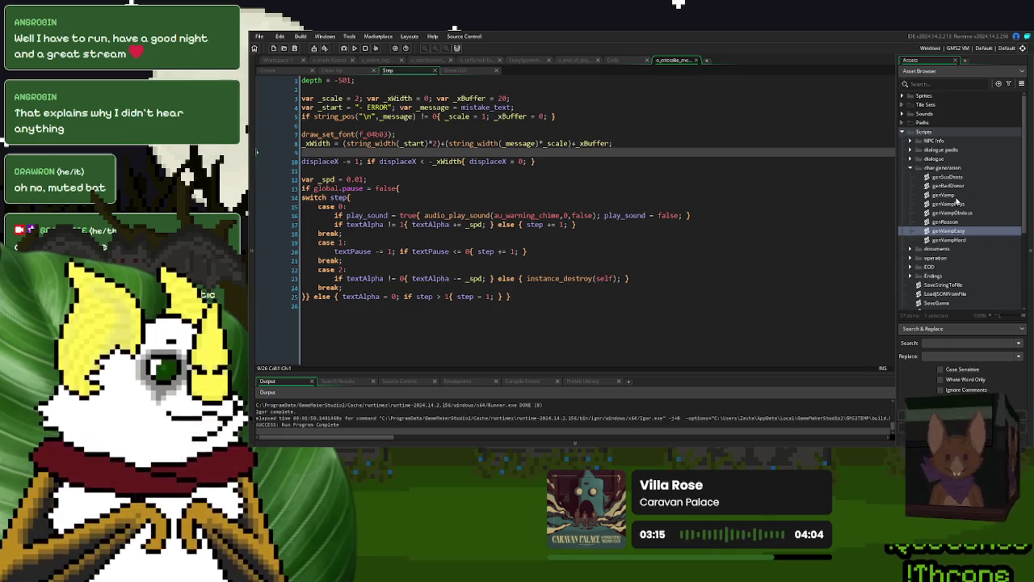
pyautogui.doubleClick(953, 196)
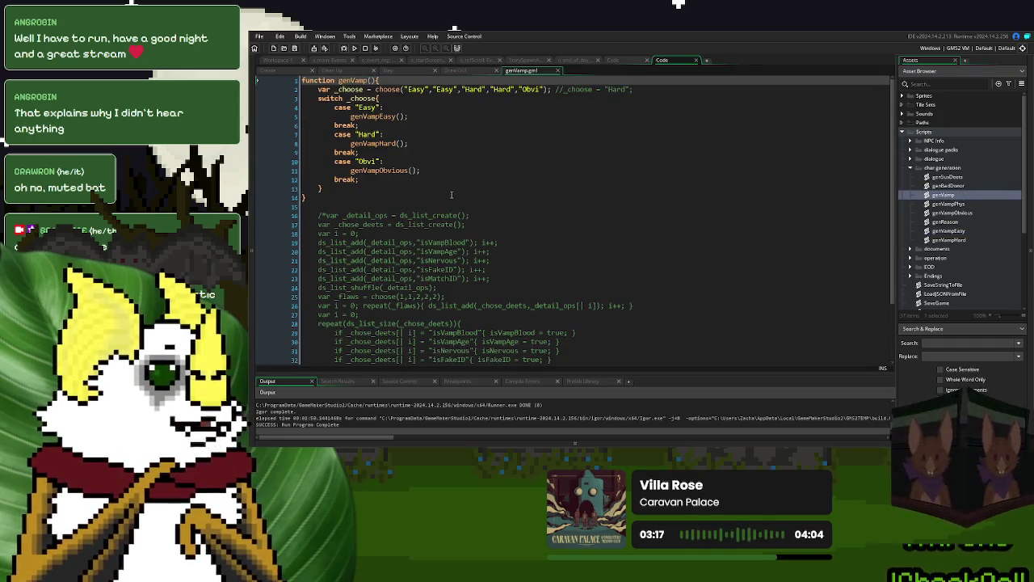
pyautogui.moveTo(523, 71)
pyautogui.mouseDown()
pyautogui.moveTo(767, 94)
pyautogui.moveTo(759, 65)
pyautogui.mouseUp()
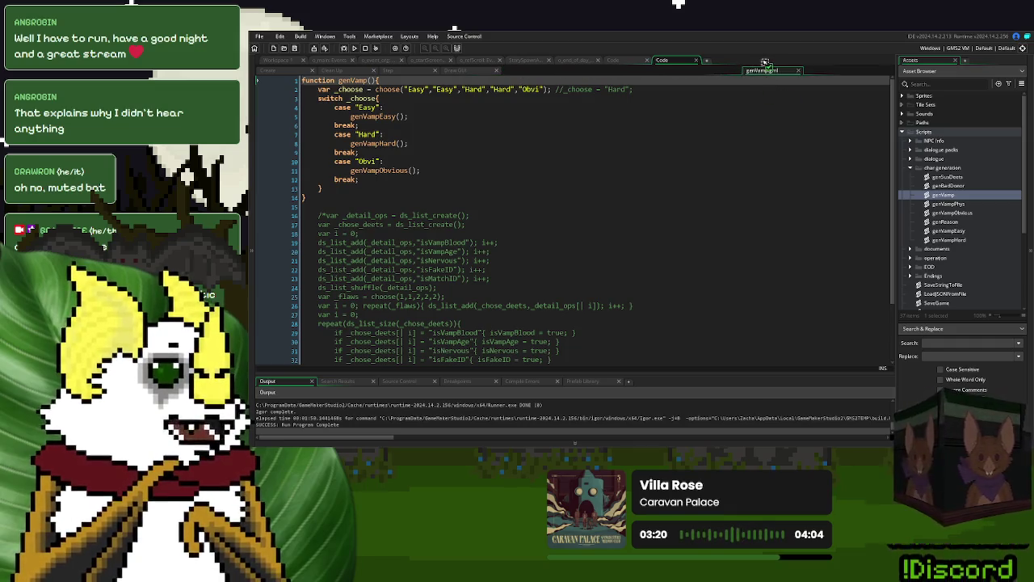
pyautogui.middleClick(377, 116)
pyautogui.click(274, 71)
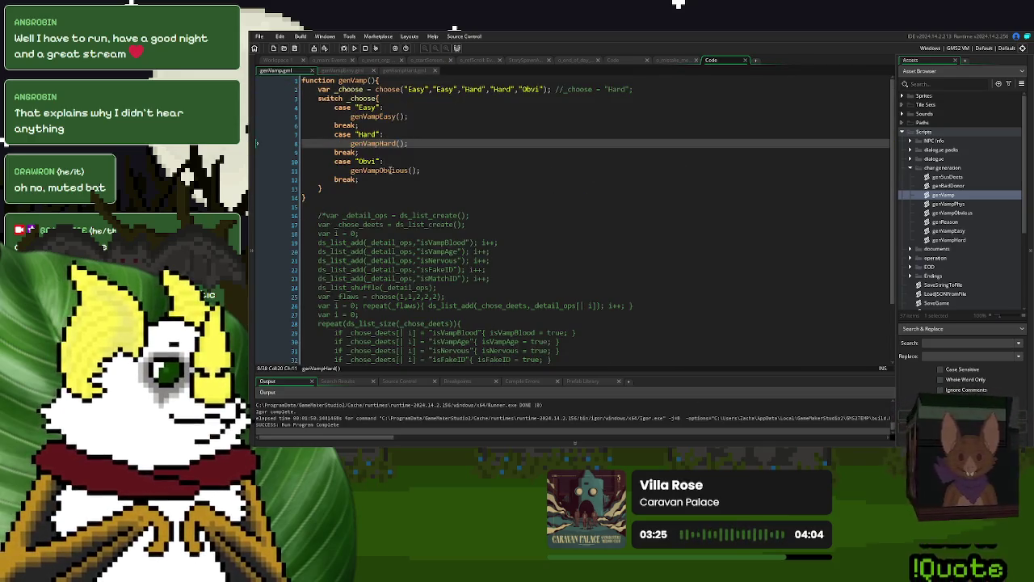
pyautogui.middleClick(384, 171)
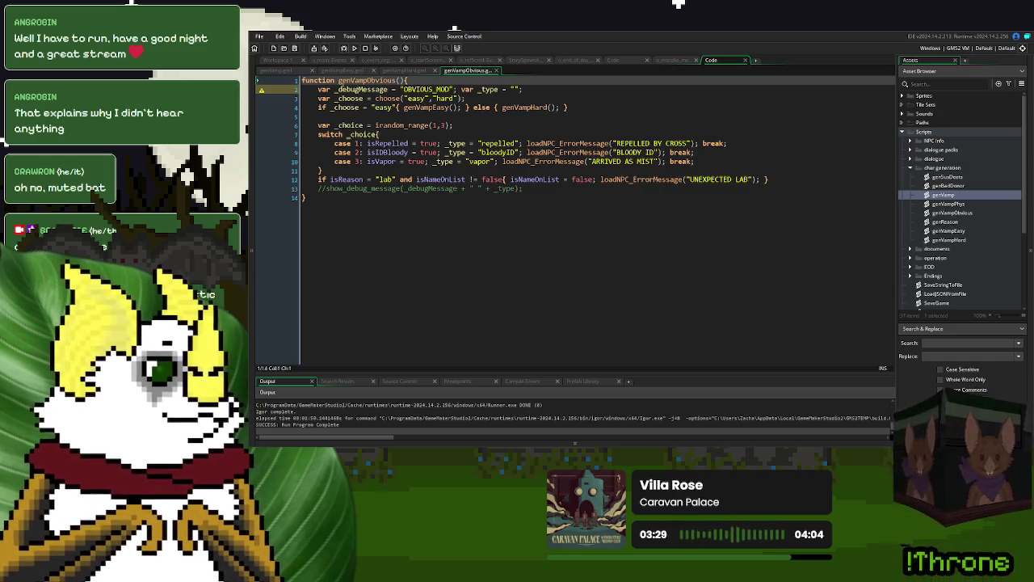
pyautogui.middleClick(428, 108)
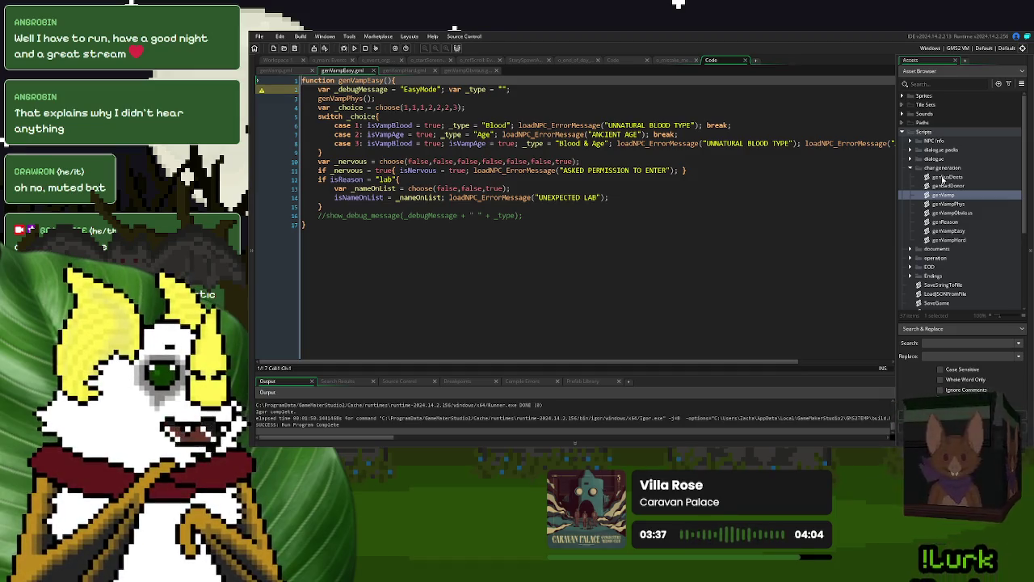
# Step: Glance at genSusDeets, close it, and open the genBadDonor script
pyautogui.doubleClick(943, 177)
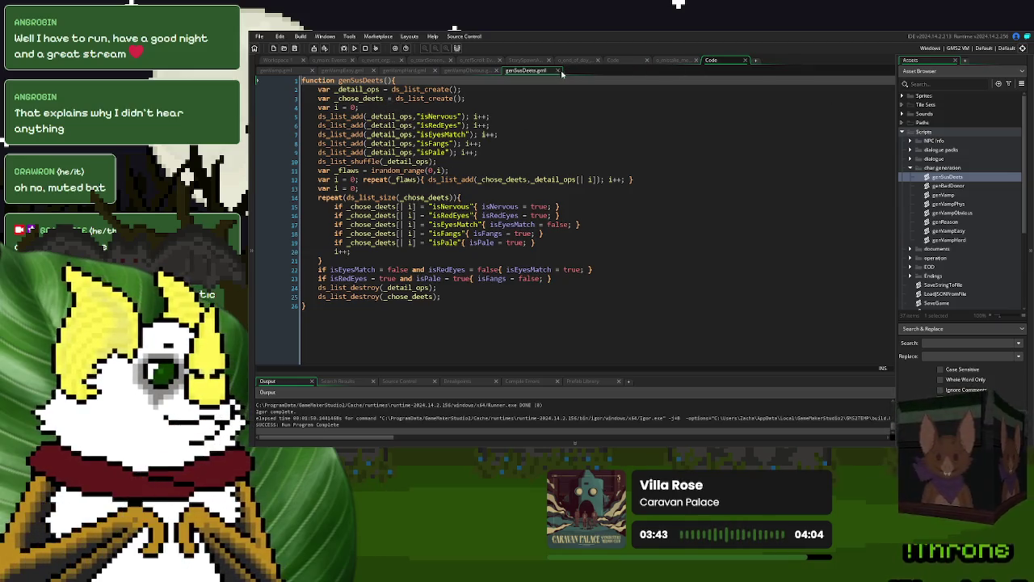
pyautogui.click(557, 70)
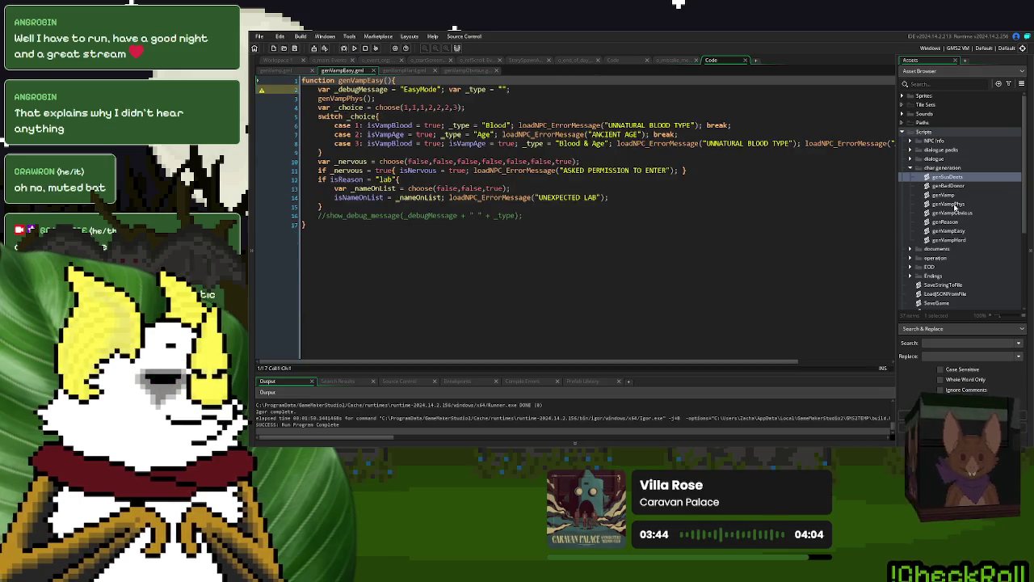
pyautogui.doubleClick(949, 186)
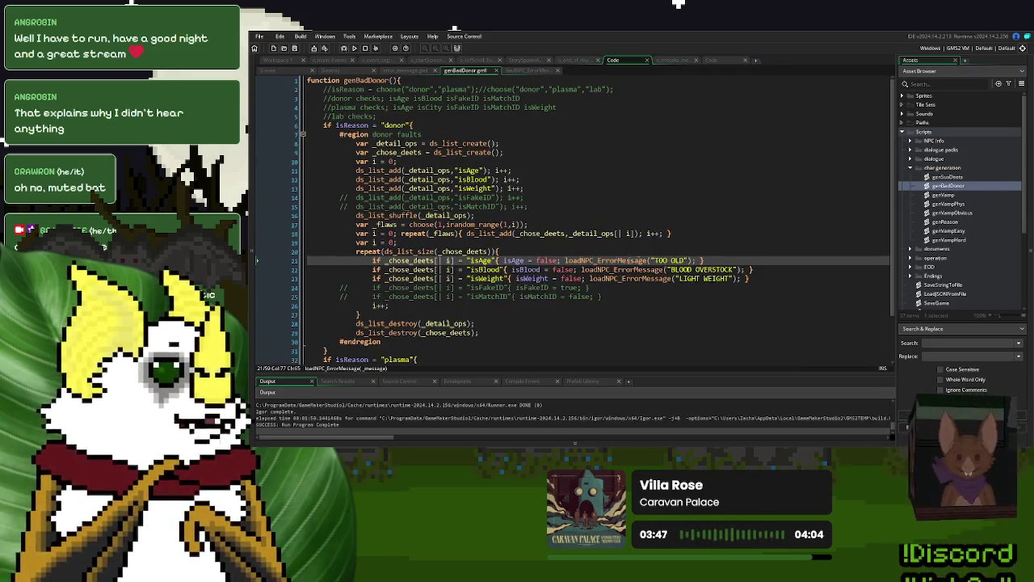
# Step: Wrap the TOO OLD error call in an 'if isVampire = false{ }' block
pyautogui.click(648, 260)
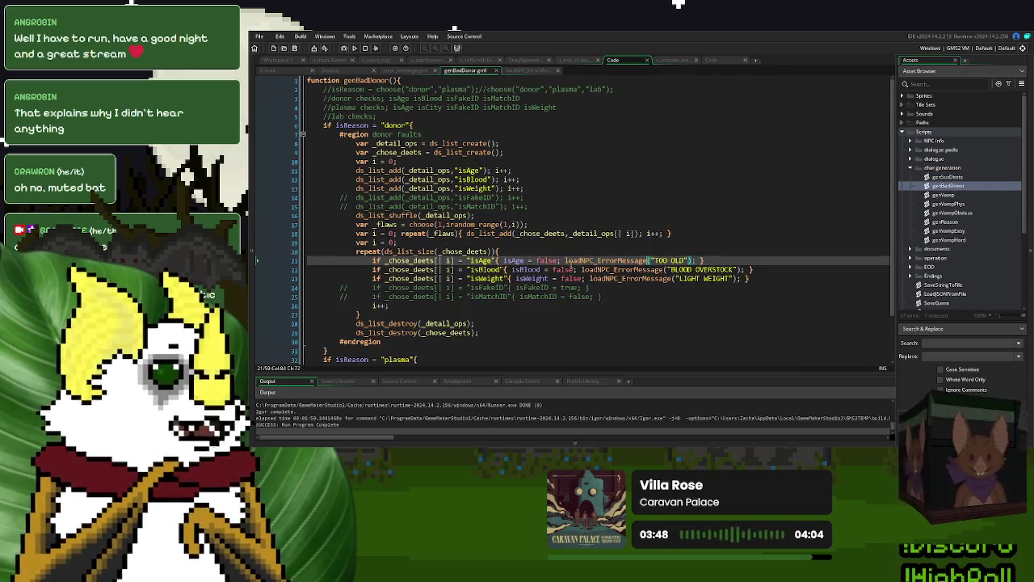
pyautogui.click(564, 260)
pyautogui.press('Return')
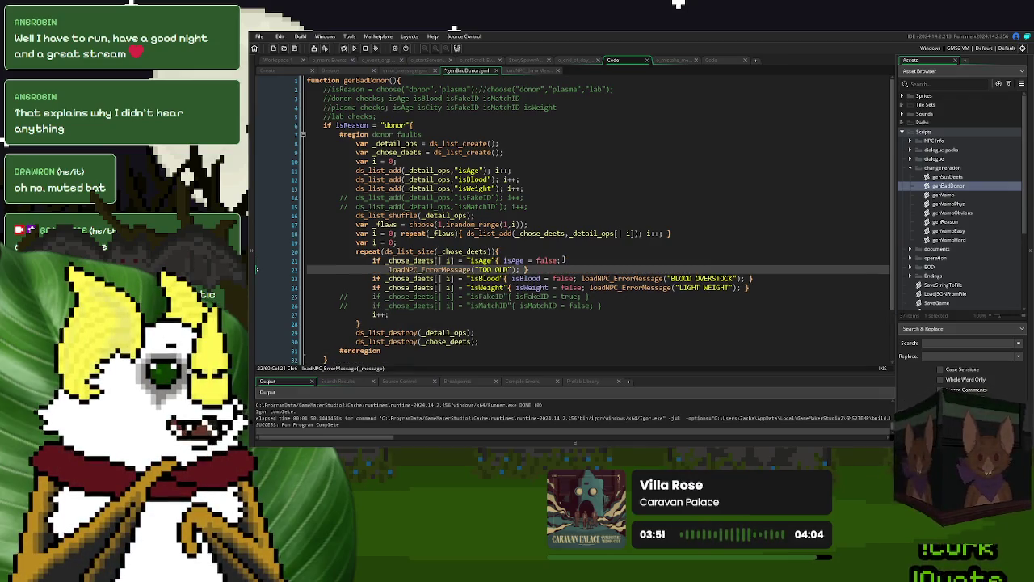
pyautogui.click(523, 269)
pyautogui.press('Return')
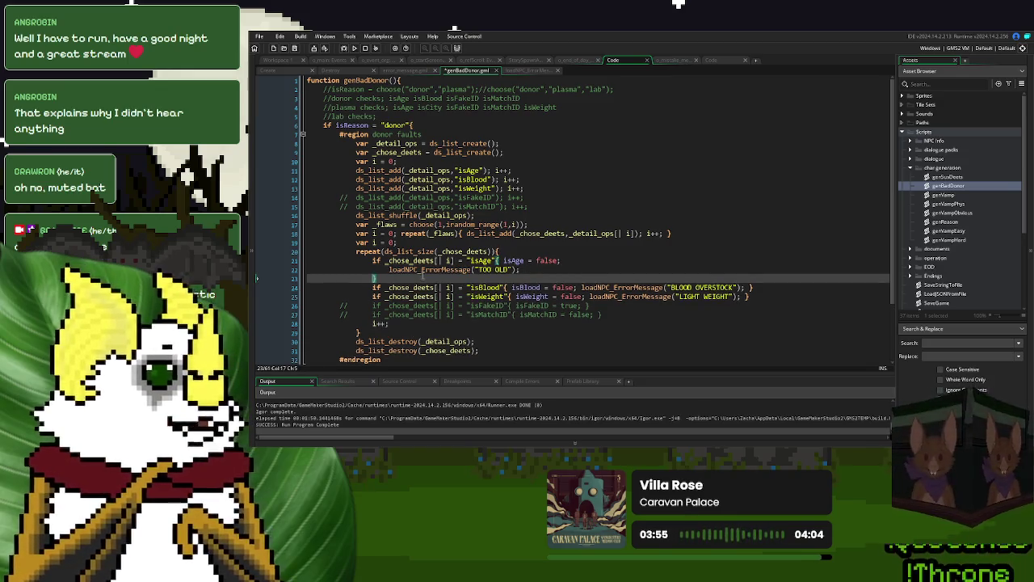
pyautogui.click(389, 269)
pyautogui.write('if is')
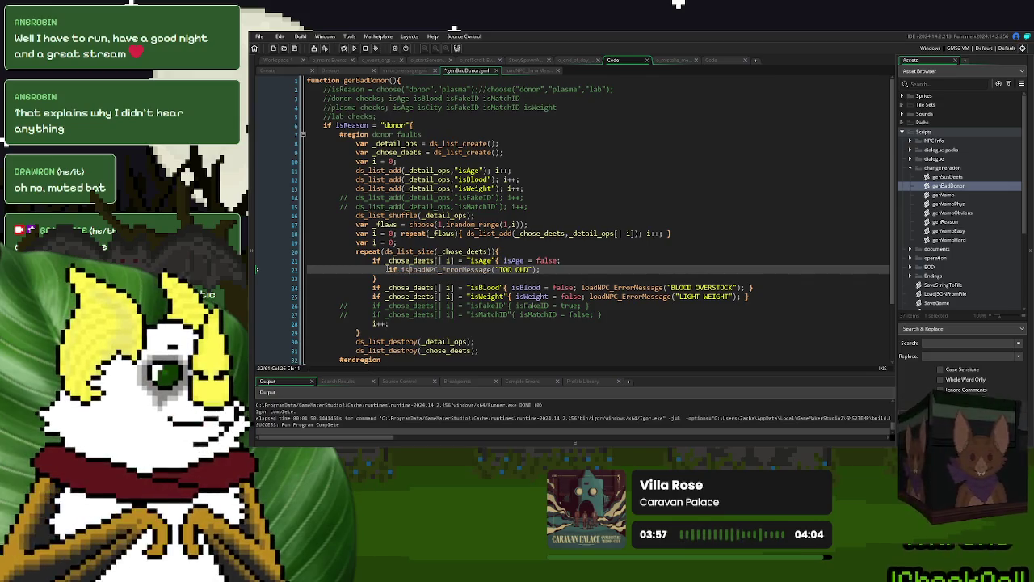
pyautogui.write('Vampire = fal')
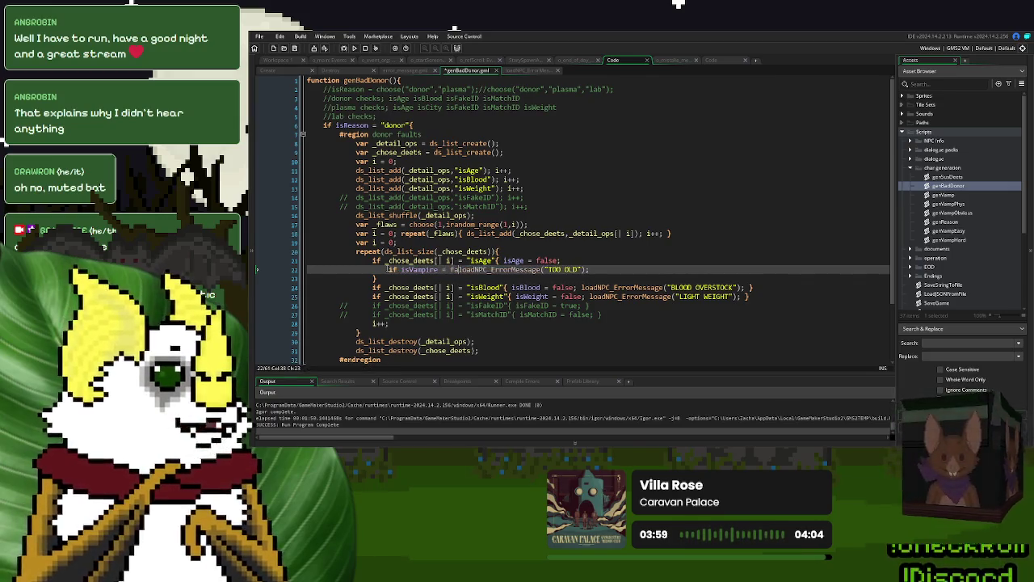
pyautogui.write('se{')
pyautogui.click(655, 273)
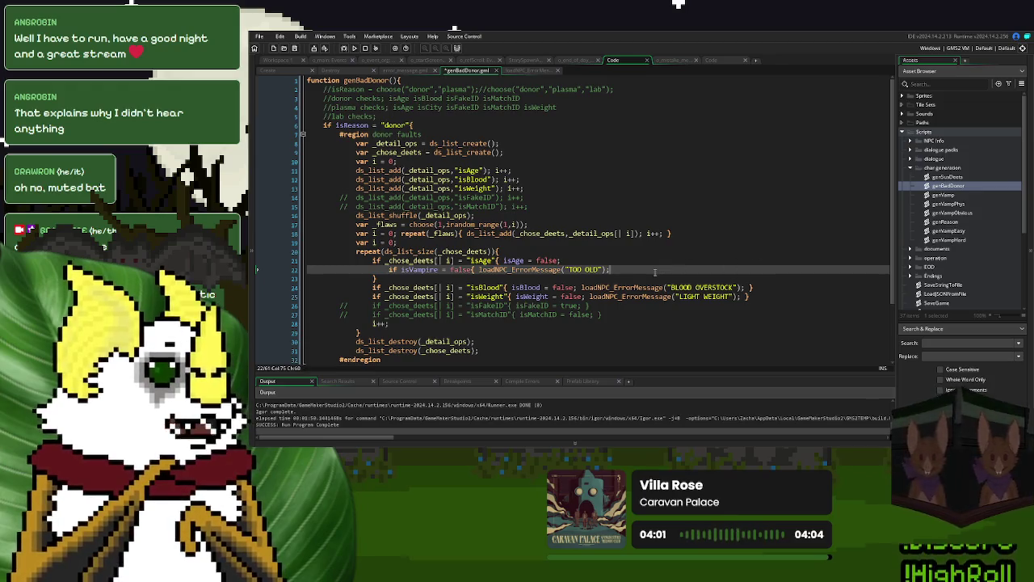
pyautogui.write('}')
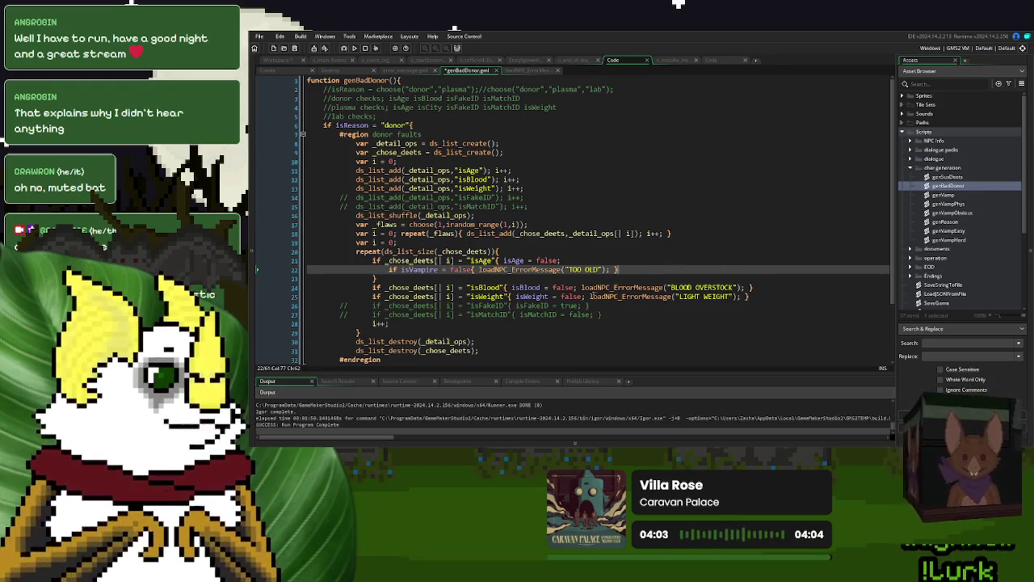
# Step: Move the BLOOD OVERSTOCK and LIGHT WEIGHT calls and their closing braces onto separate lines
pyautogui.click(580, 286)
pyautogui.press('Return')
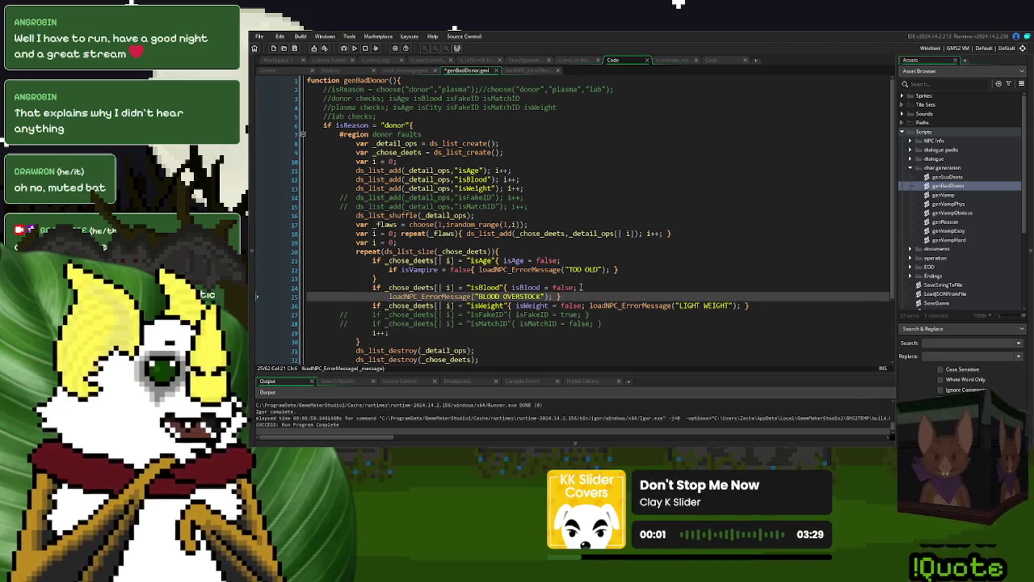
pyautogui.press('Return')
pyautogui.press('BackSpace')
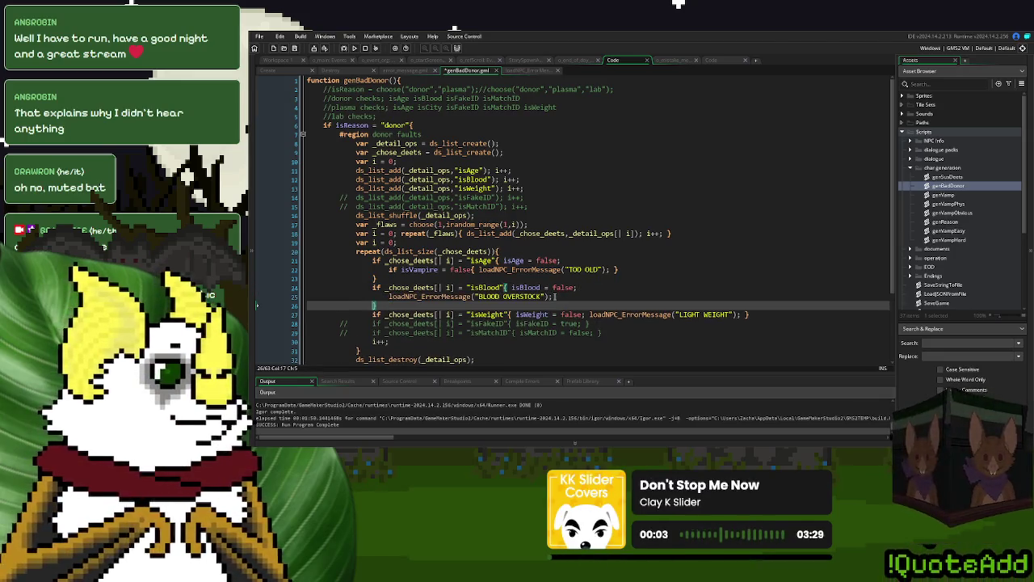
pyautogui.click(584, 314)
pyautogui.press('Return')
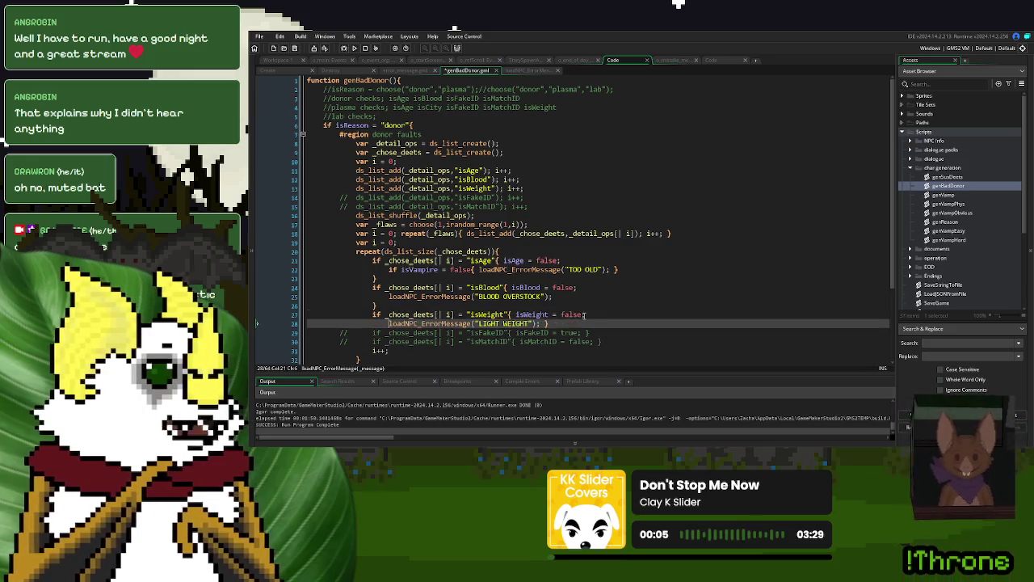
pyautogui.click(544, 324)
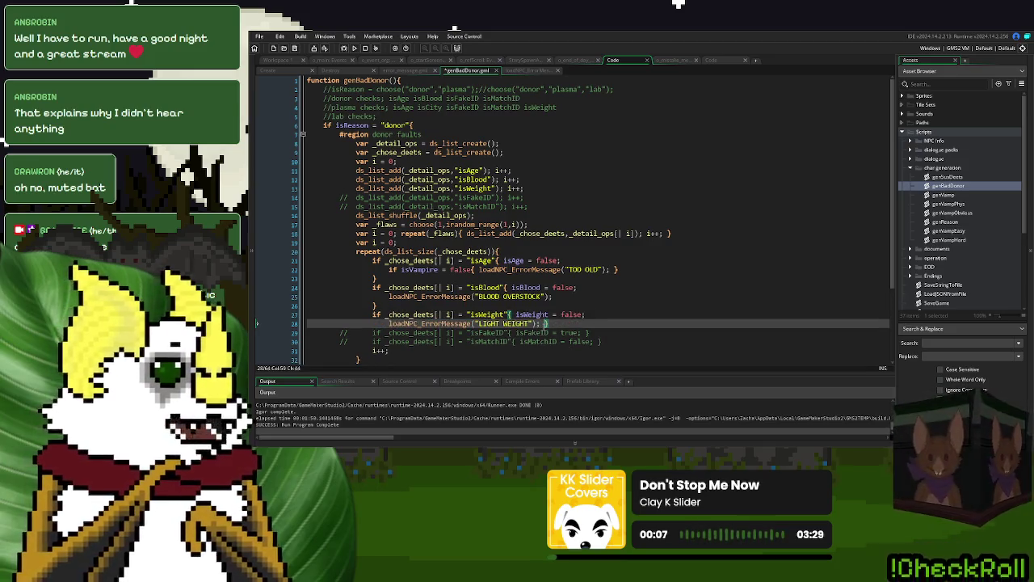
pyautogui.press('Return')
pyautogui.press('BackSpace')
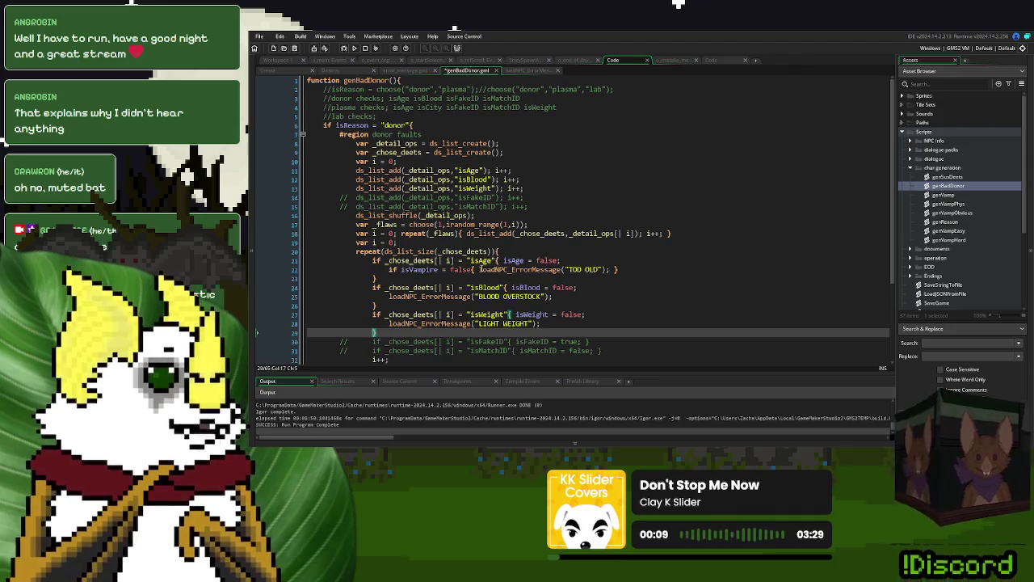
# Step: Paste the 'if isVampire = false{' check before both calls, close their braces, and save genBadDonor
pyautogui.moveTo(481, 269); pyautogui.dragTo(387, 271)
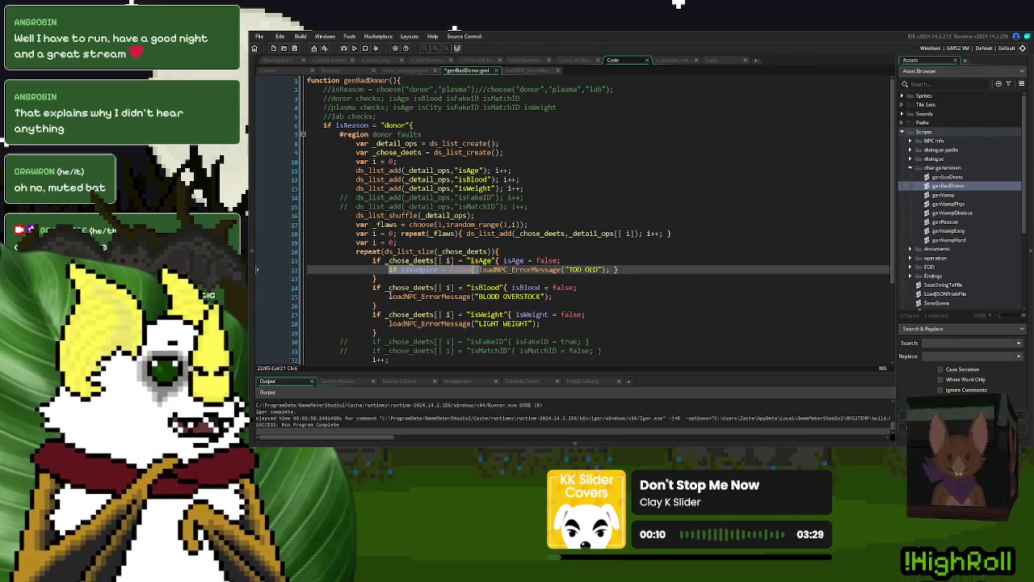
pyautogui.hotkey('ctrl', 'c')
pyautogui.click(388, 295)
pyautogui.hotkey('ctrl', 'v')
pyautogui.click(389, 323)
pyautogui.hotkey('ctrl', 'v')
pyautogui.click(671, 296)
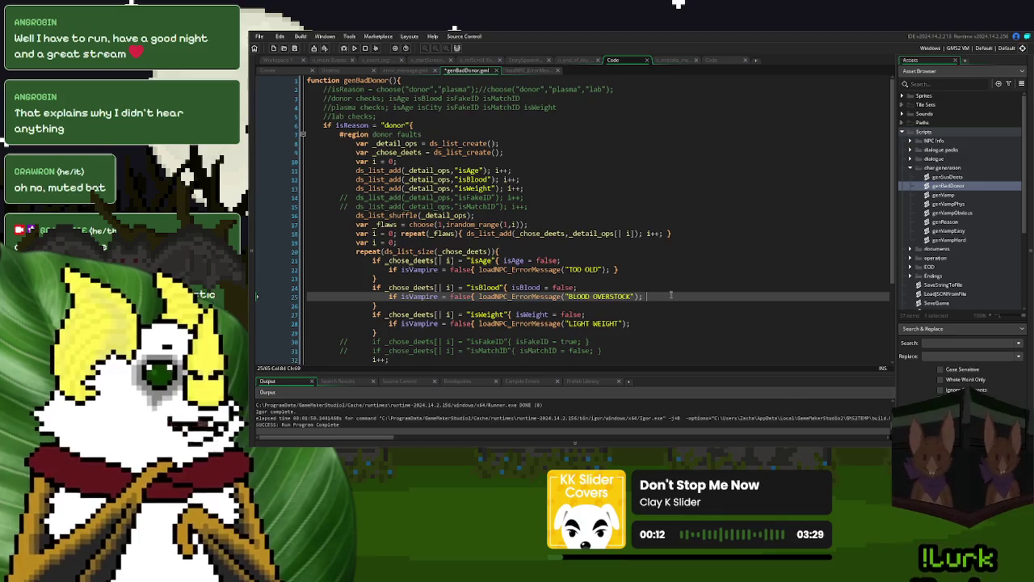
pyautogui.write('}')
pyautogui.press('Down')
pyautogui.press('Down')
pyautogui.press('Down')
pyautogui.write('}')
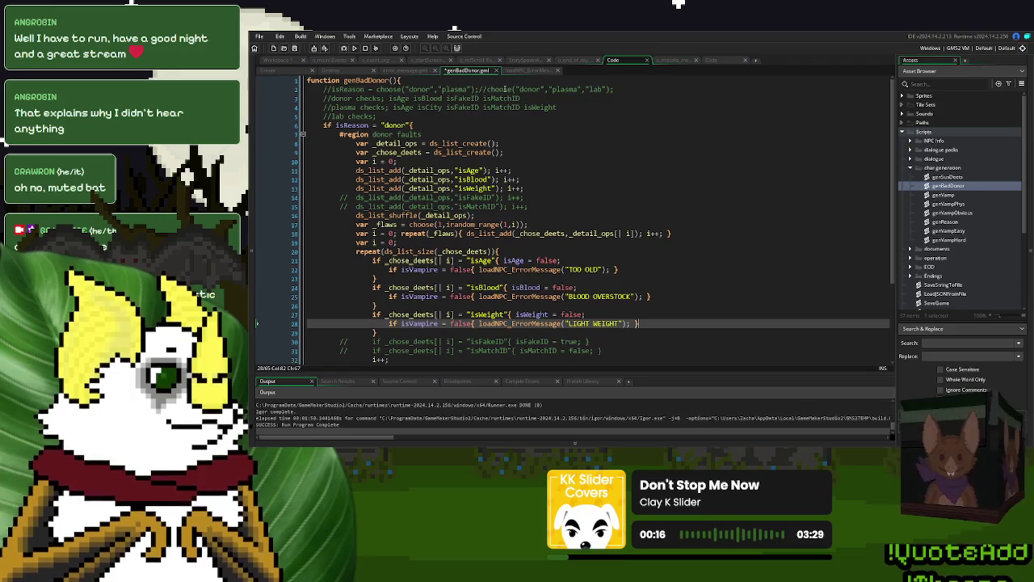
pyautogui.hotkey('ctrl', 's')
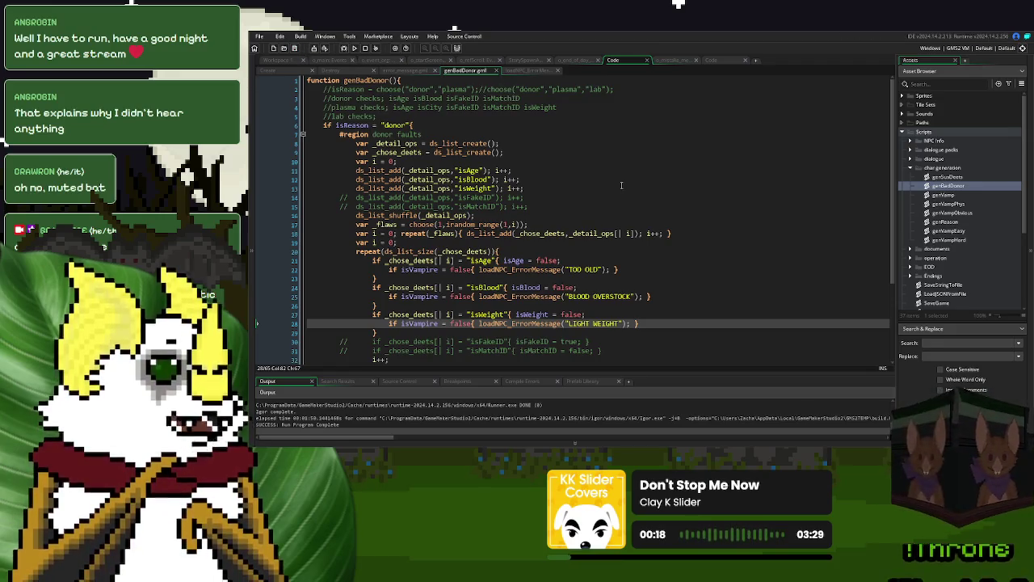
pyautogui.click(738, 62)
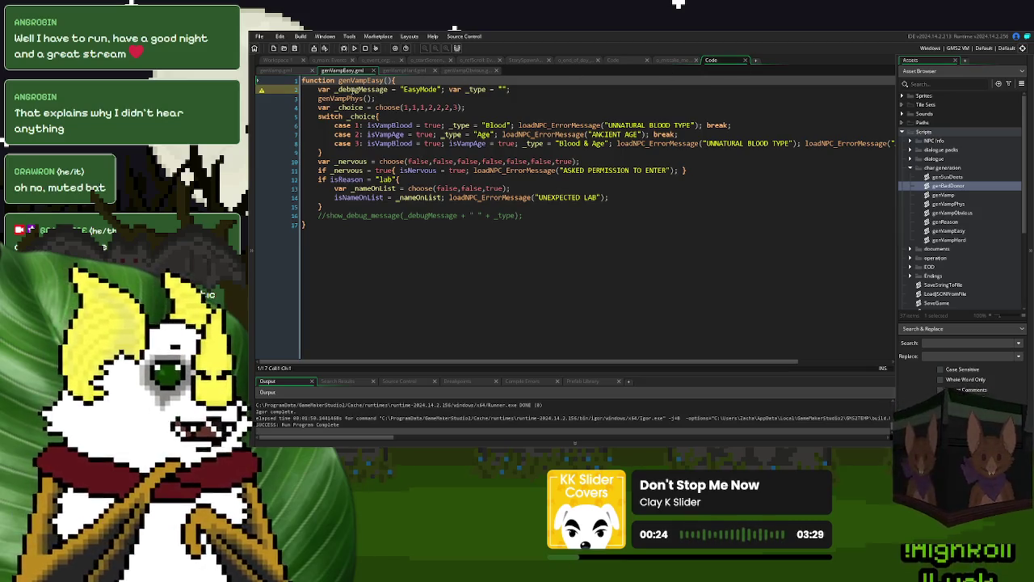
# Step: Replace the Step event's line 8 width formula with the Draw GUI banner width formula
pyautogui.click(675, 60)
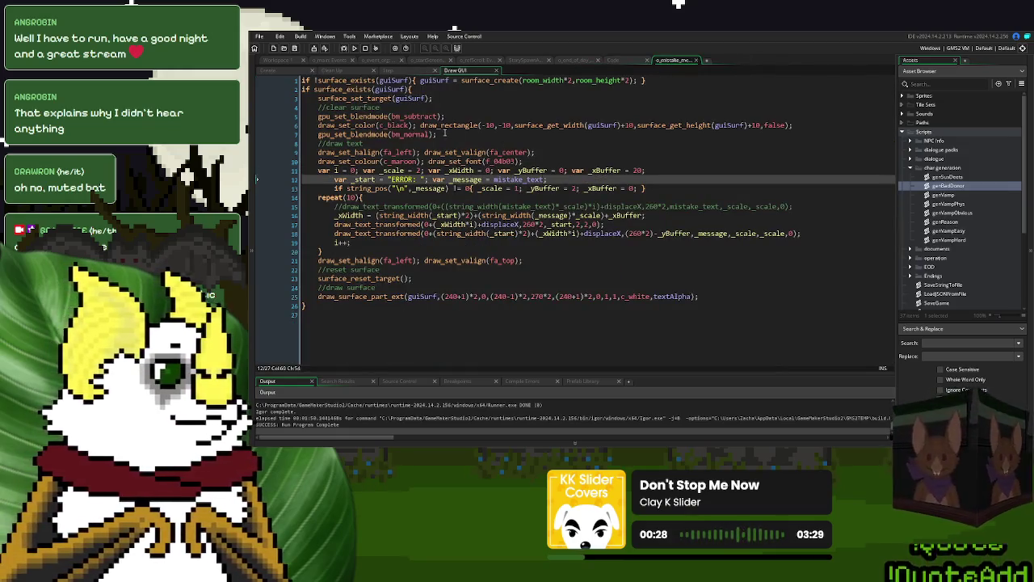
pyautogui.click(404, 71)
pyautogui.click(588, 195)
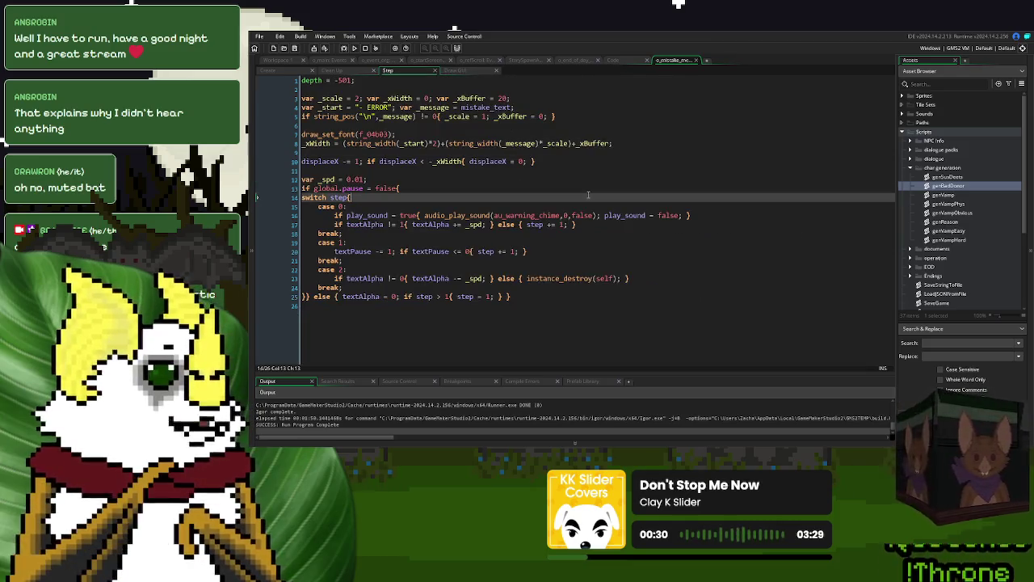
pyautogui.click(471, 77)
pyautogui.click(457, 71)
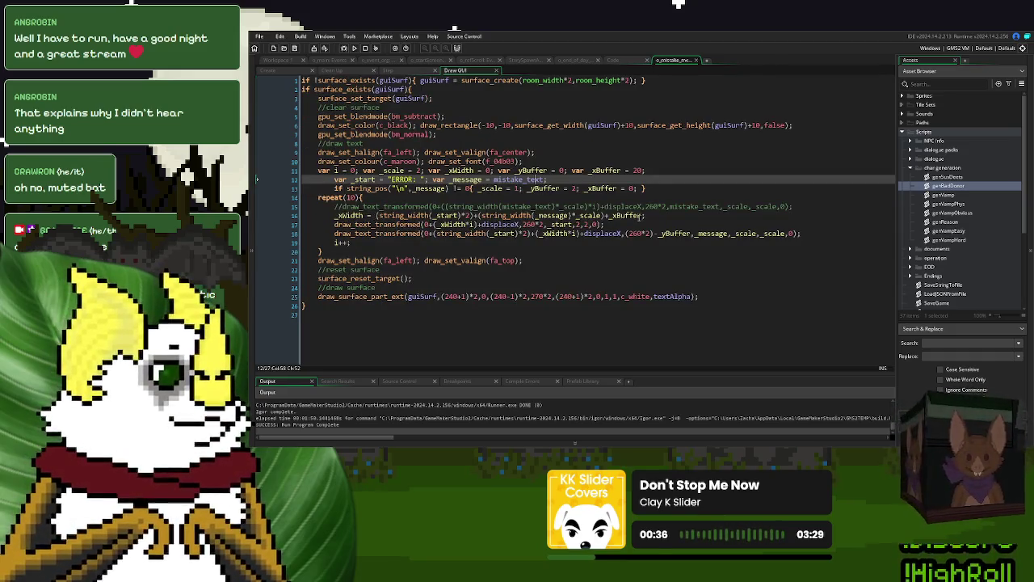
pyautogui.moveTo(646, 215); pyautogui.dragTo(376, 224)
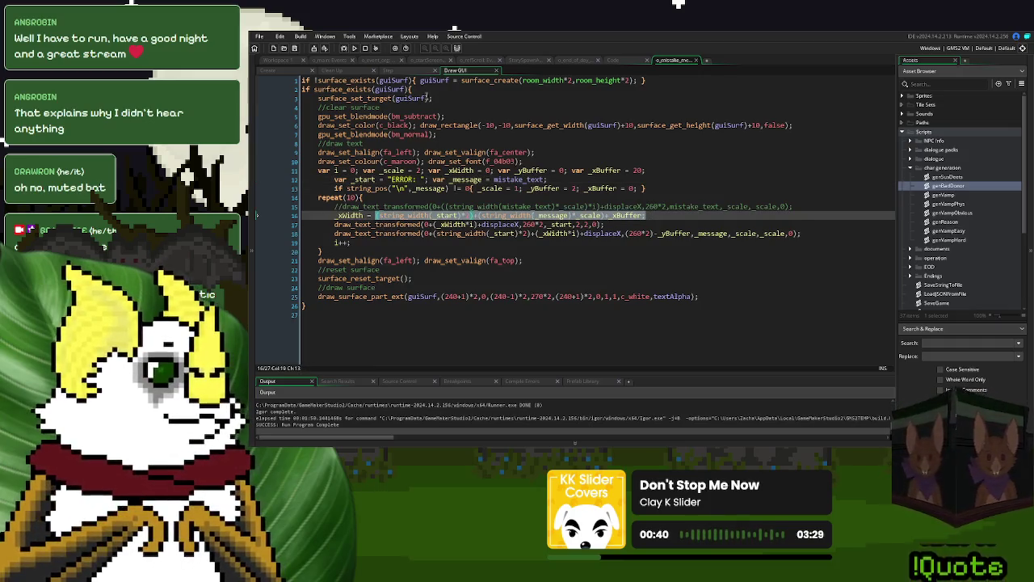
pyautogui.click(406, 72)
pyautogui.moveTo(617, 143); pyautogui.dragTo(343, 149)
pyautogui.hotkey('ctrl', 'v')
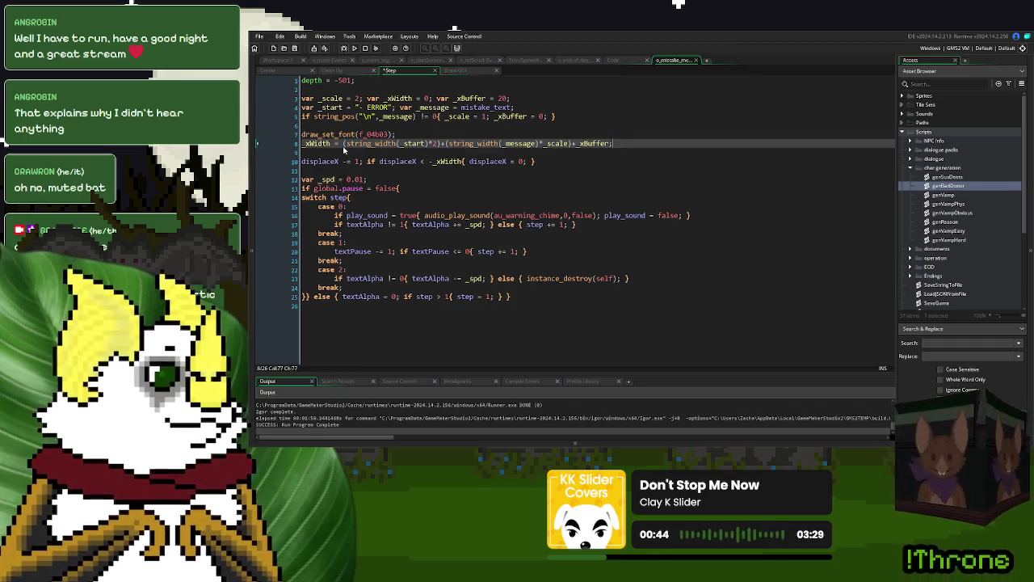
pyautogui.hotkey('ctrl', 'z')
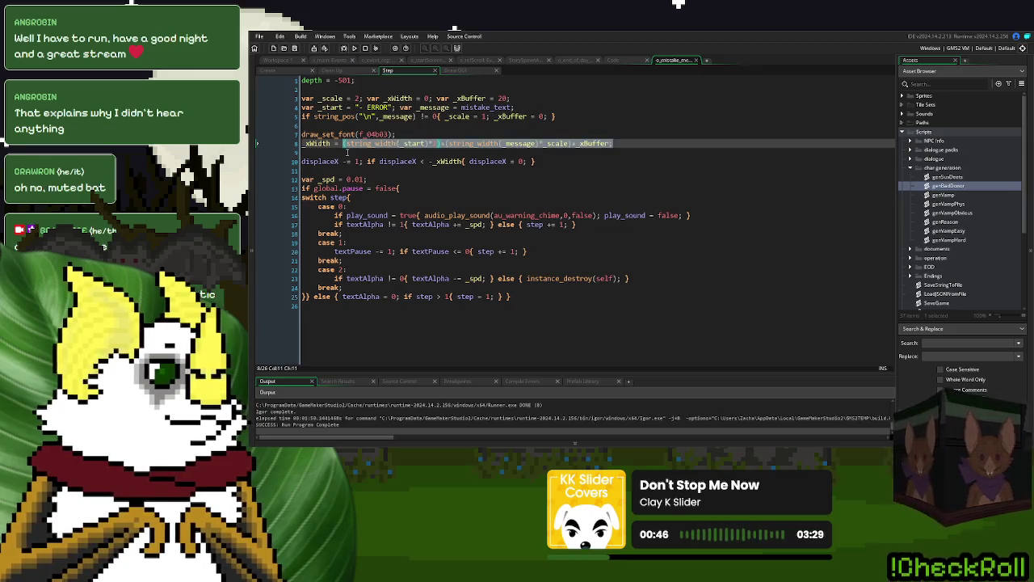
pyautogui.hotkey('ctrl', 'y')
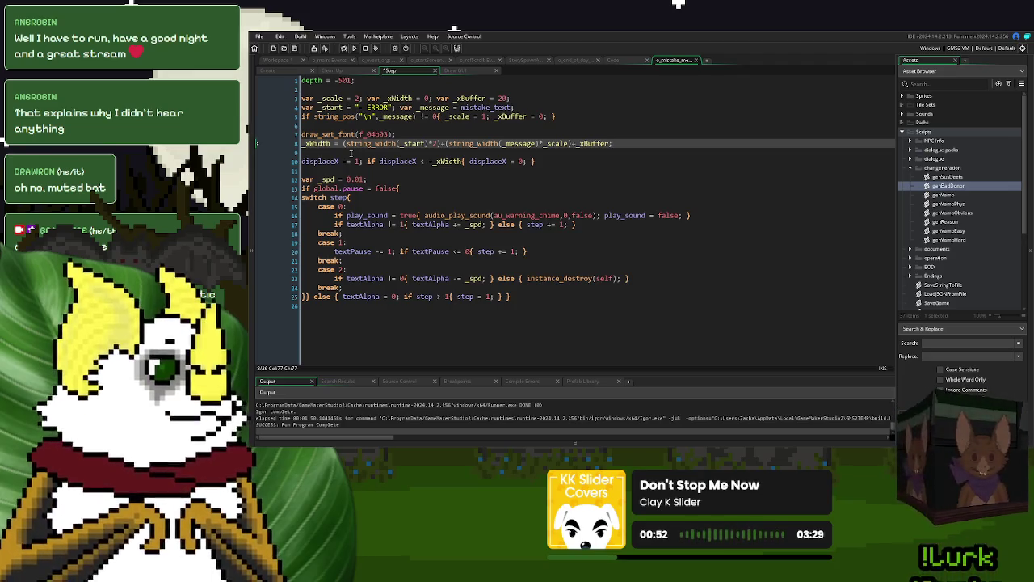
# Step: Copy the Draw GUI fa_left/fa_center alignment settings into the Step event after draw_set_font
pyautogui.click(457, 70)
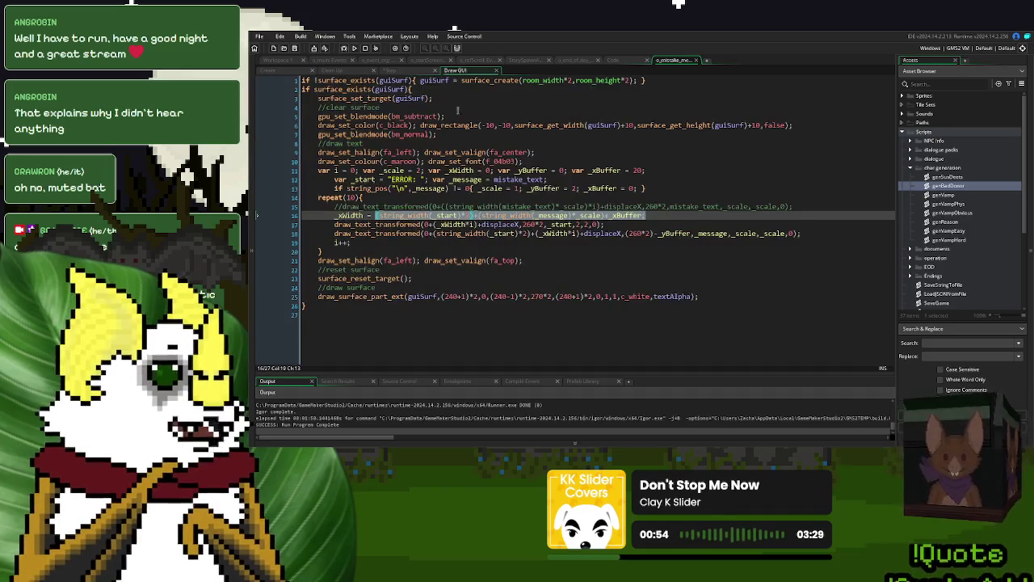
pyautogui.click(371, 224)
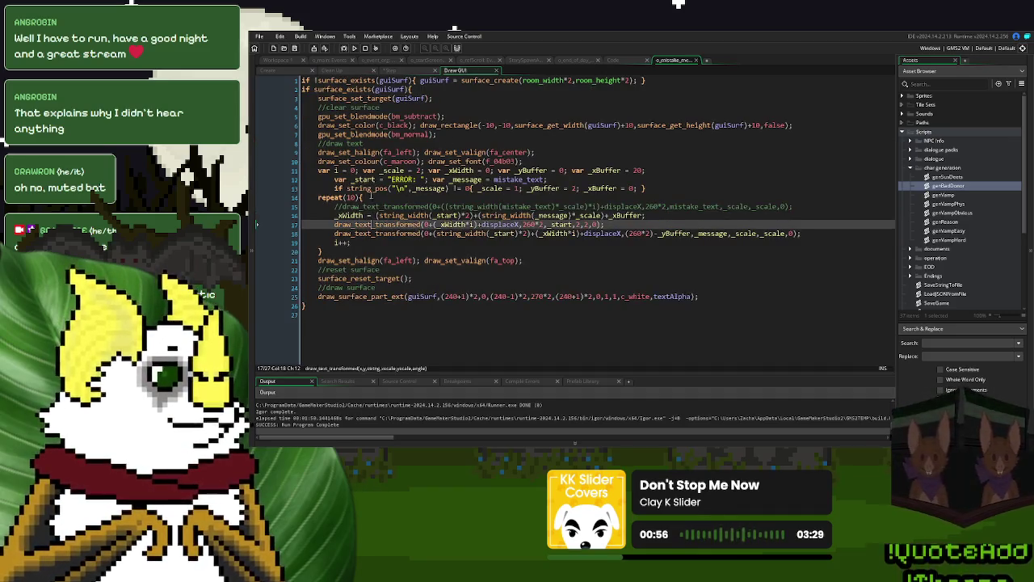
pyautogui.doubleClick(472, 162)
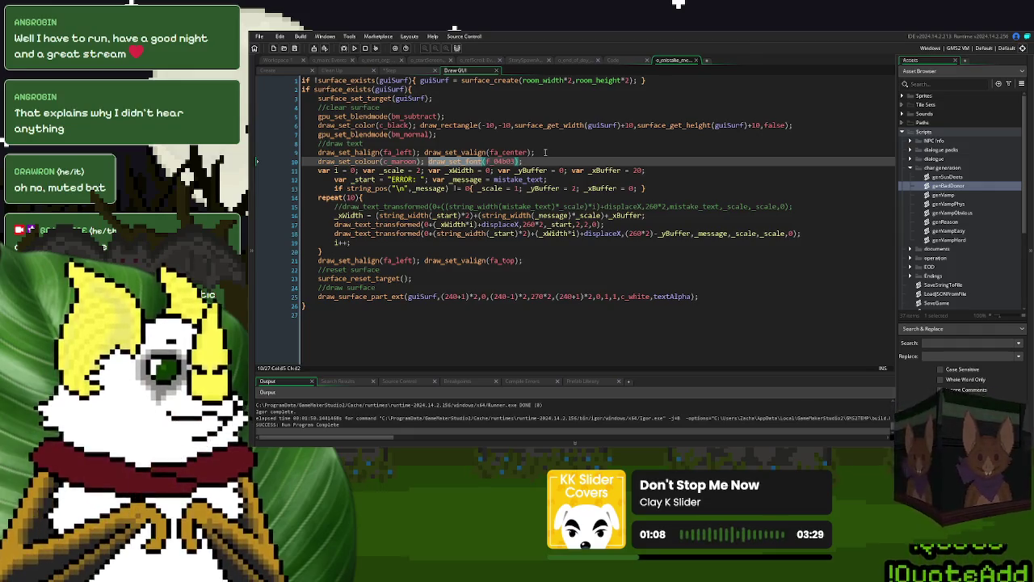
pyautogui.moveTo(560, 152); pyautogui.dragTo(301, 152)
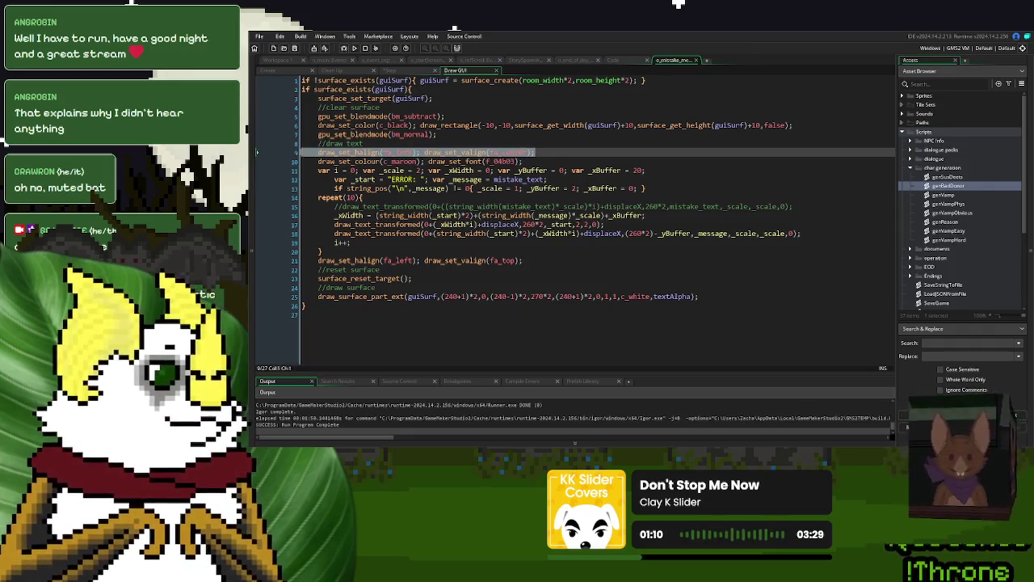
pyautogui.click(390, 71)
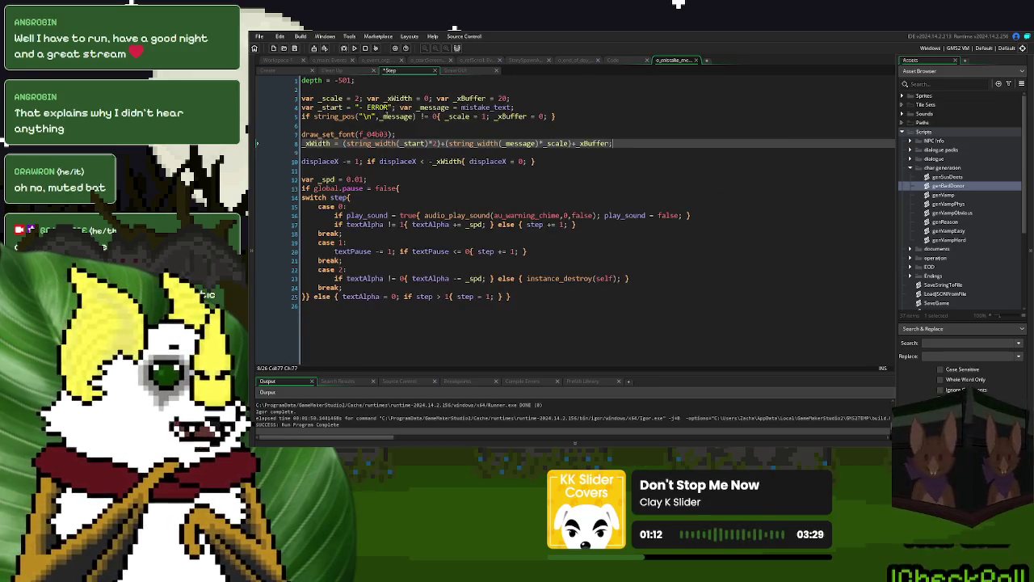
pyautogui.press('Up')
pyautogui.hotkey('ctrl', 'v')
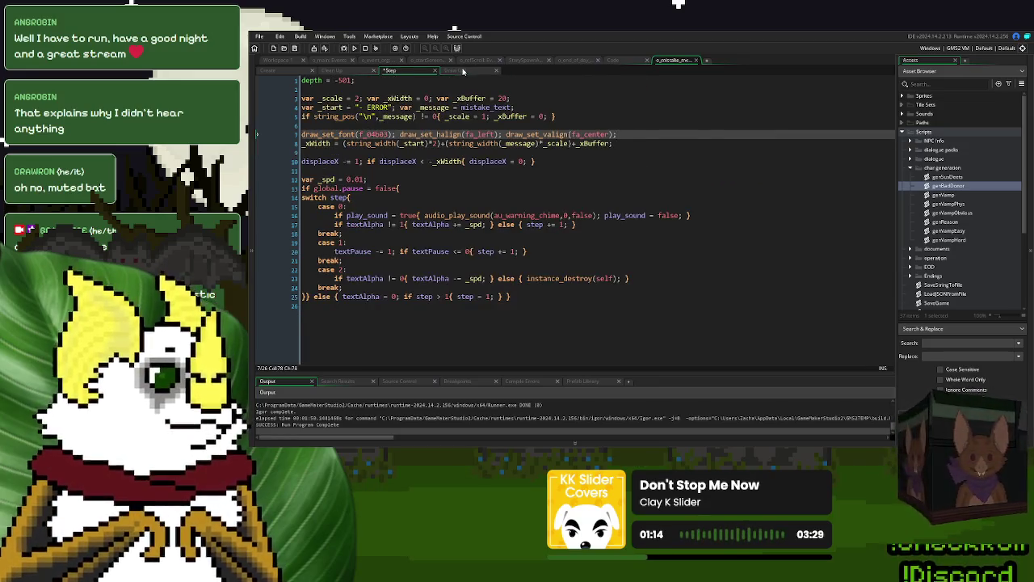
# Step: Add draw_set_halign(fa_left); draw_set_valign(fa_top) after the width formula and run the game
pyautogui.click(463, 71)
pyautogui.moveTo(526, 261); pyautogui.dragTo(318, 260)
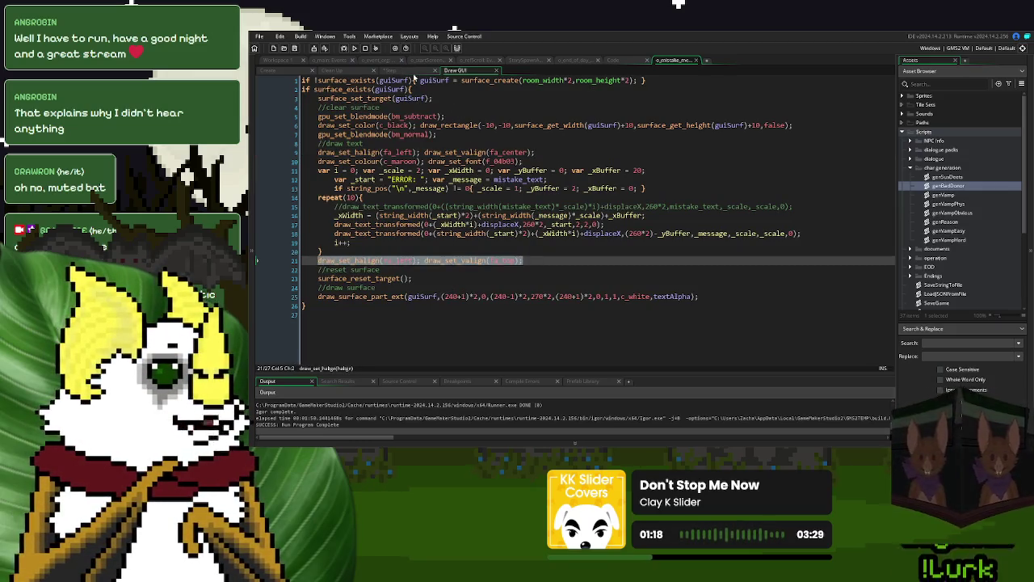
pyautogui.click(412, 71)
pyautogui.click(640, 147)
pyautogui.press('Return')
pyautogui.hotkey('ctrl', 'v')
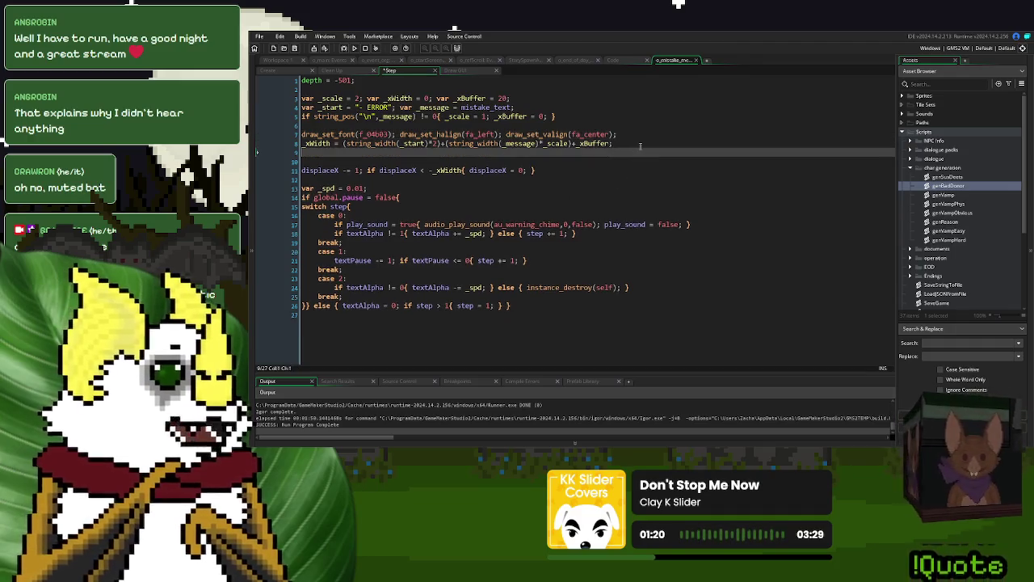
pyautogui.click(356, 48)
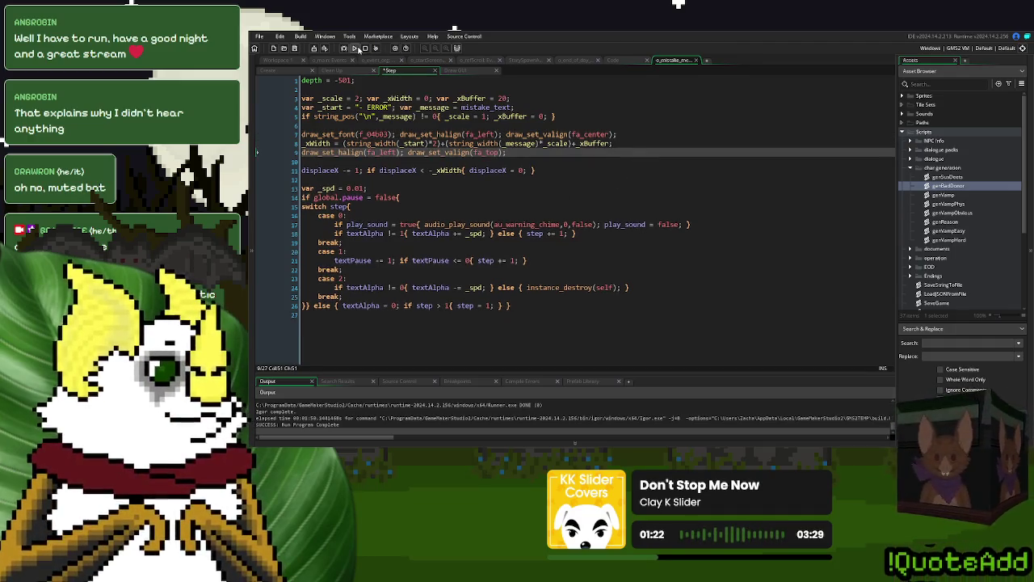
pyautogui.click(626, 136)
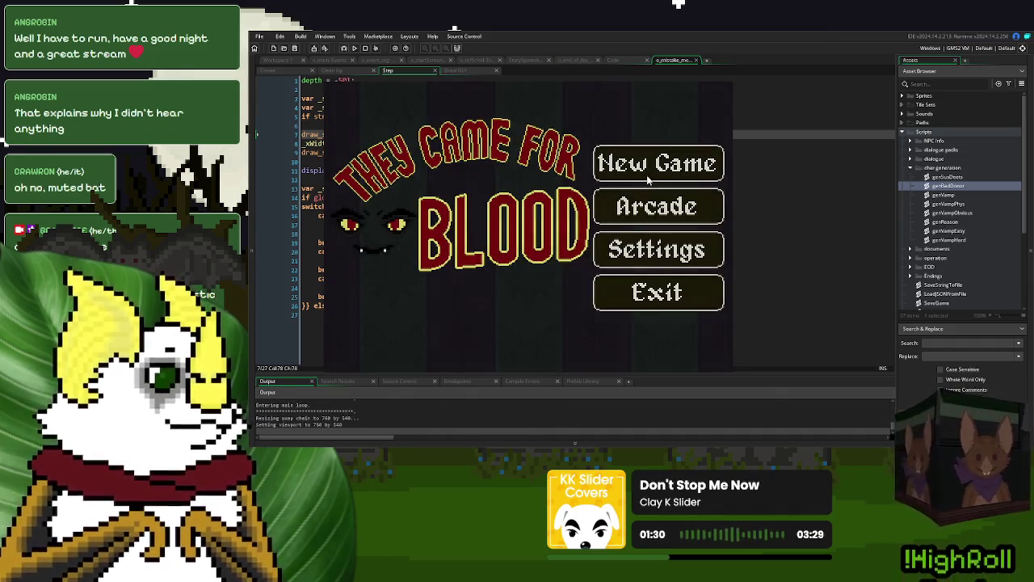
# Step: Start a new game and dismiss the check-in rules to call the first donor
pyautogui.click(647, 175)
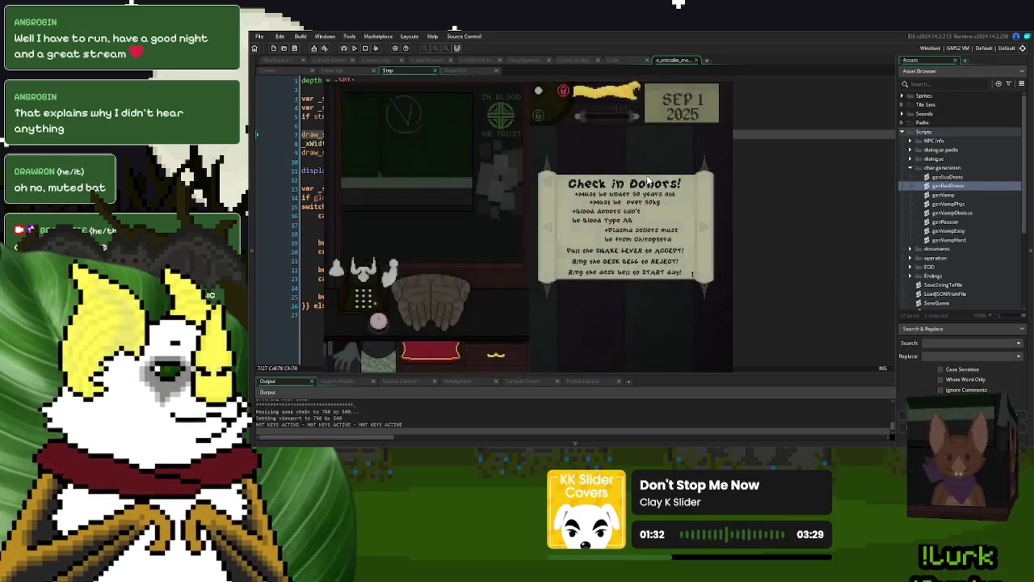
pyautogui.click(469, 329)
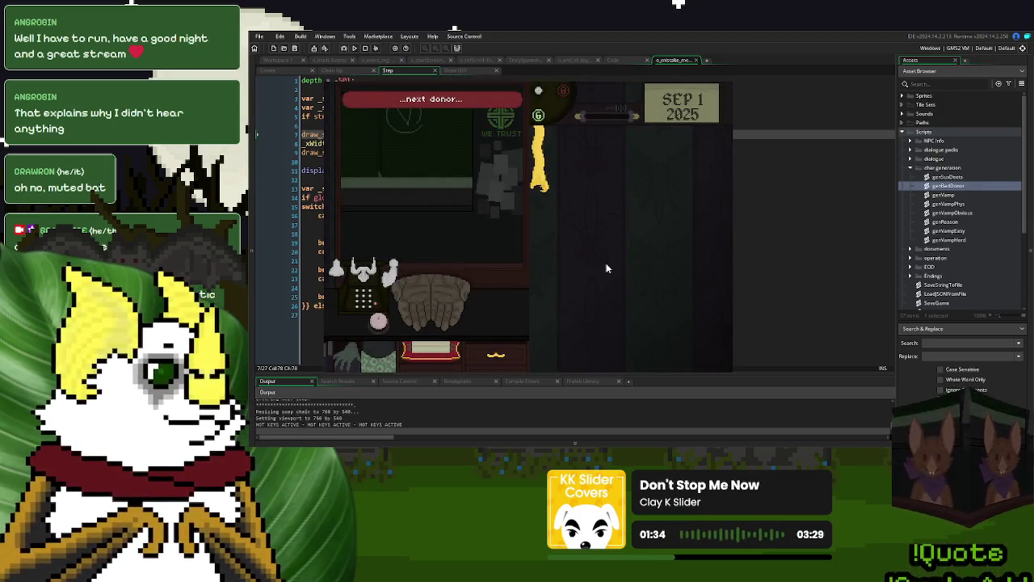
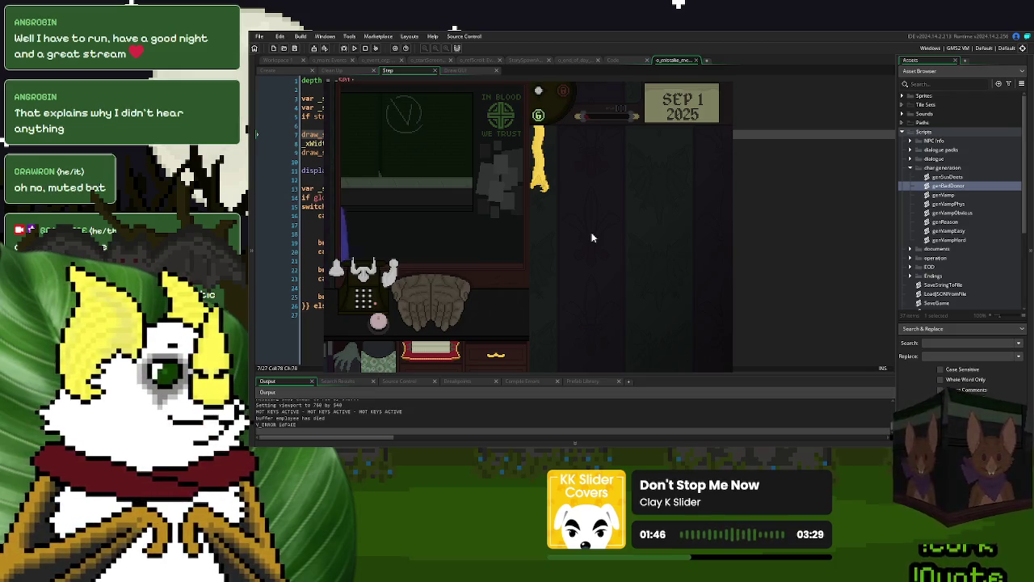
# Step: End the game test run and show the Workspace 1 Children and Variable Definitions panels
pyautogui.click(542, 183)
pyautogui.press('Escape')
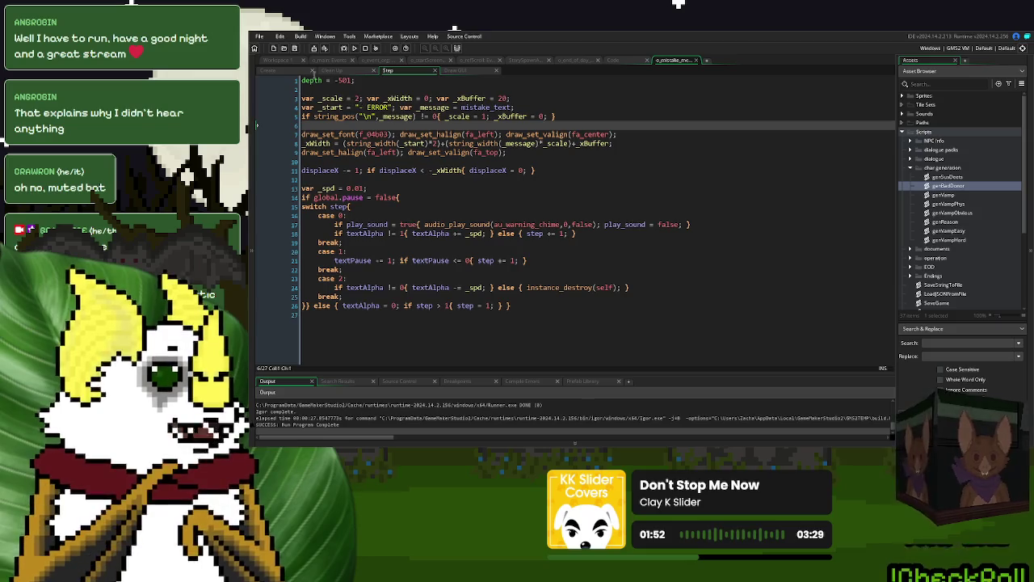
pyautogui.click(277, 62)
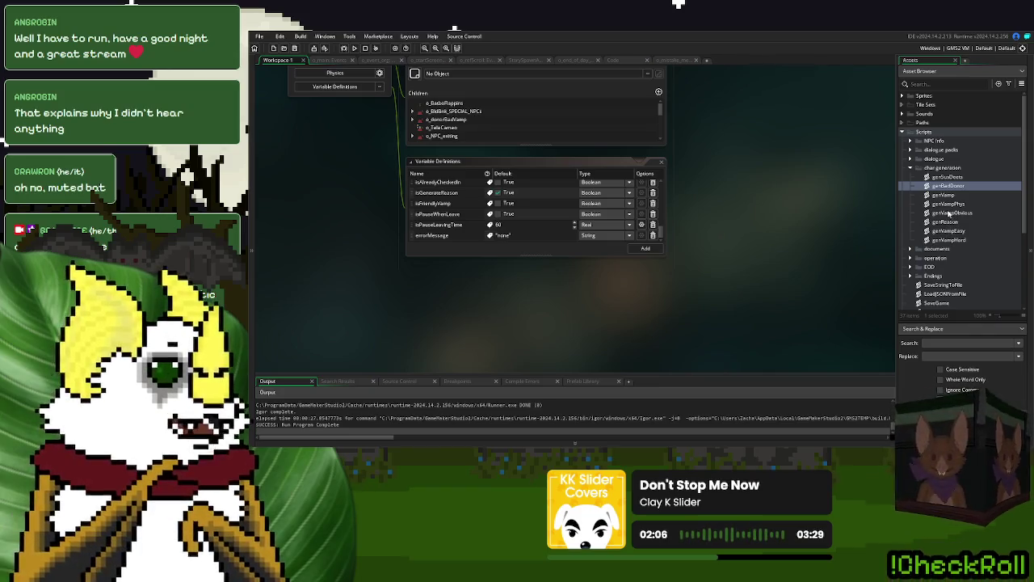
# Step: Open the genVamp script, then jump into the genVampEasy() and genVampHard() function definitions
pyautogui.click(950, 196)
pyautogui.doubleClick(950, 196)
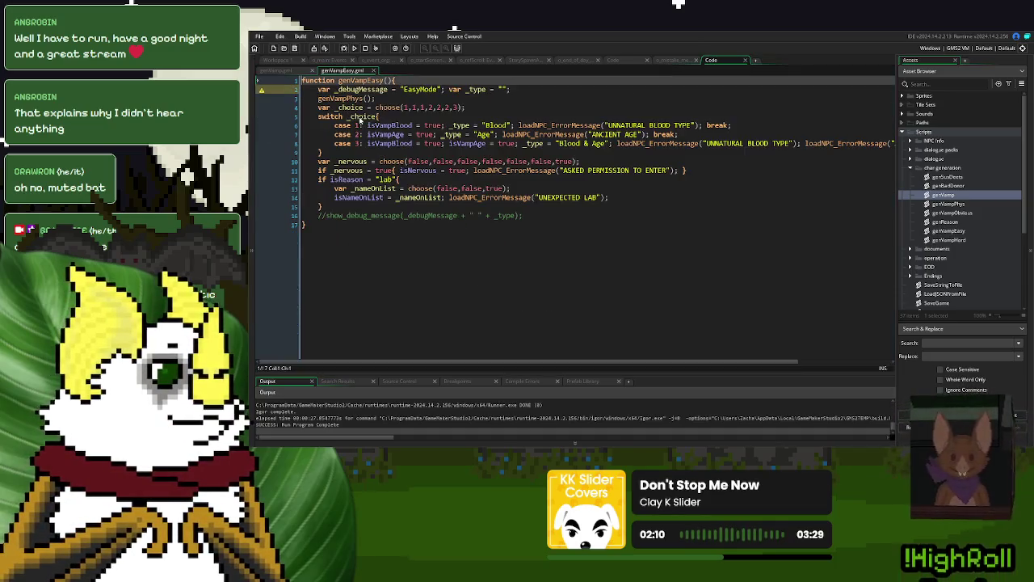
pyautogui.middleClick(372, 116)
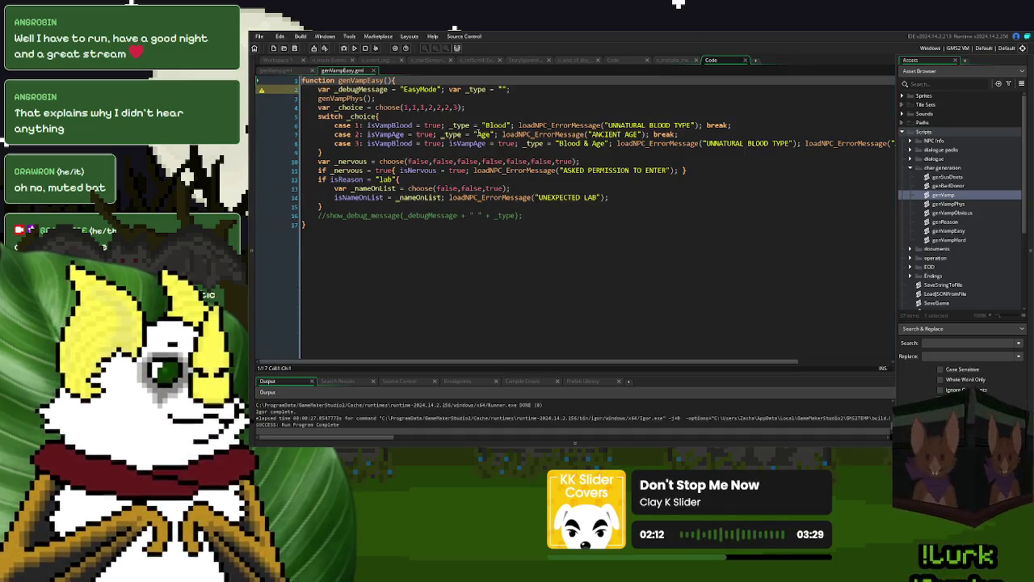
pyautogui.click(291, 71)
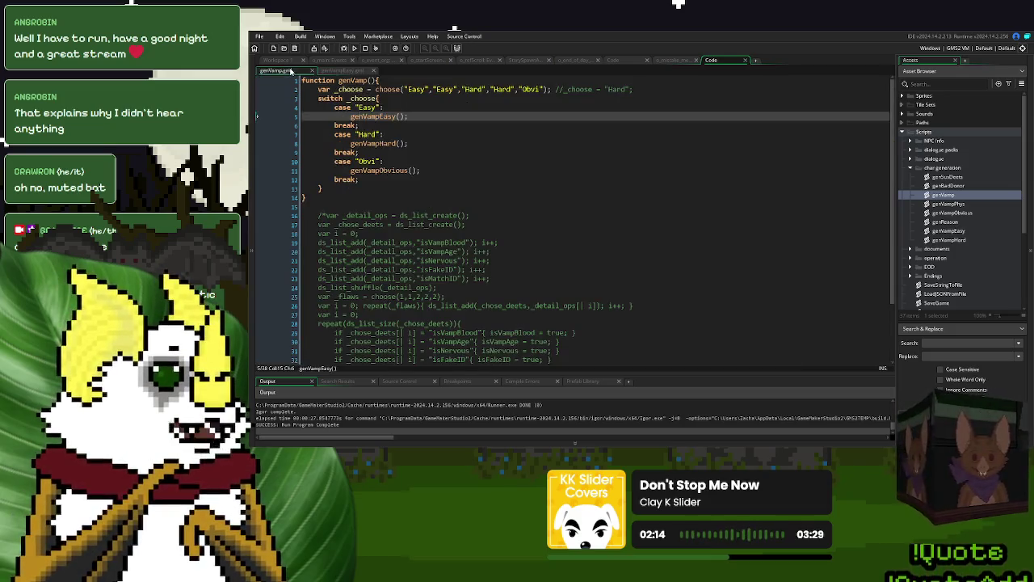
pyautogui.click(367, 143)
pyautogui.middleClick(369, 143)
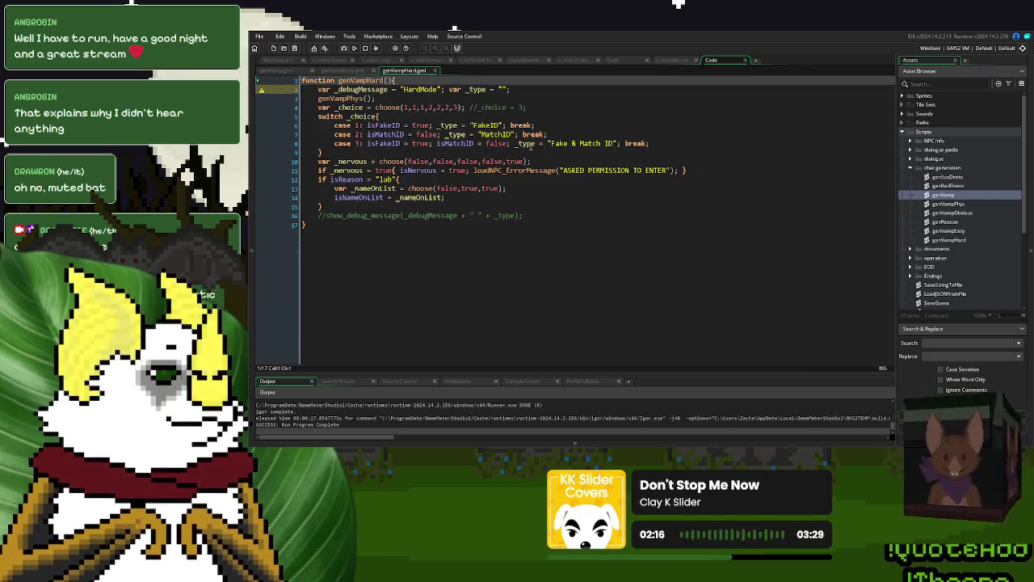
pyautogui.doubleClick(489, 126)
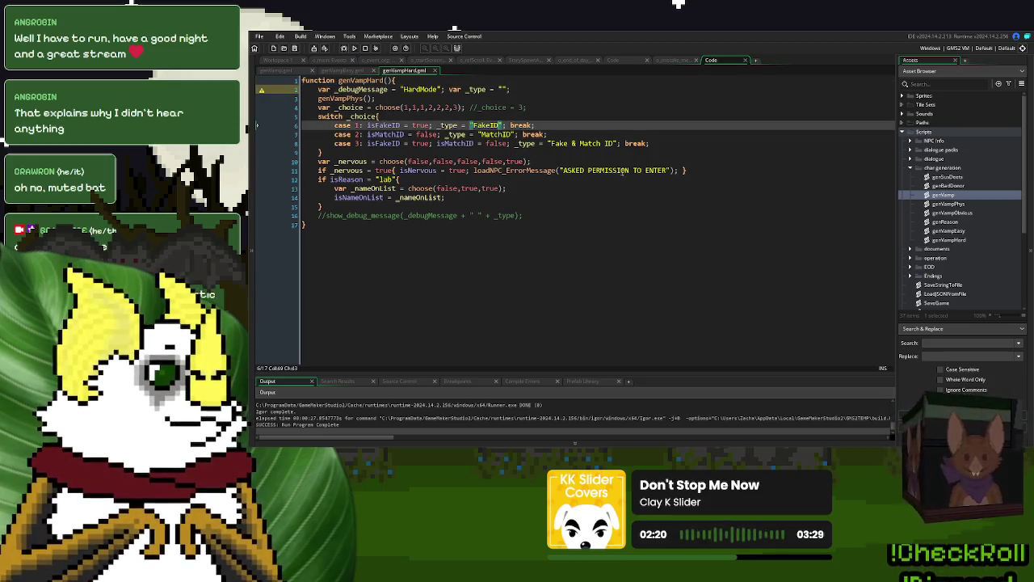
# Step: Copy the ASKED PERMISSION TO ENTER error call and paste it before break in cases 1 and 2
pyautogui.moveTo(678, 170); pyautogui.dragTo(470, 170)
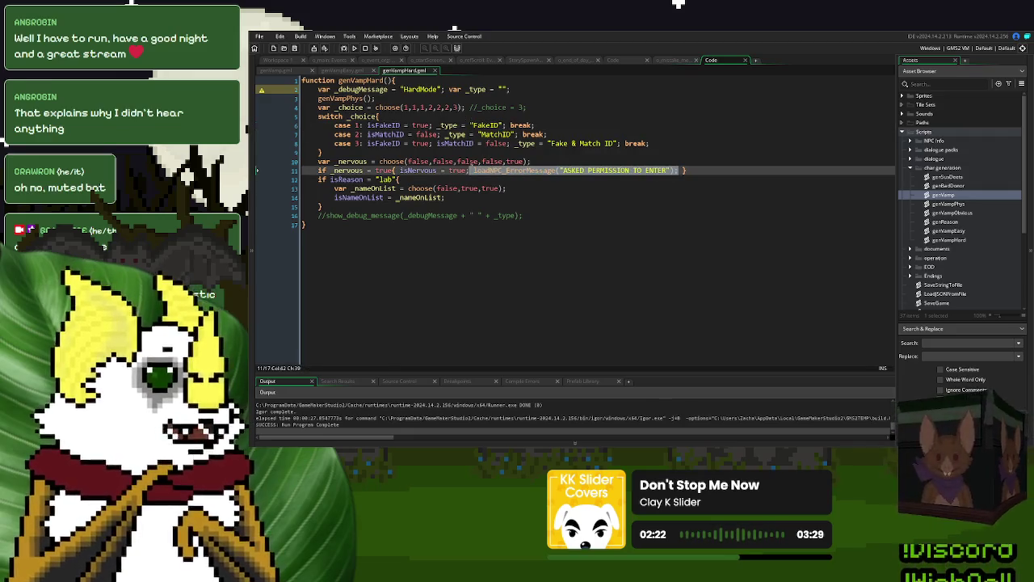
pyautogui.hotkey('ctrl', 'c')
pyautogui.click(508, 125)
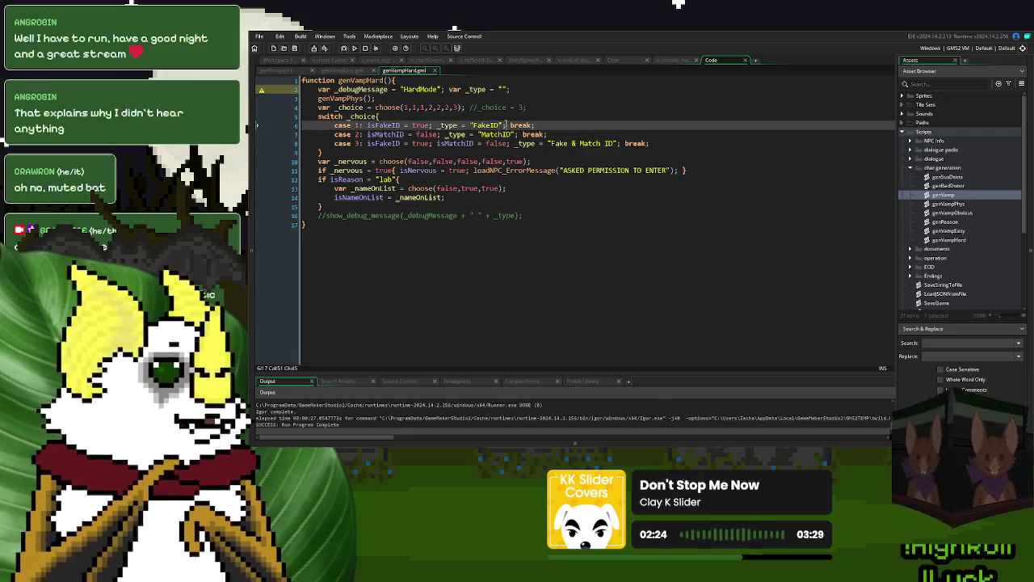
pyautogui.hotkey('ctrl', 'v')
pyautogui.click(520, 135)
pyautogui.hotkey('ctrl', 'v')
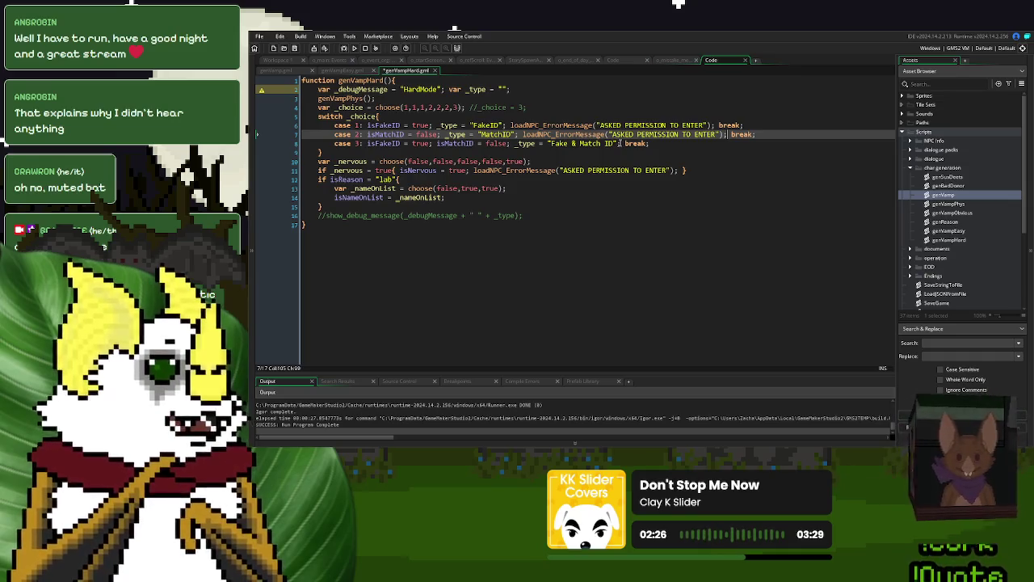
pyautogui.click(620, 143)
pyautogui.moveTo(704, 124); pyautogui.dragTo(600, 126)
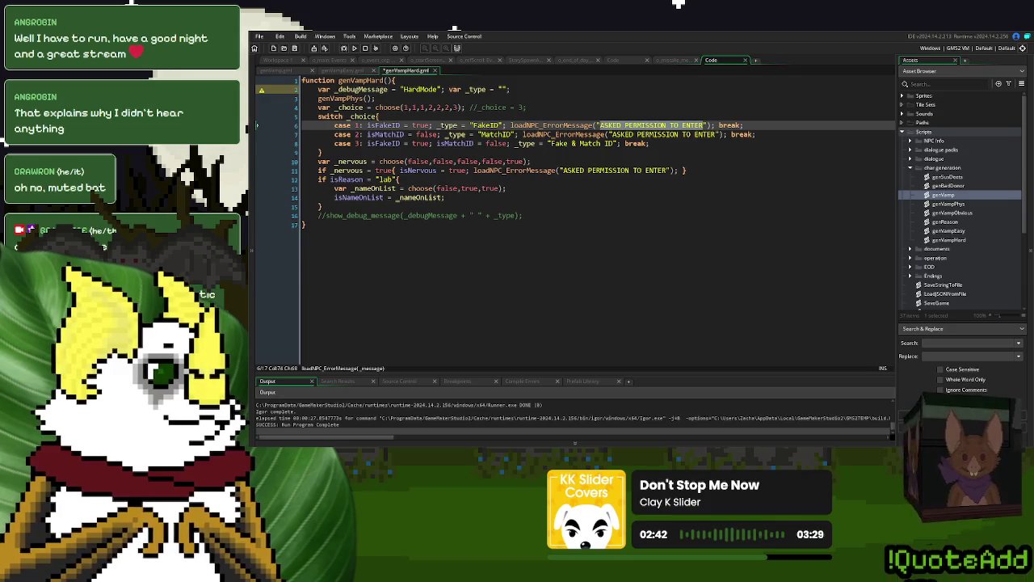
# Step: Remove the pasted error call from the FakeID case
pyautogui.moveTo(367, 126); pyautogui.dragTo(457, 125)
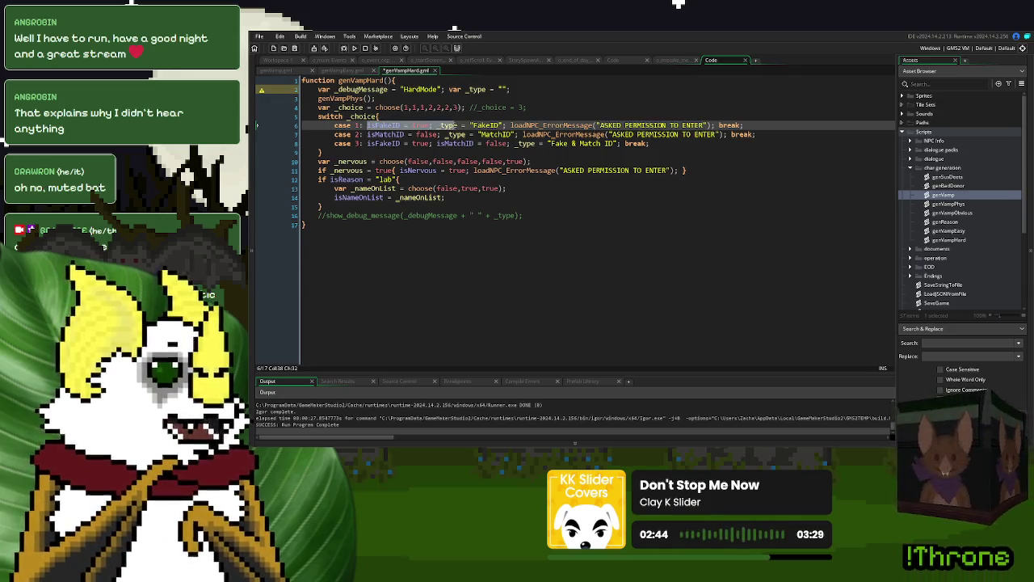
pyautogui.click(716, 126)
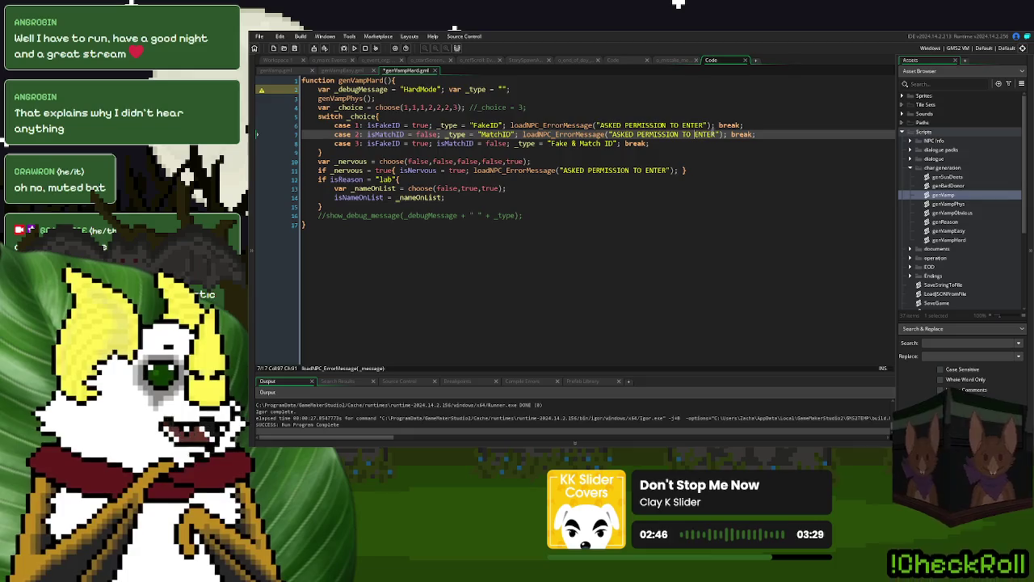
pyautogui.moveTo(716, 125); pyautogui.dragTo(507, 126)
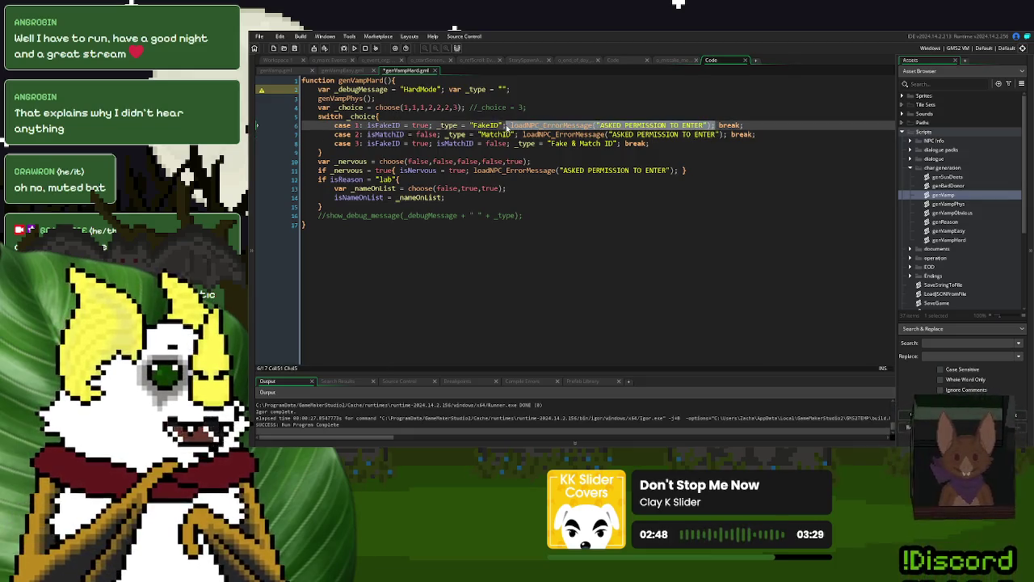
pyautogui.press('Delete')
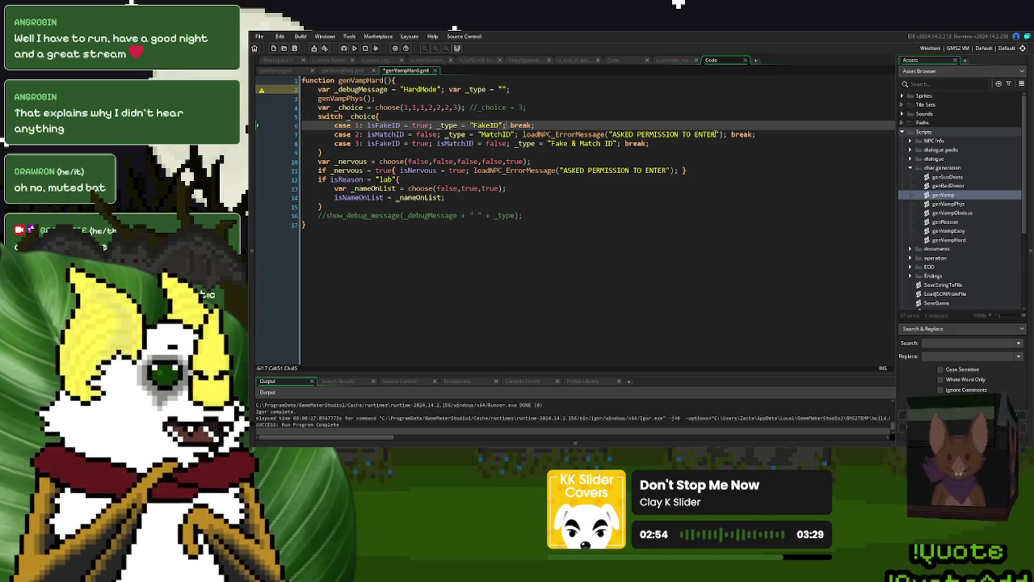
# Step: Replace the MatchID error message text with 'PICTURE DIDN'T MATCH'
pyautogui.moveTo(716, 134); pyautogui.dragTo(613, 139)
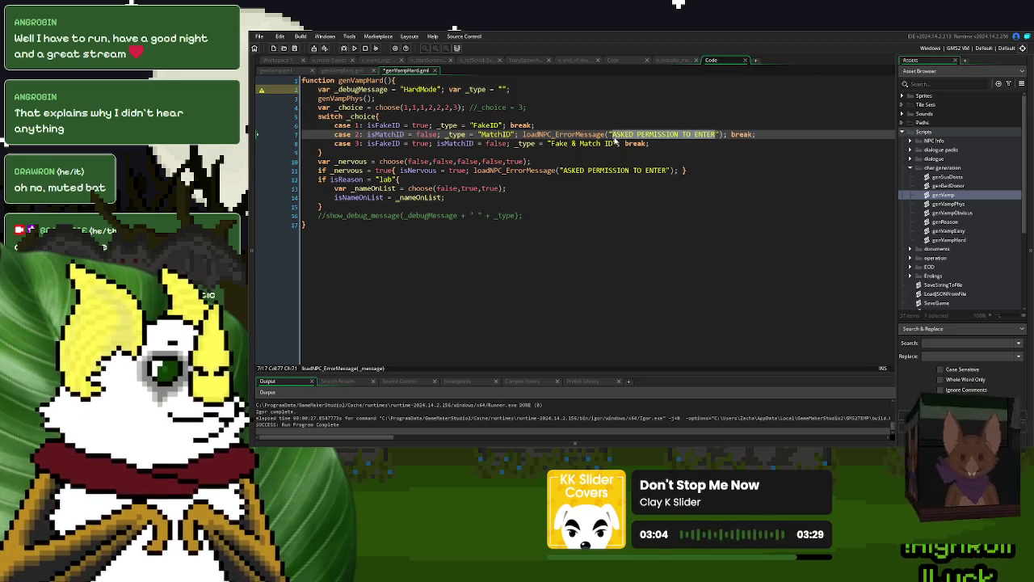
pyautogui.write('ID')
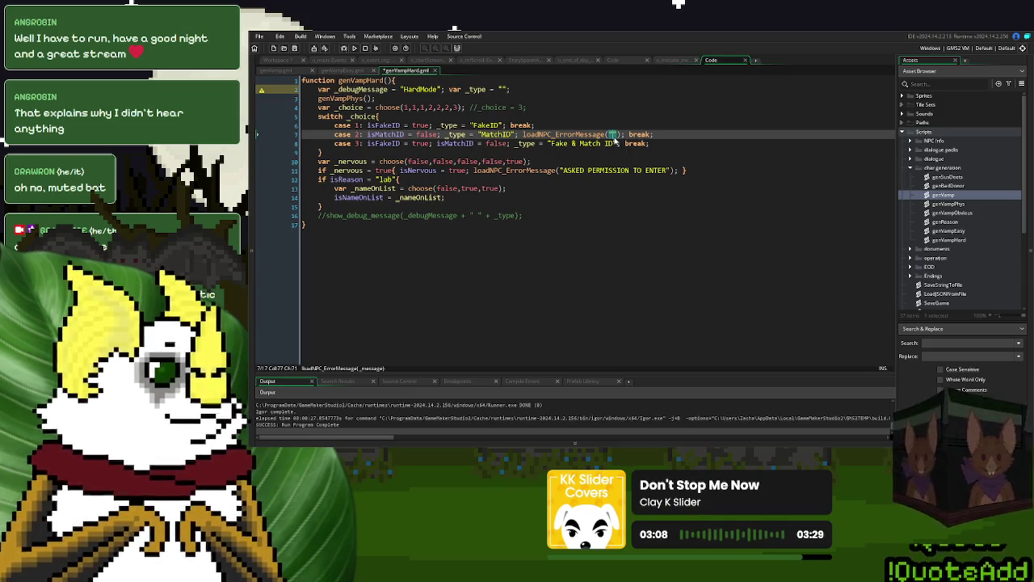
pyautogui.write(' DID')
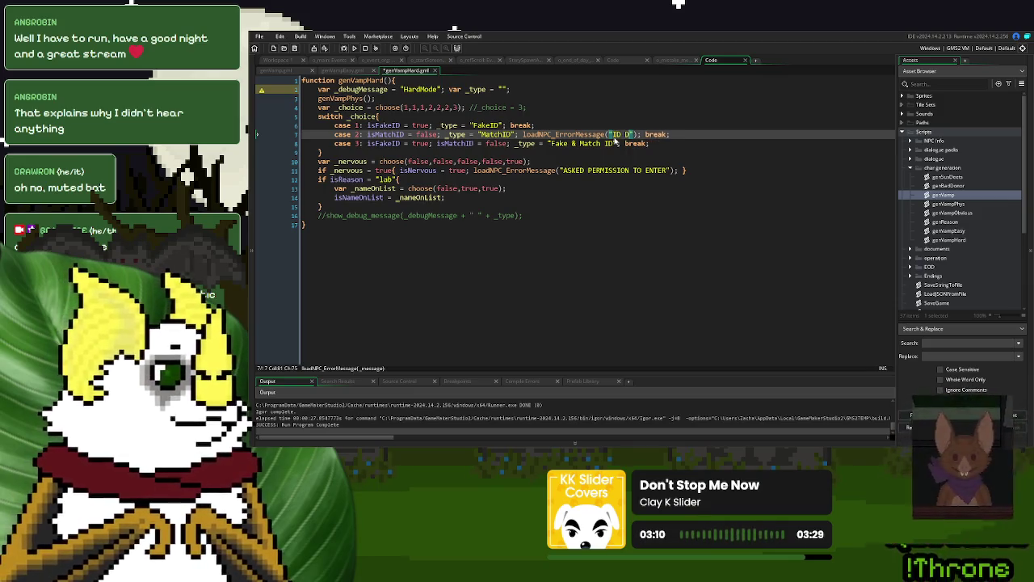
pyautogui.press('BackSpace')
pyautogui.press('BackSpace')
pyautogui.press('BackSpace')
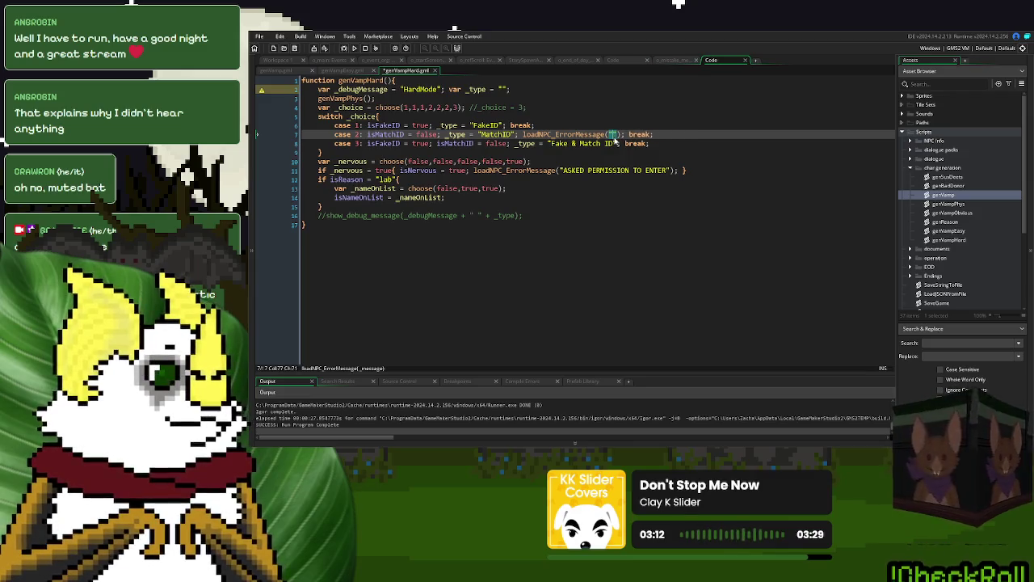
pyautogui.write('ID')
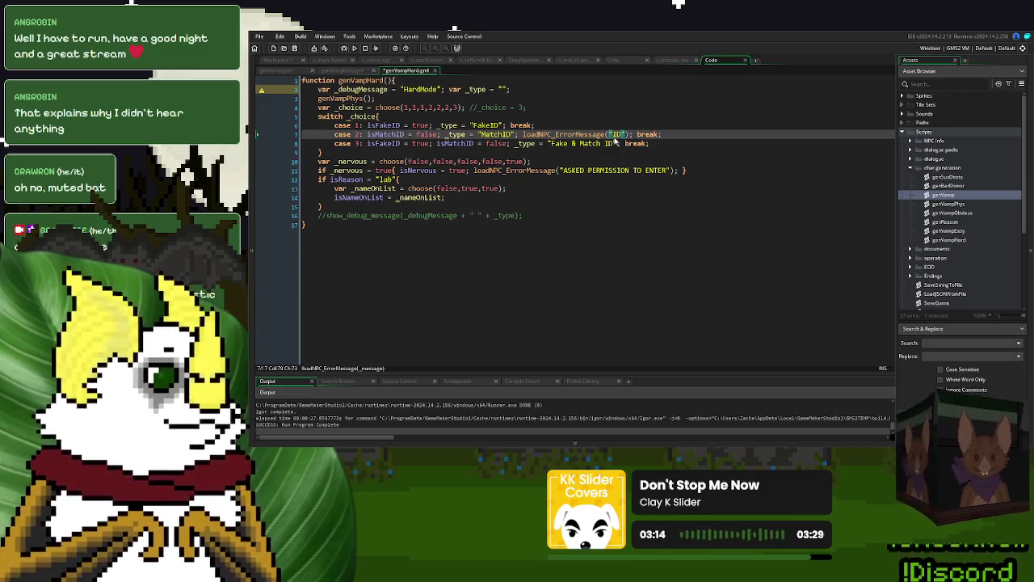
pyautogui.press('BackSpace')
pyautogui.press('BackSpace')
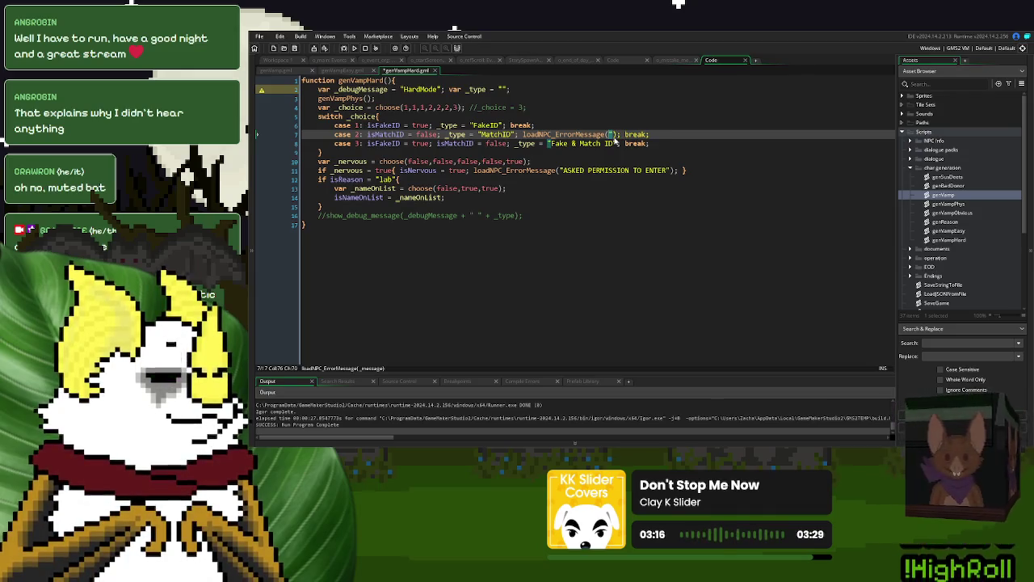
pyautogui.write('IPCIT')
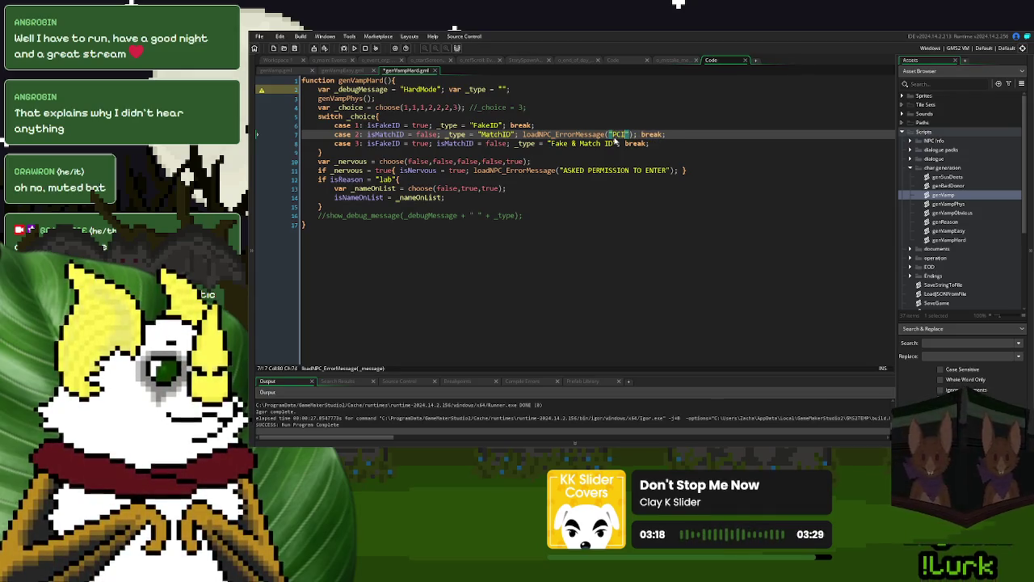
pyautogui.press('BackSpace')
pyautogui.press('BackSpace')
pyautogui.press('BackSpace')
pyautogui.write('ICTURE DIDN')
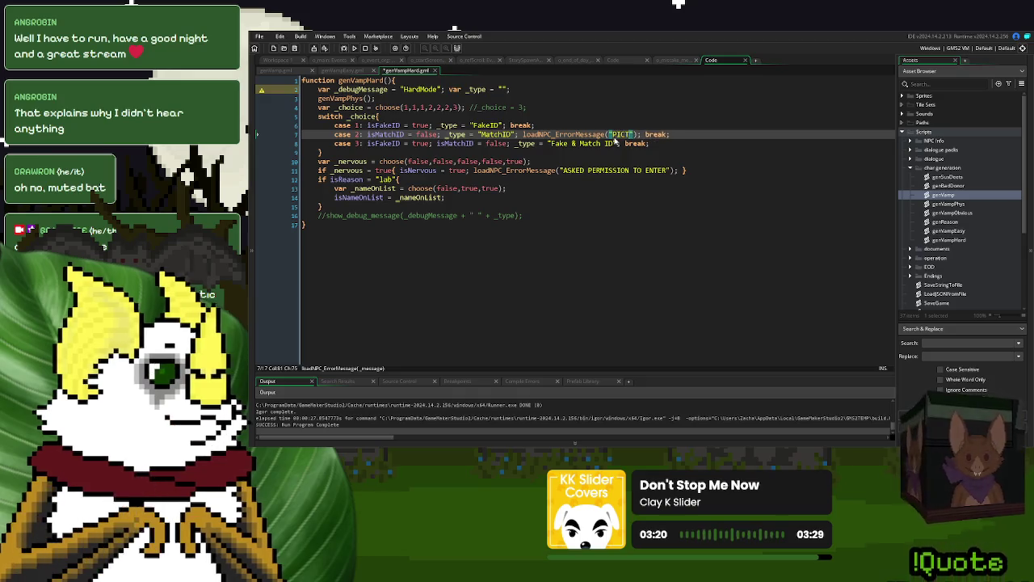
pyautogui.write("'T MATCH")
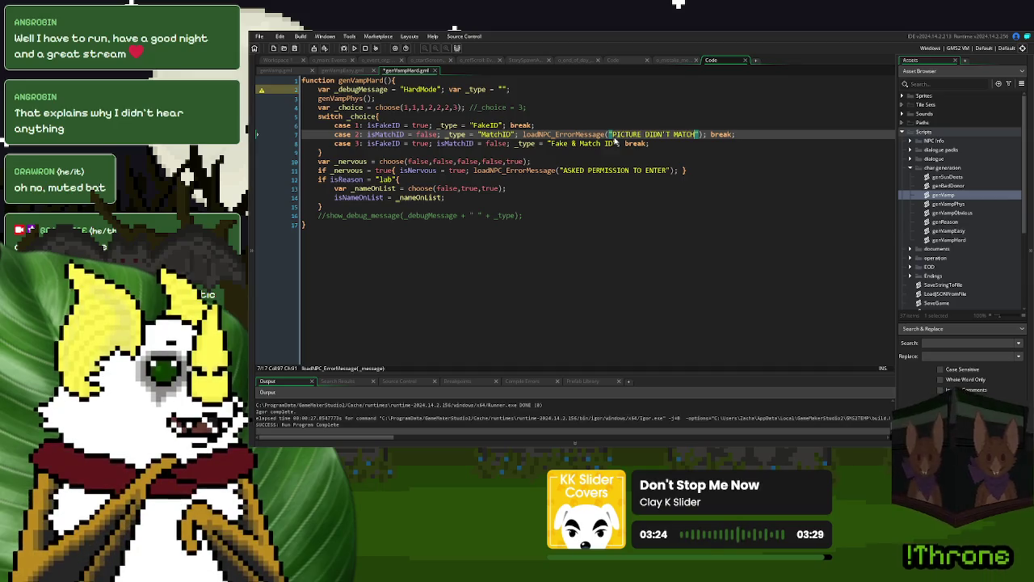
# Step: Reword the message to 'PICTURE DID NOT MATCH', select the whole call, and switch to genBadDonor
pyautogui.click(693, 135)
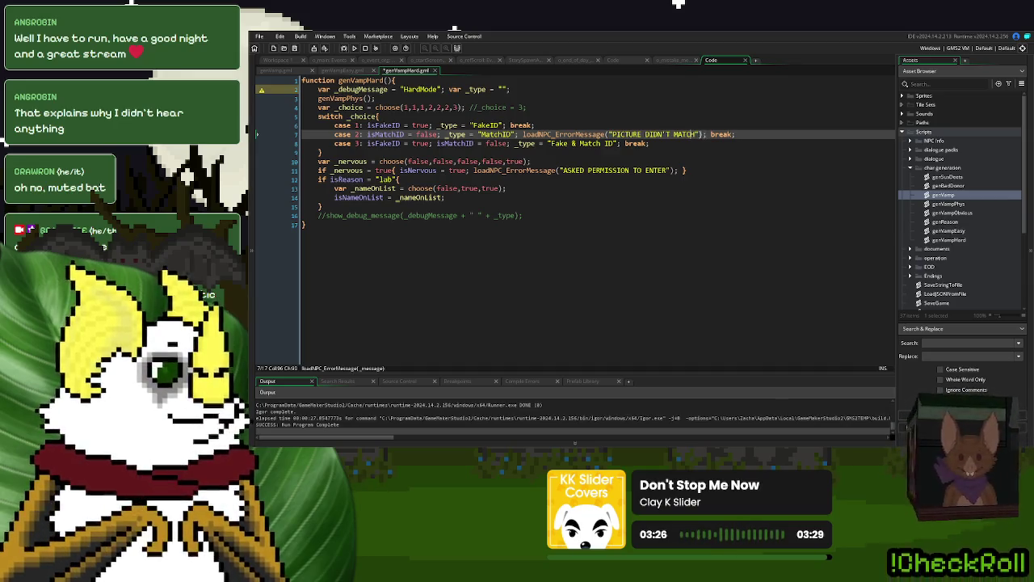
pyautogui.moveTo(669, 134); pyautogui.dragTo(645, 135)
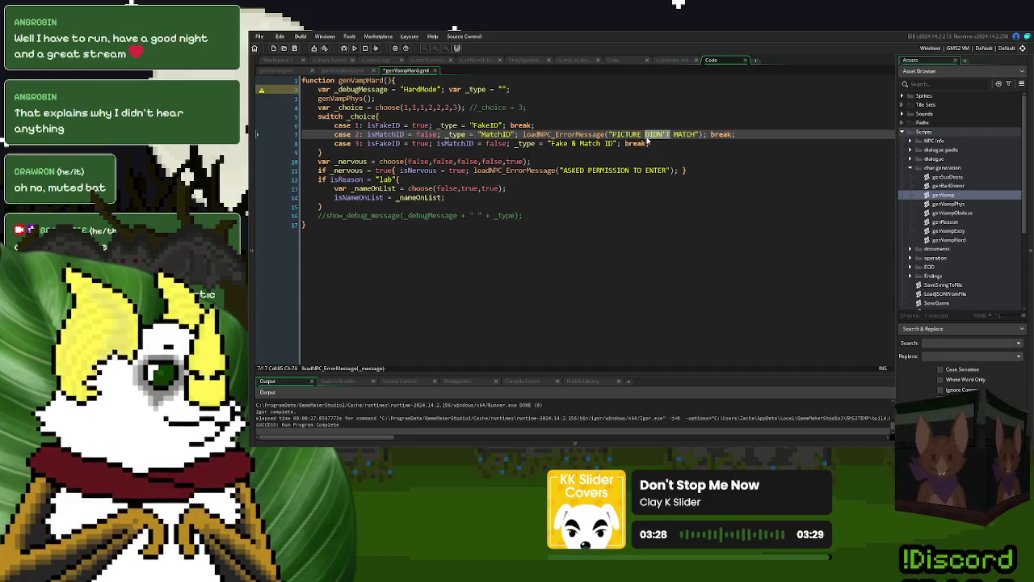
pyautogui.click(700, 136)
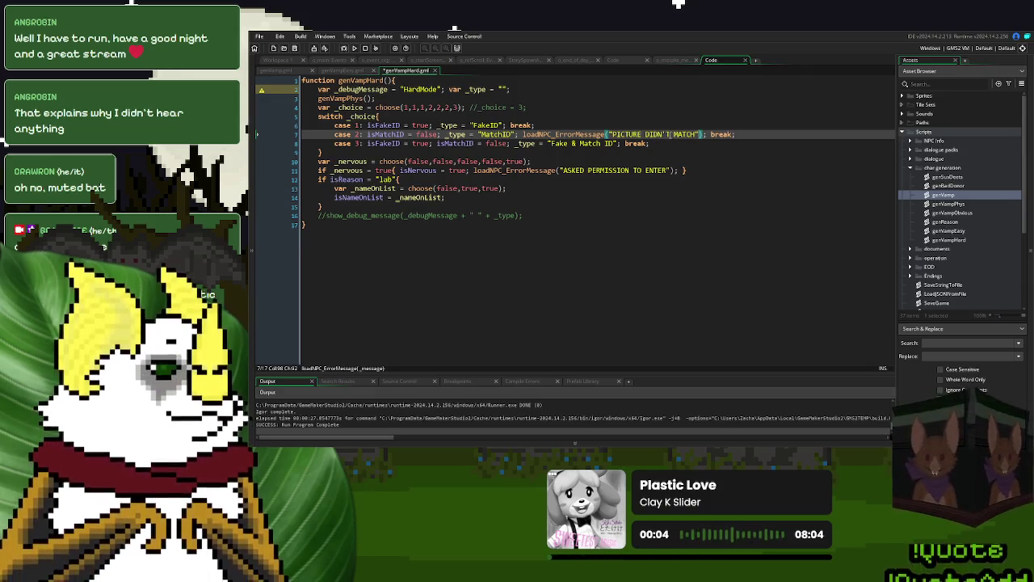
pyautogui.moveTo(669, 134); pyautogui.dragTo(645, 134)
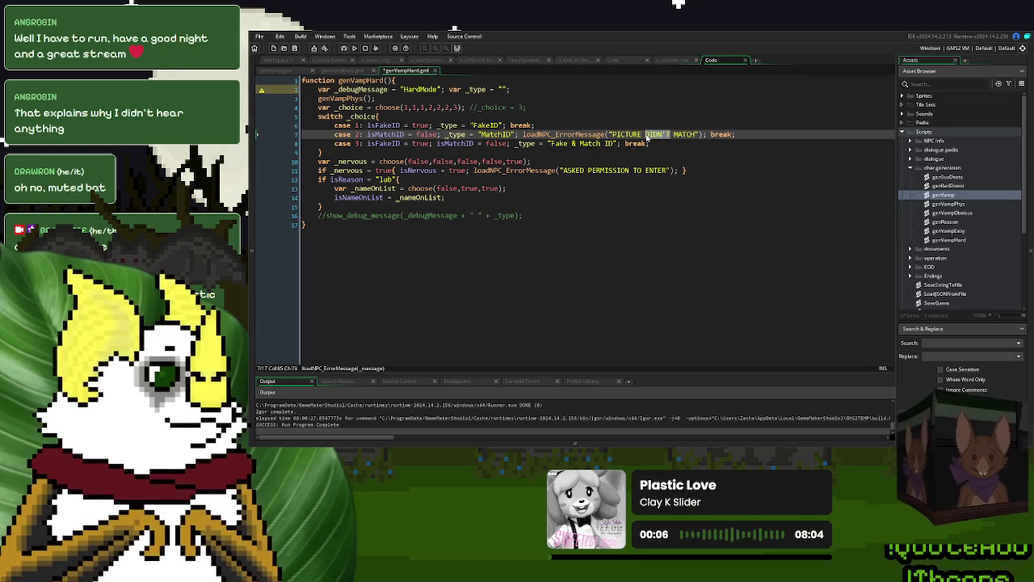
pyautogui.write("WASN'T")
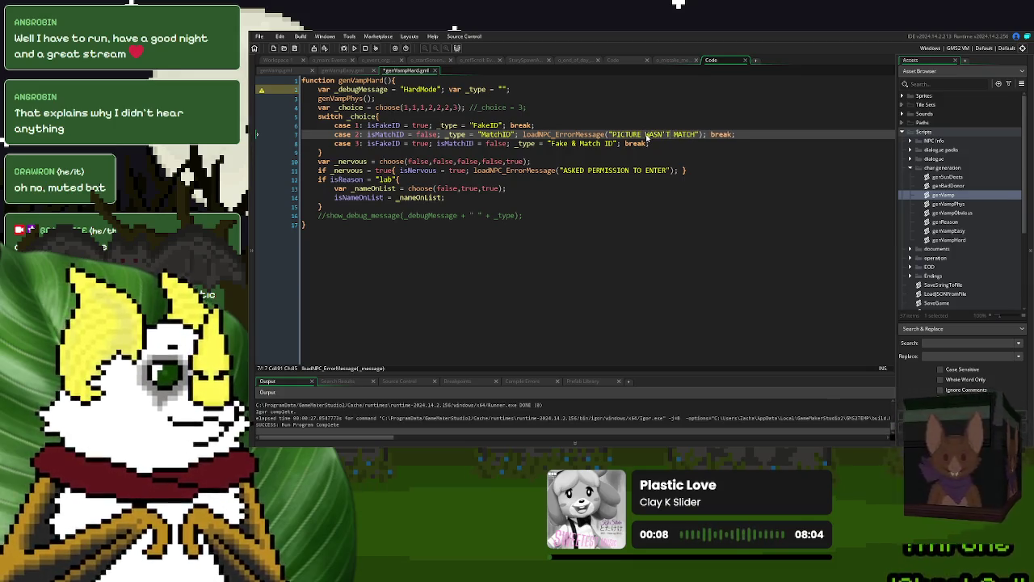
pyautogui.write(' A')
pyautogui.moveTo(679, 135); pyautogui.dragTo(647, 138)
pyautogui.write('DID NOT')
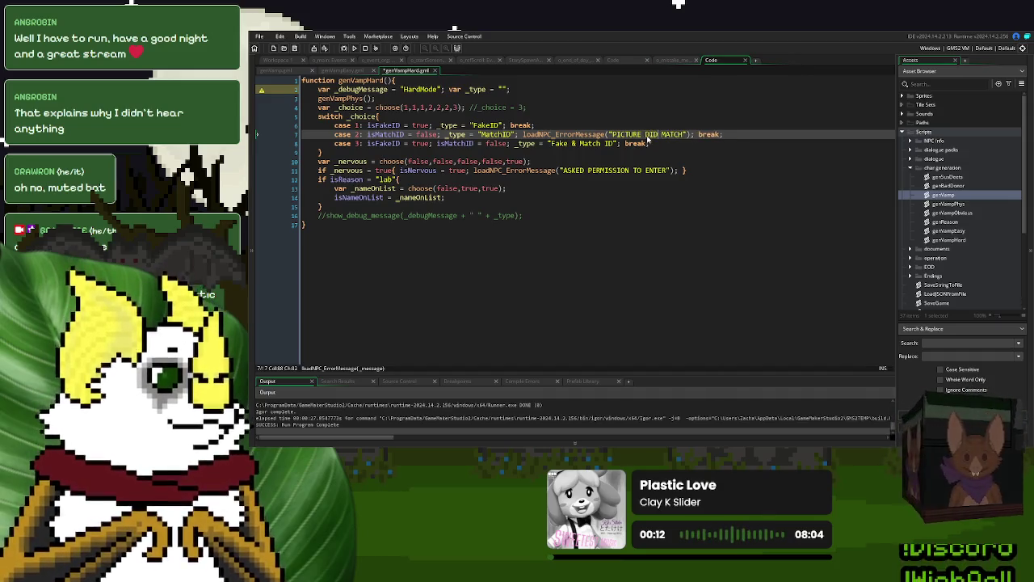
pyautogui.moveTo(711, 135); pyautogui.dragTo(525, 138)
pyautogui.hotkey('ctrl', 'c')
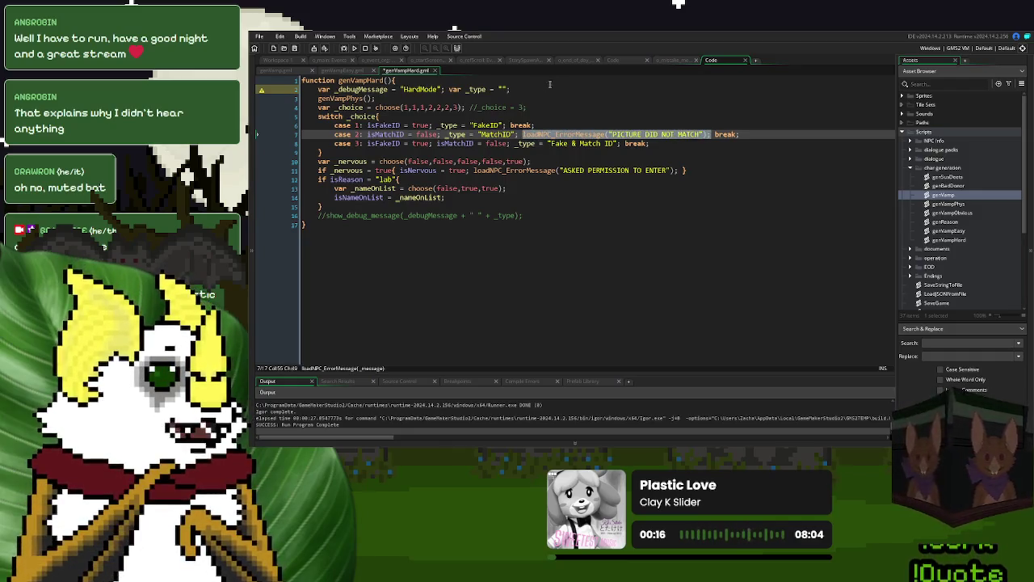
pyautogui.click(610, 62)
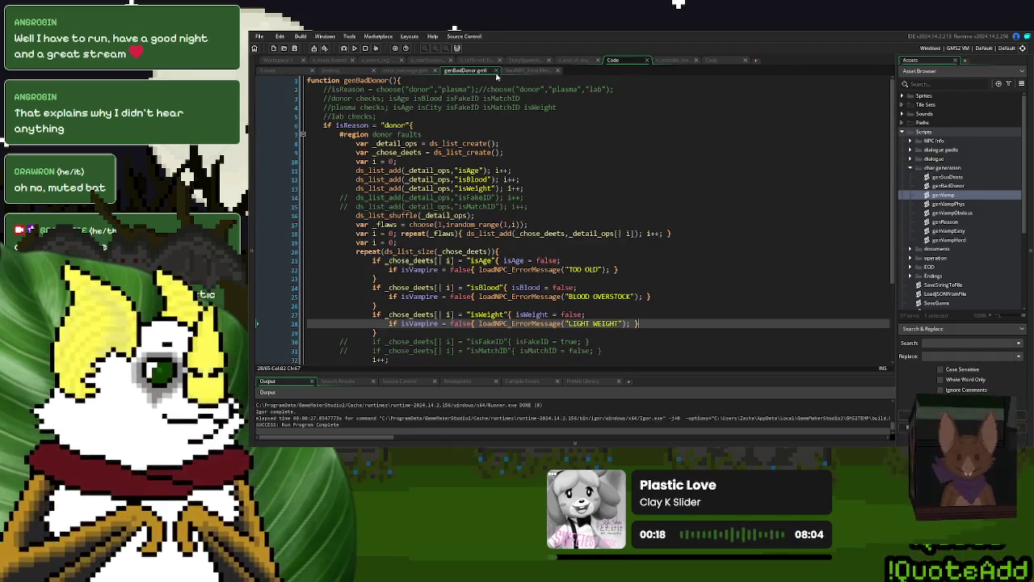
# Step: After the isFakeID block, add 'if cityLOGO = false' calling loadNPC_ErrorMessage with 'CITY EMBLEM WRONG'
pyautogui.click(278, 70)
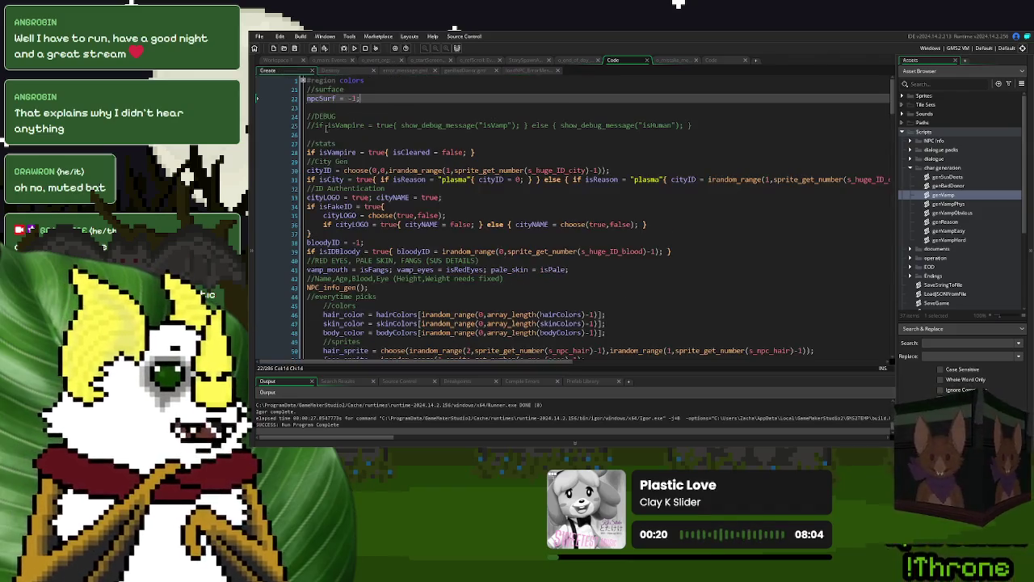
pyautogui.scroll(-2, 566, 218)
pyautogui.scroll(-1, 438, 198)
pyautogui.scroll(-1, 438, 199)
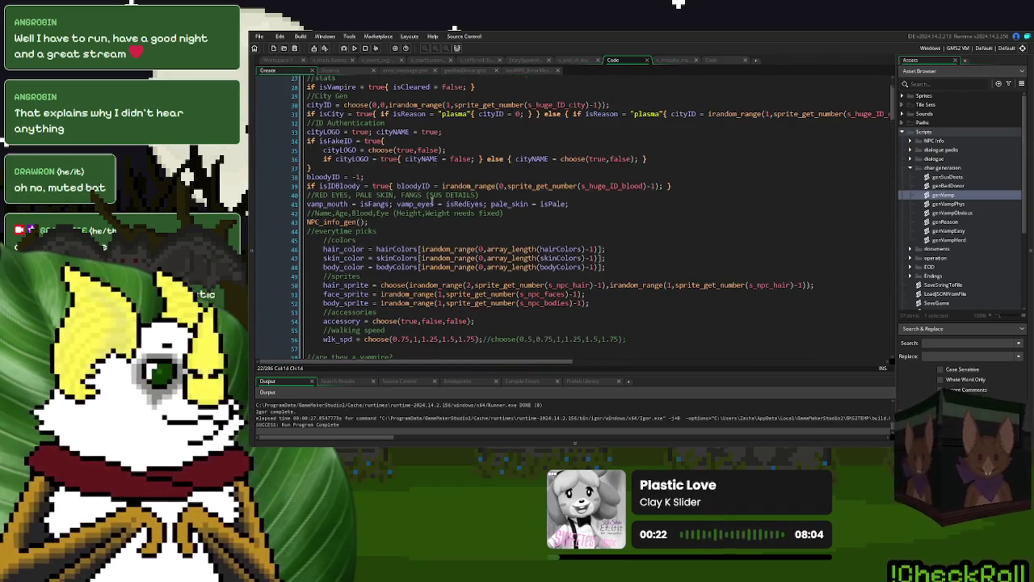
pyautogui.click(473, 175)
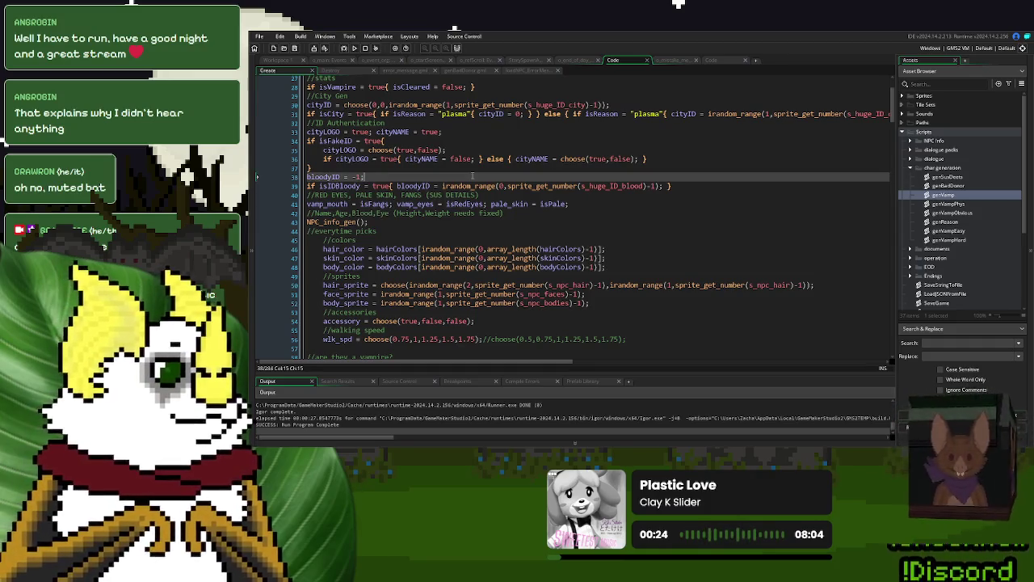
pyautogui.press('Up')
pyautogui.press('Up')
pyautogui.press('Up')
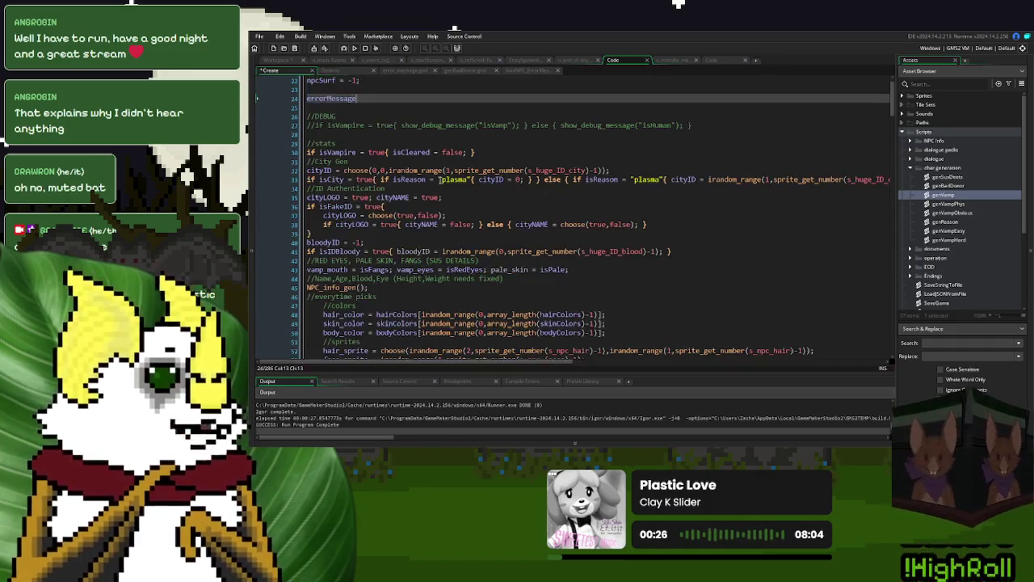
pyautogui.click(341, 232)
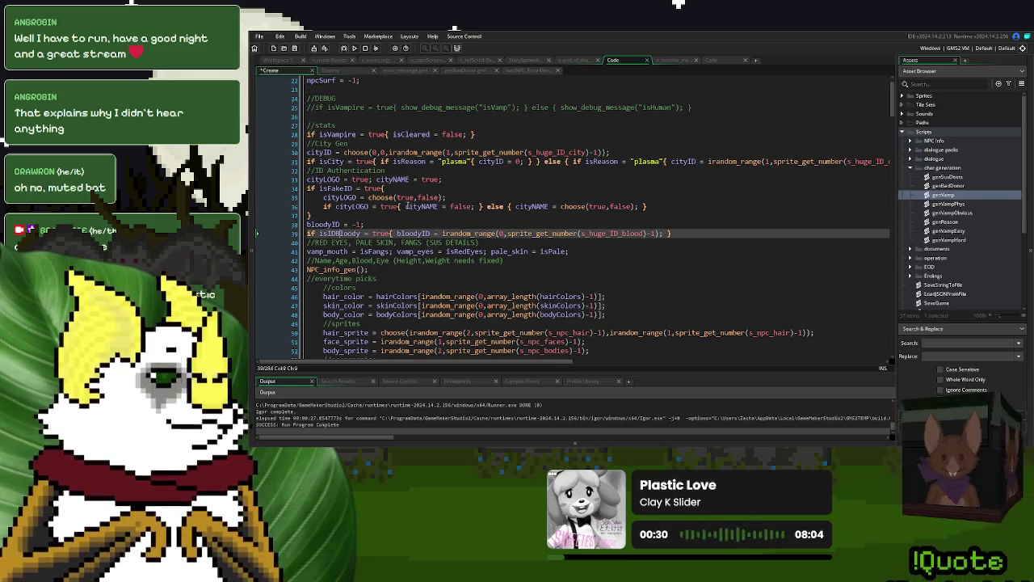
pyautogui.click(383, 215)
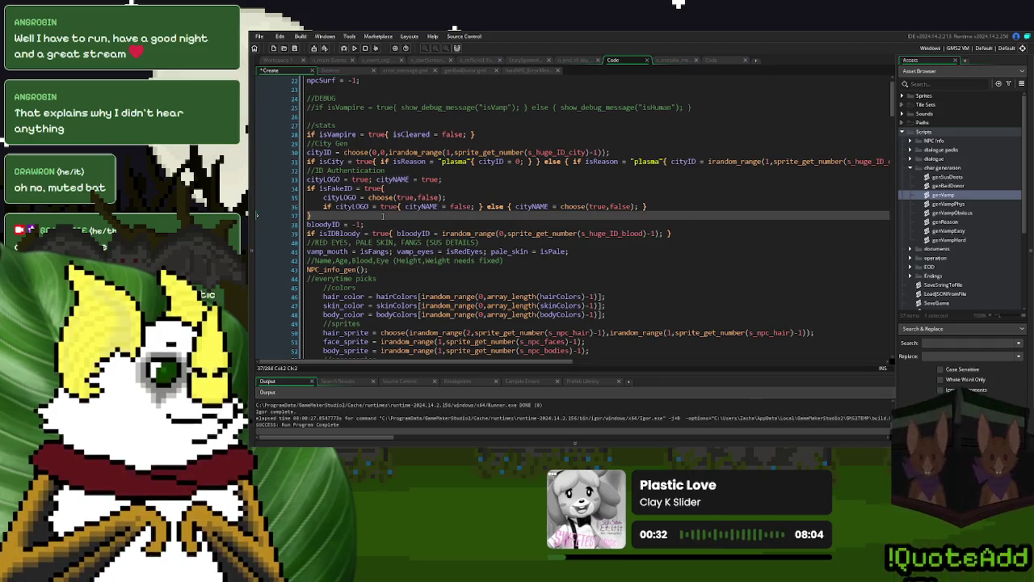
pyautogui.write(' if i')
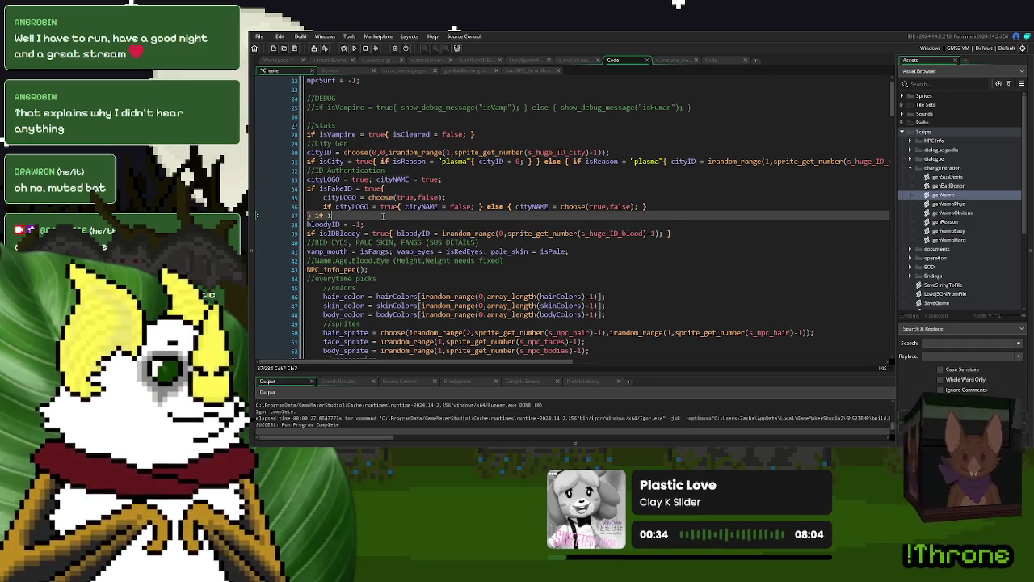
pyautogui.write('f cityLogo')
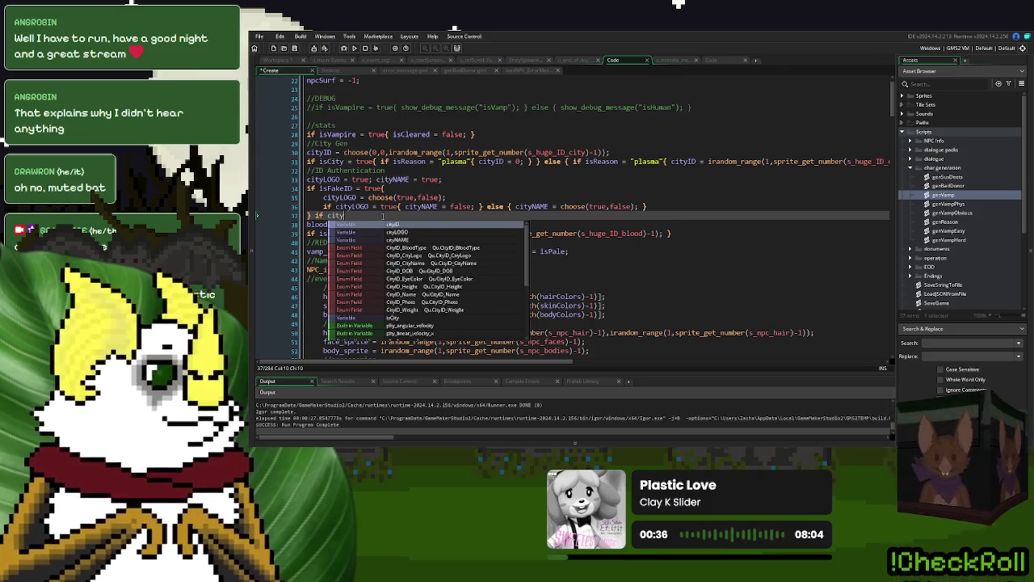
pyautogui.press('Down')
pyautogui.press('Return')
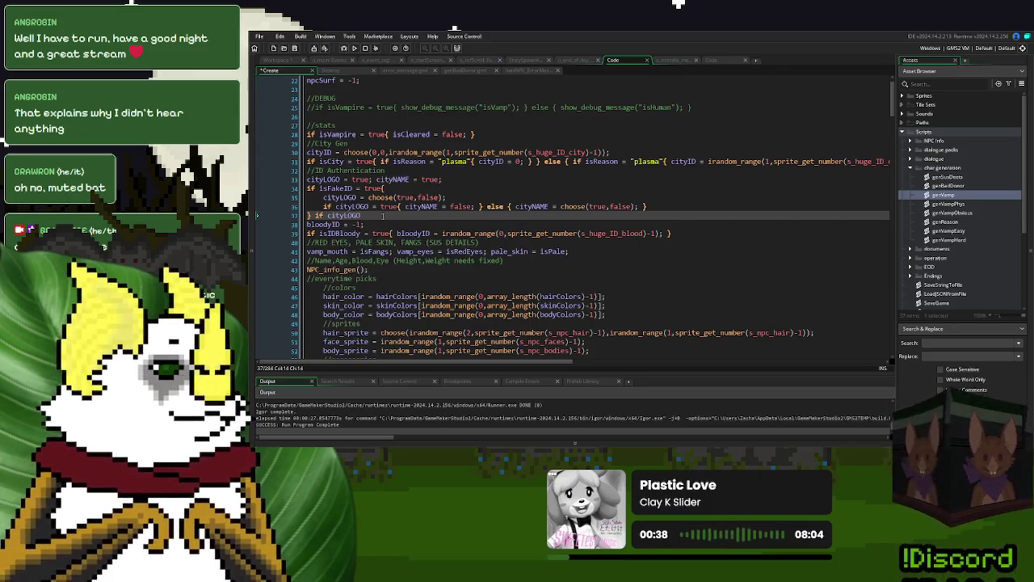
pyautogui.write(' =')
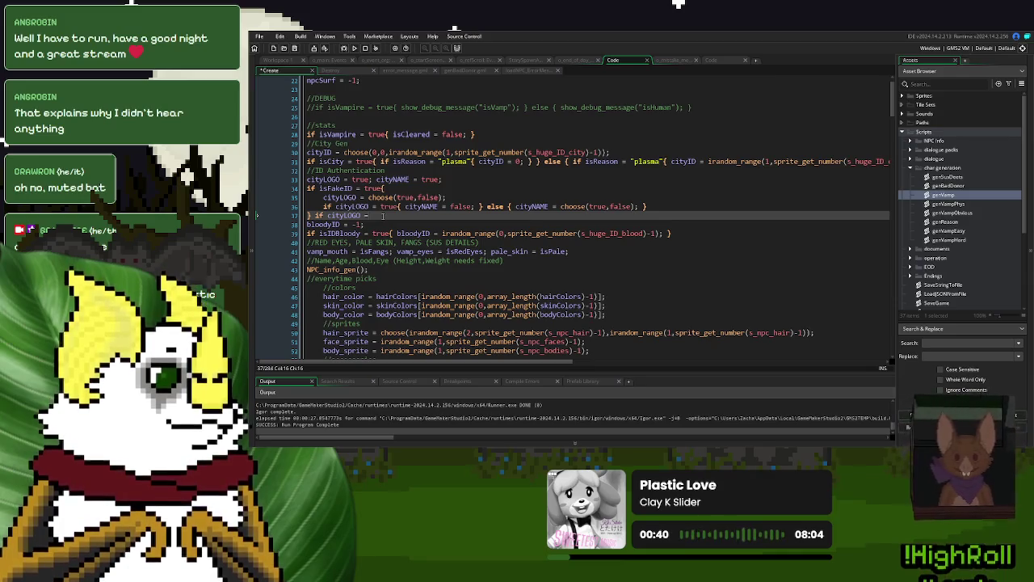
pyautogui.write(' false')
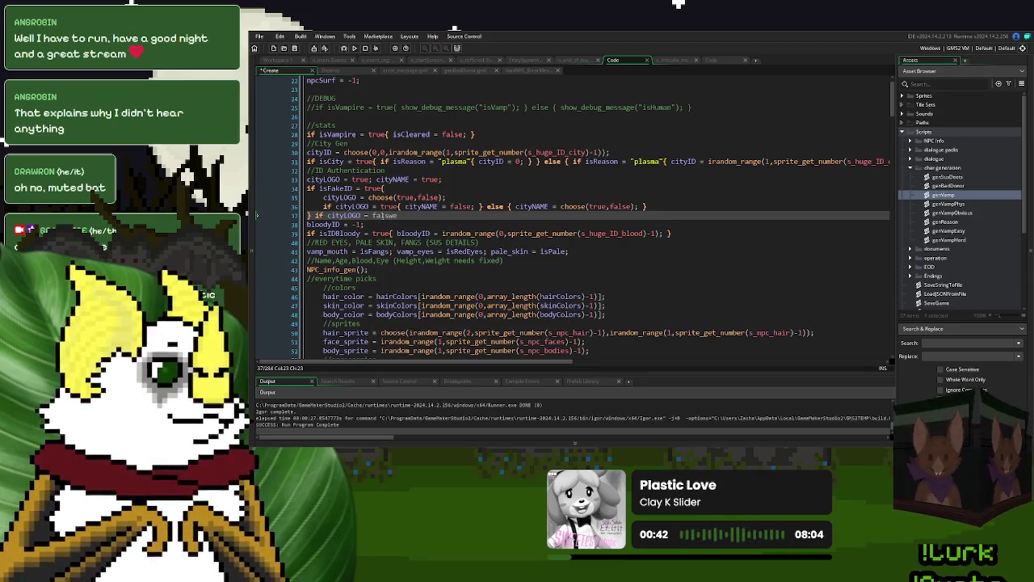
pyautogui.write('{  }')
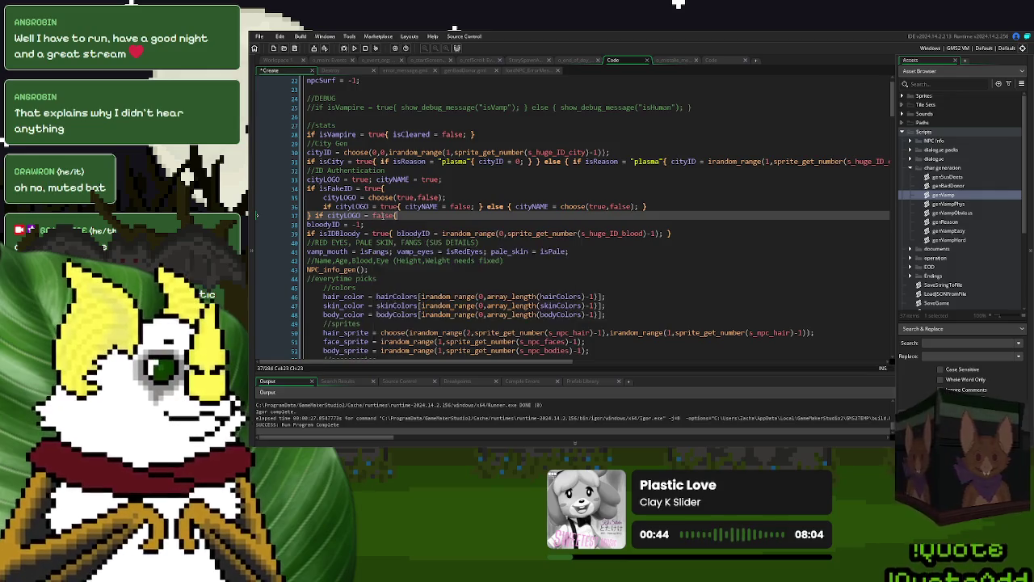
pyautogui.hotkey('ctrl', 'v')
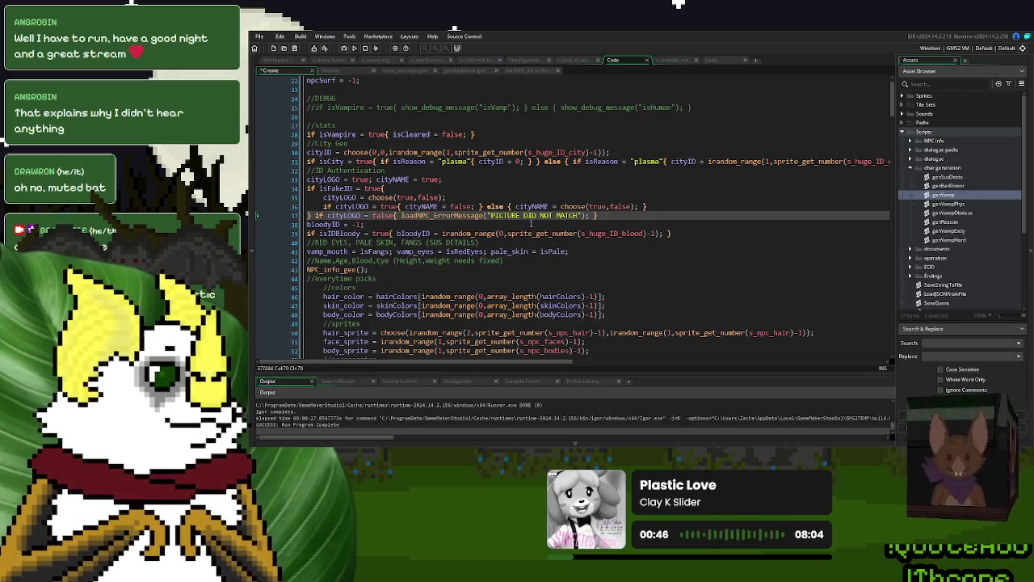
pyautogui.moveTo(581, 216); pyautogui.dragTo(492, 216)
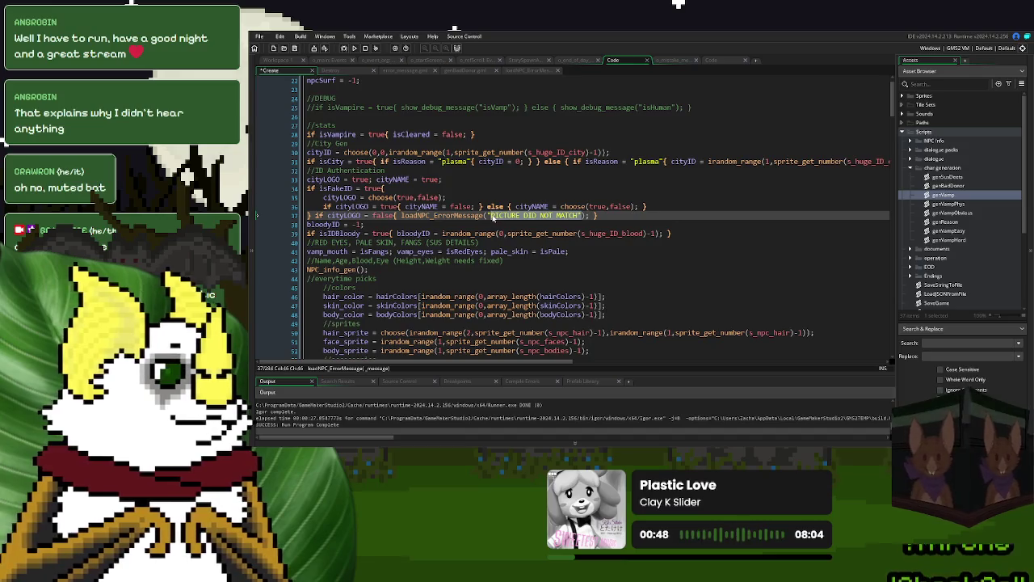
pyautogui.write('CITY EMBL')
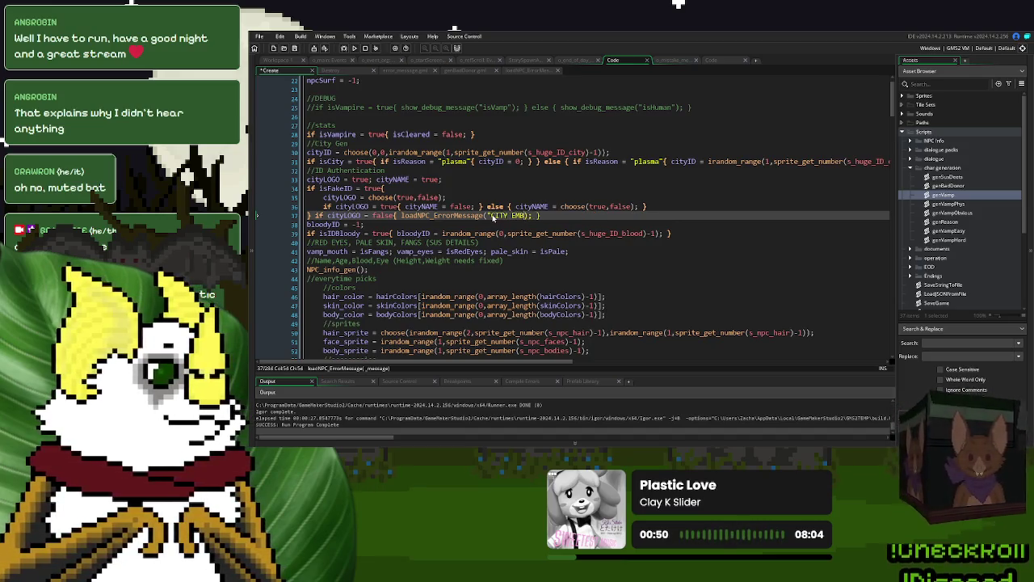
pyautogui.write('EM WRONG')
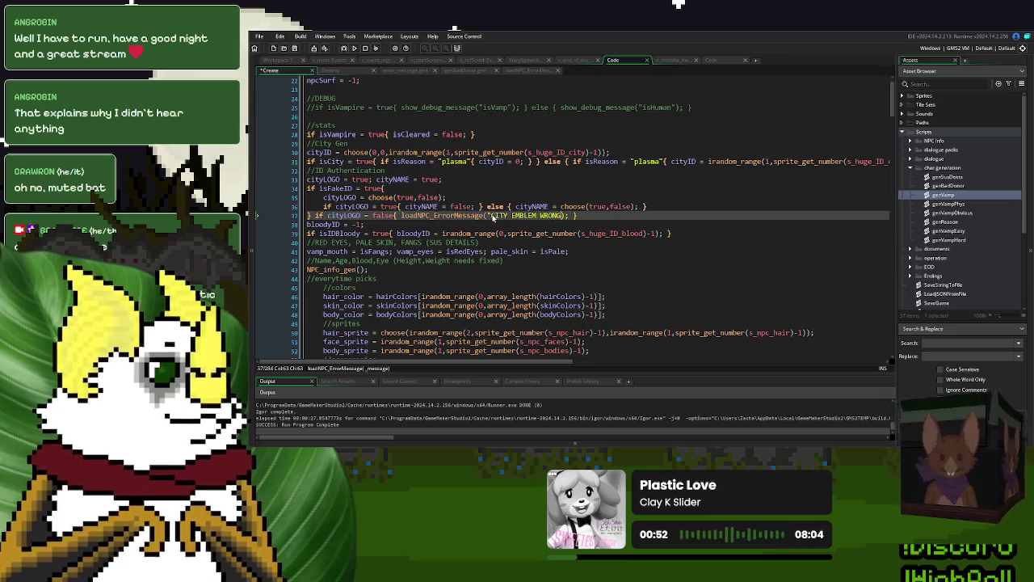
# Step: Duplicate that check as 'if cityNAME = false' with the message 'CITY NAME MISSPELLED'
pyautogui.moveTo(584, 215); pyautogui.dragTo(311, 216)
pyautogui.hotkey('ctrl', 'd')
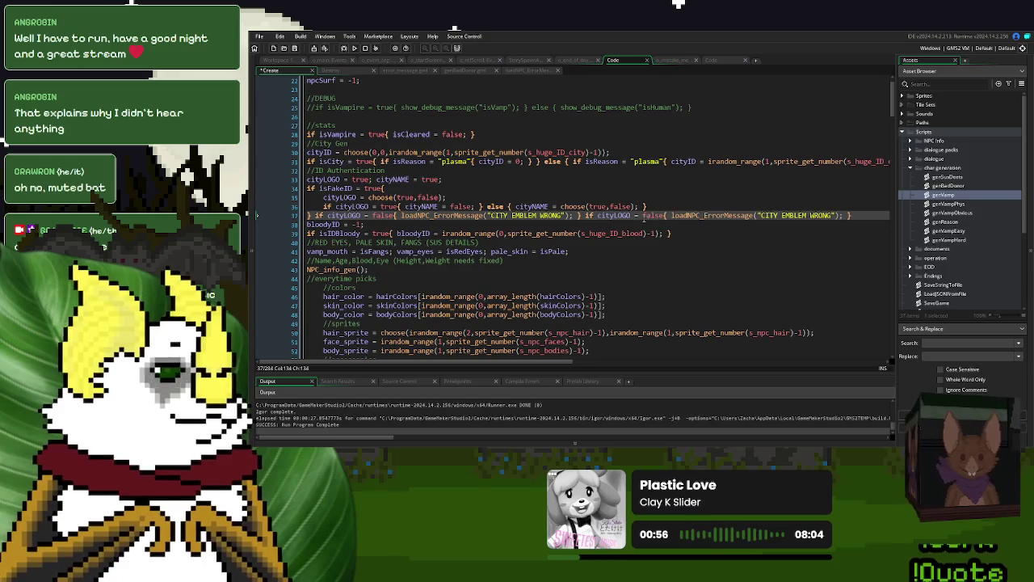
pyautogui.doubleClick(614, 215)
pyautogui.write('cityNAME')
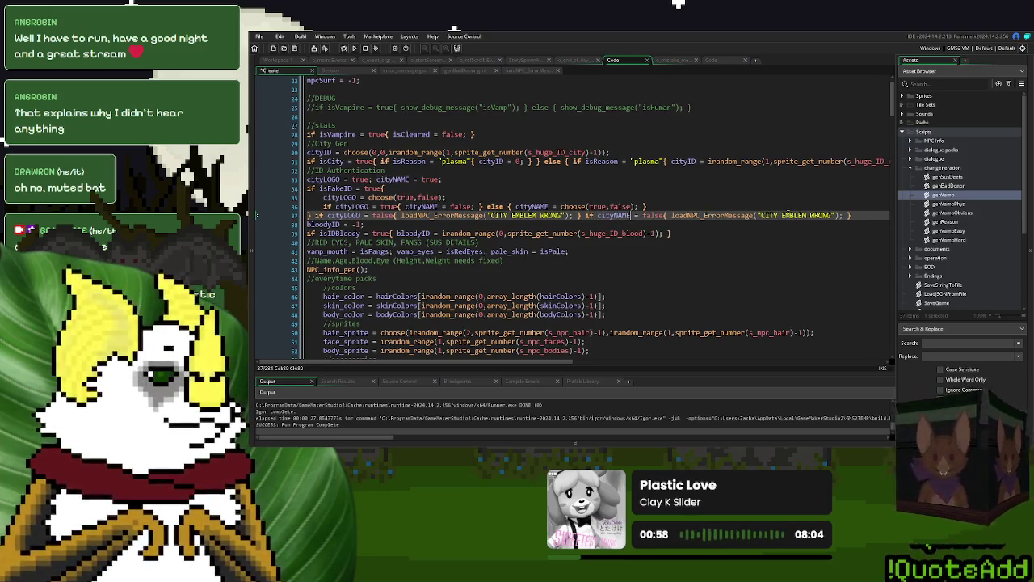
pyautogui.doubleClick(789, 215)
pyautogui.moveTo(832, 215); pyautogui.dragTo(781, 216)
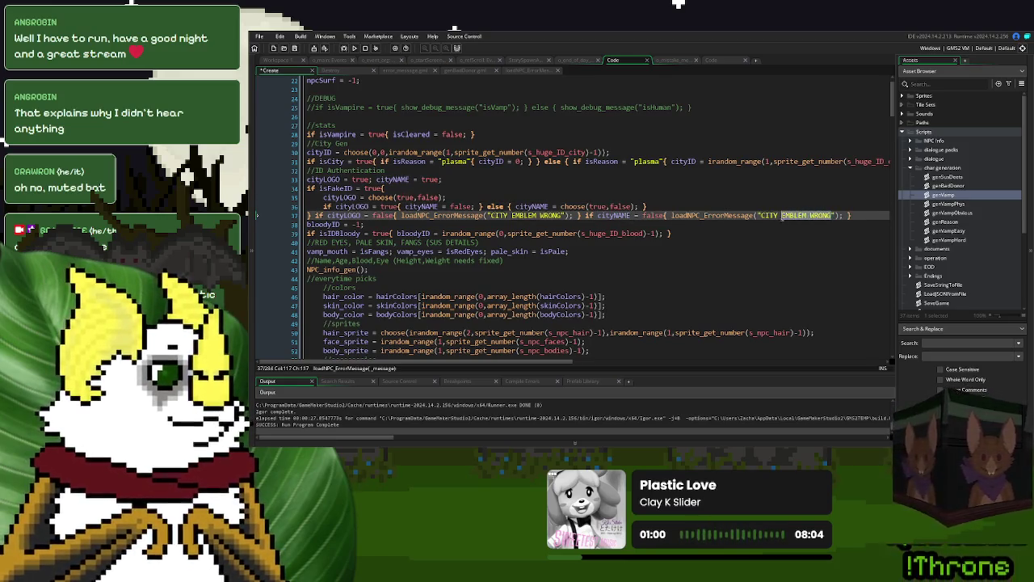
pyautogui.write('NAME MISSPELLE')
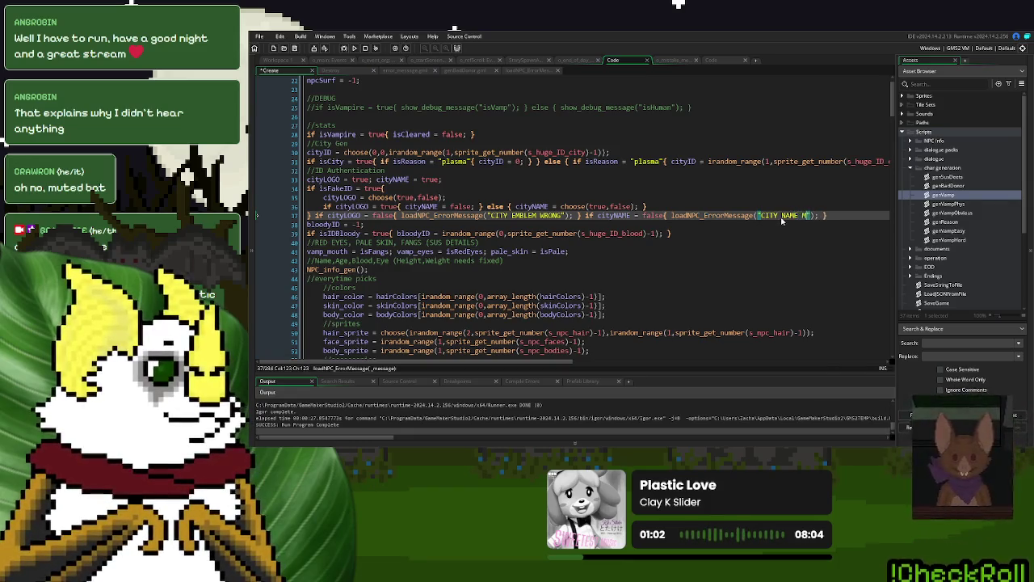
pyautogui.write('D')
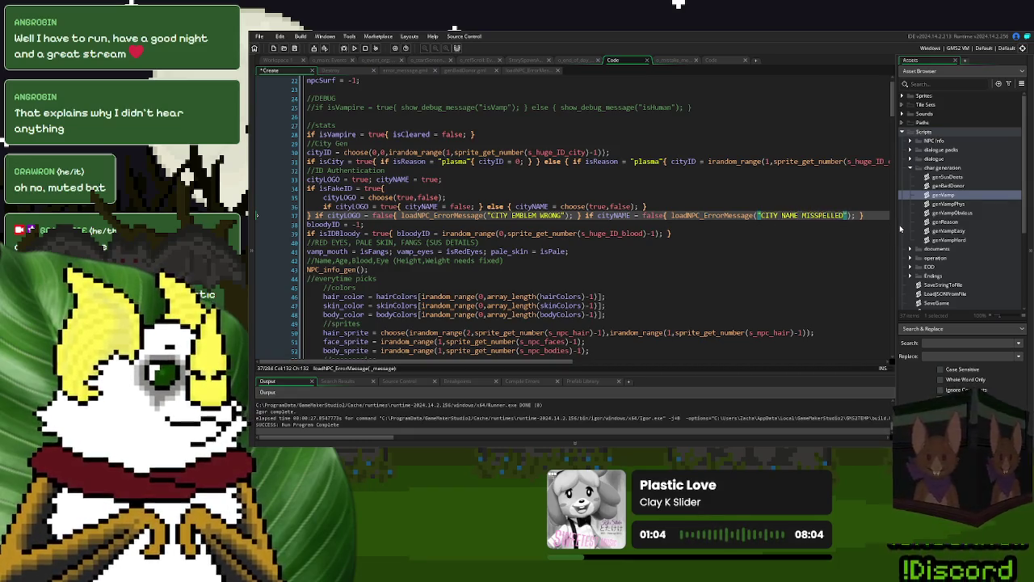
pyautogui.click(881, 216)
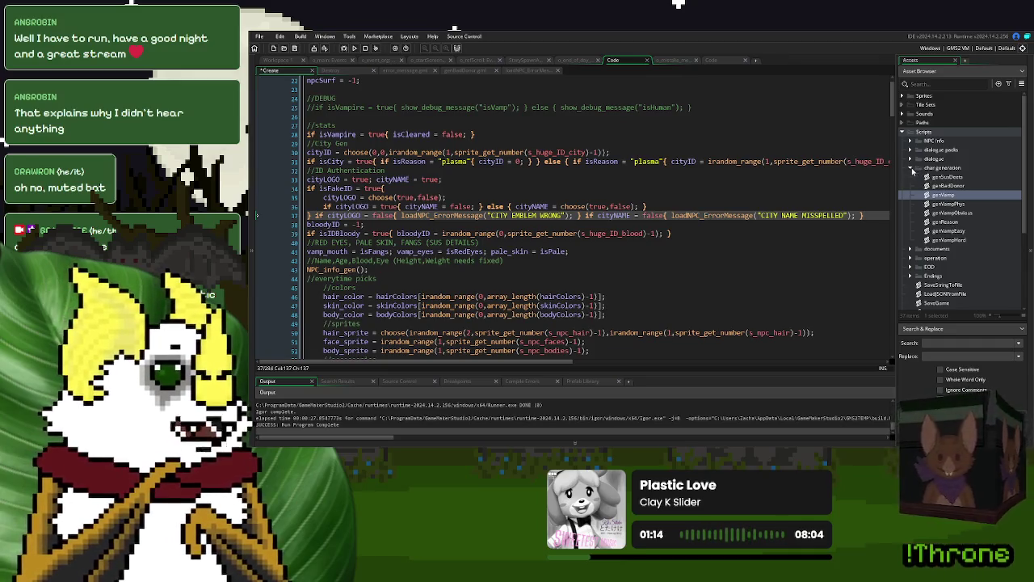
# Step: Collapse Scripts, expand Objects > NPCs > employees, and open o_BldBnkVAMP's Create event
pyautogui.click(912, 169)
pyautogui.click(902, 133)
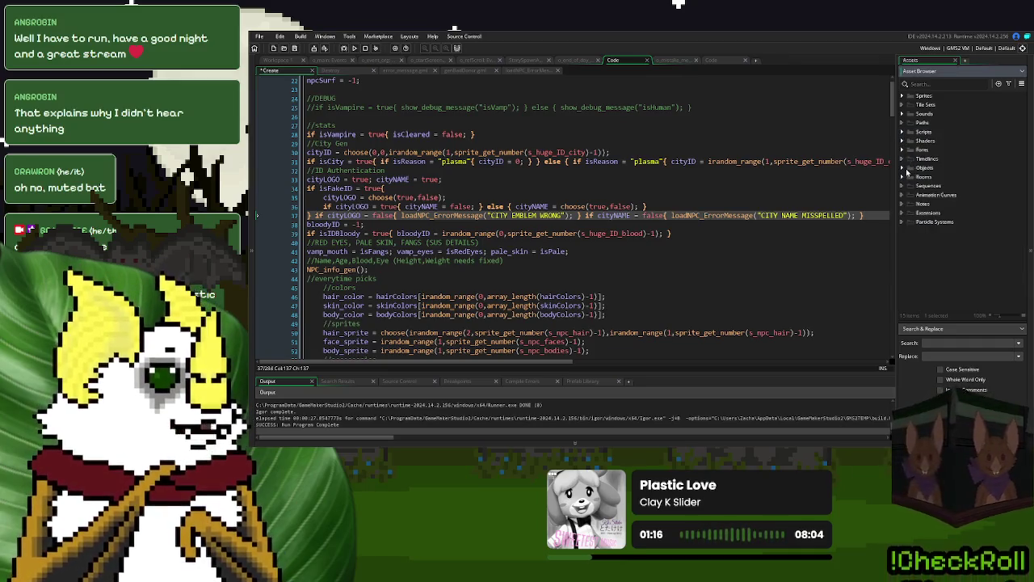
pyautogui.click(903, 169)
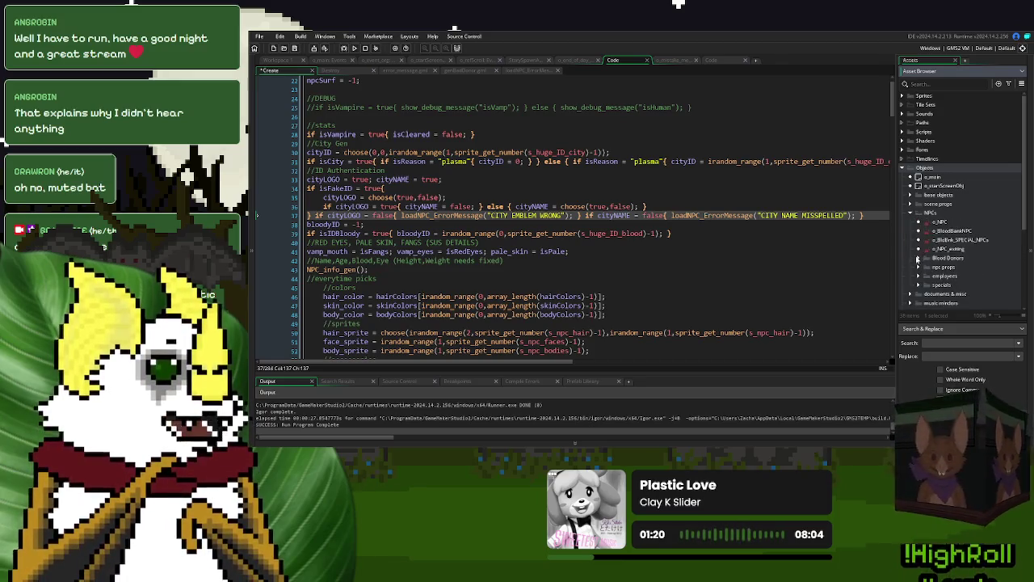
pyautogui.click(919, 276)
pyautogui.scroll(-3, 962, 242)
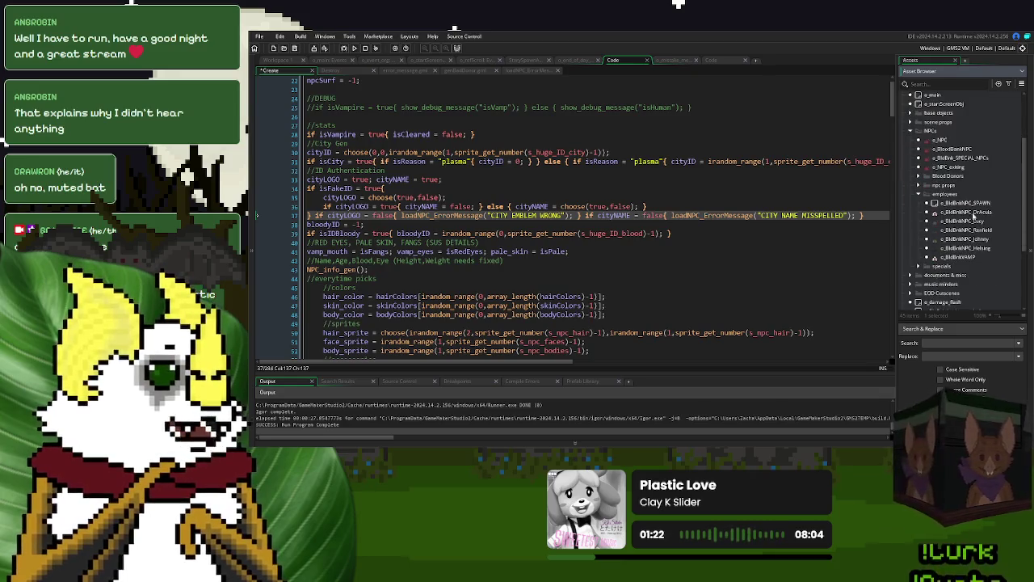
pyautogui.doubleClick(974, 204)
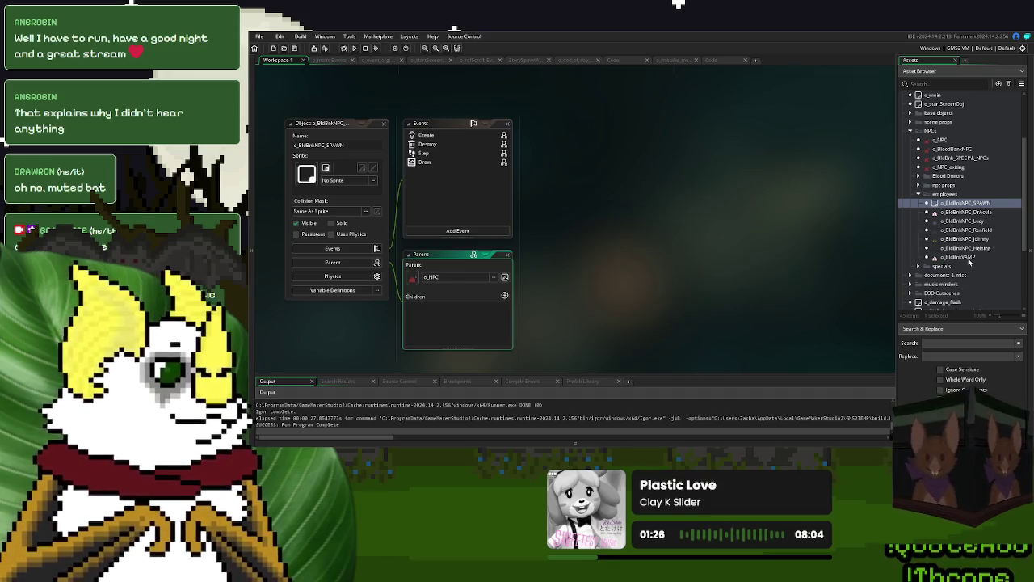
pyautogui.doubleClick(969, 257)
pyautogui.doubleClick(426, 115)
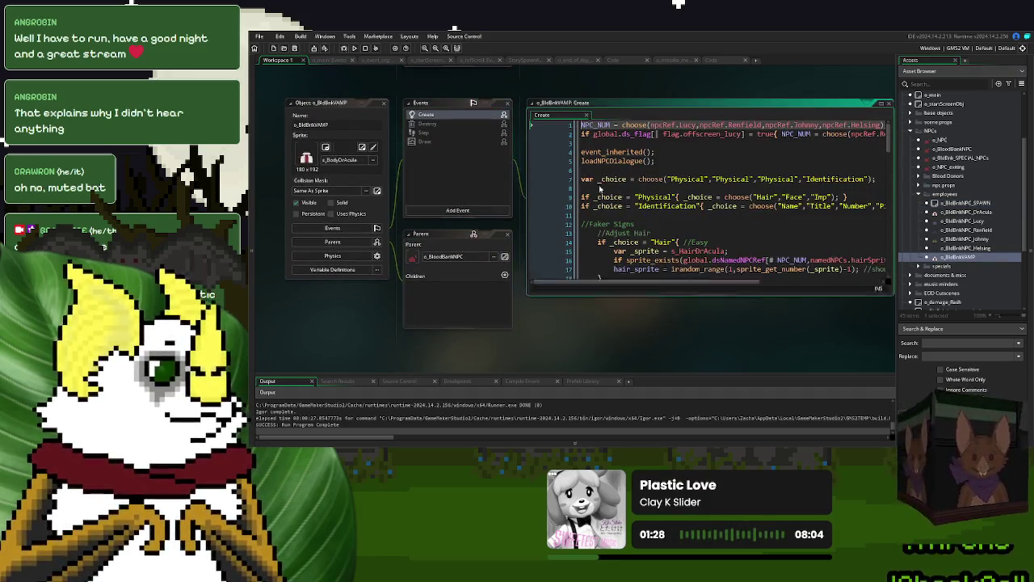
pyautogui.click(881, 103)
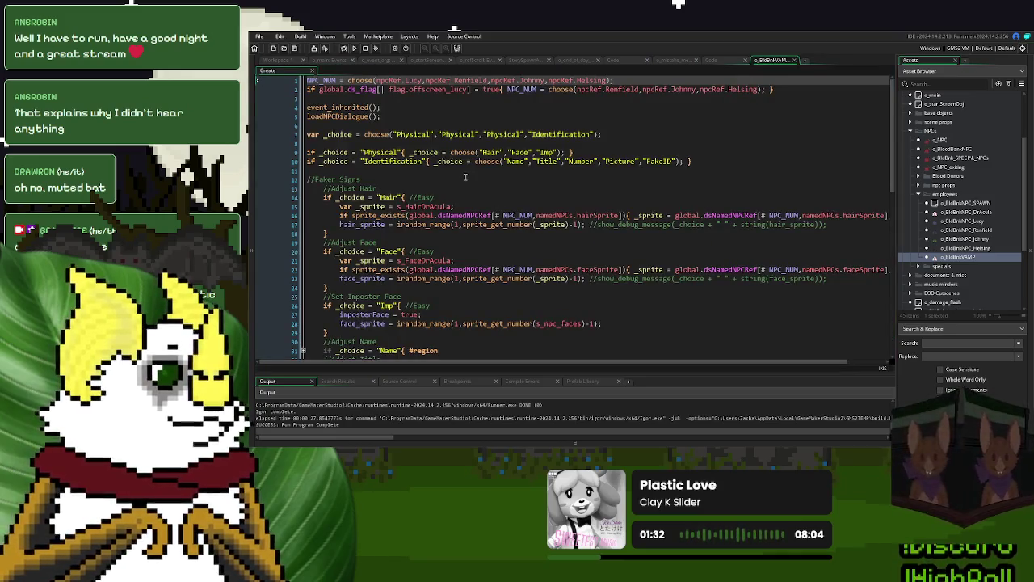
pyautogui.scroll(-2, 465, 177)
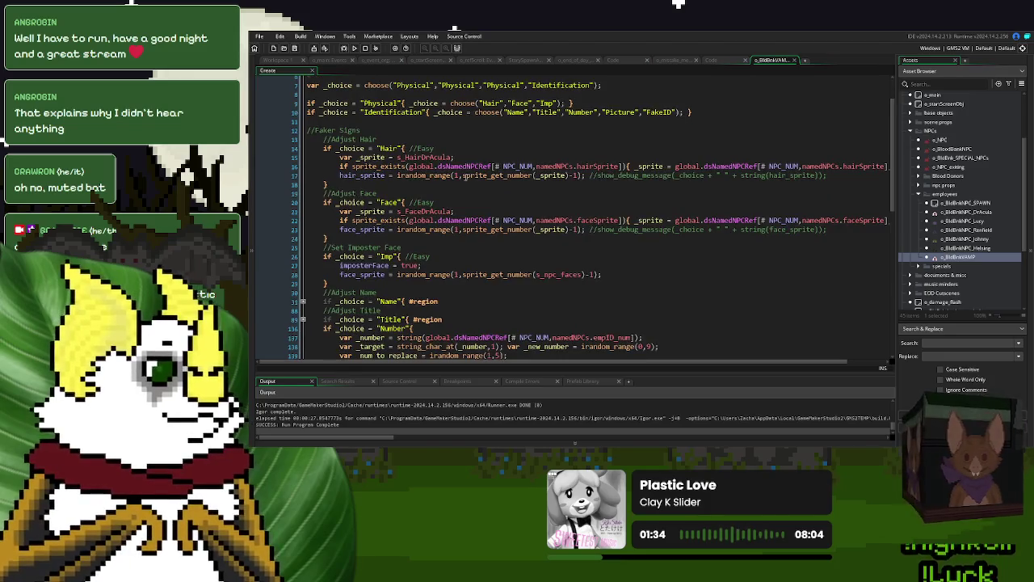
pyautogui.scroll(2, 466, 176)
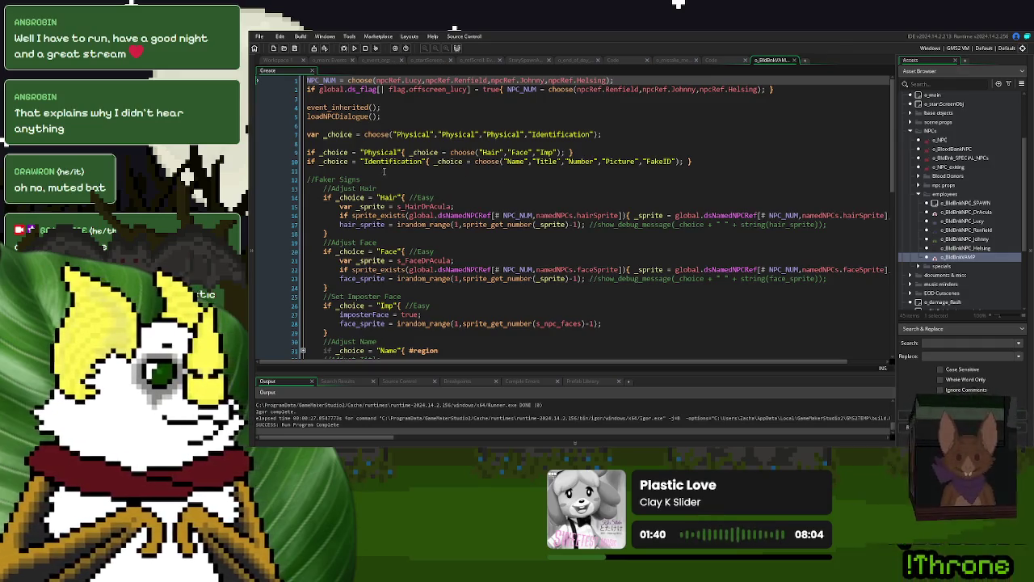
pyautogui.scroll(-3, 380, 174)
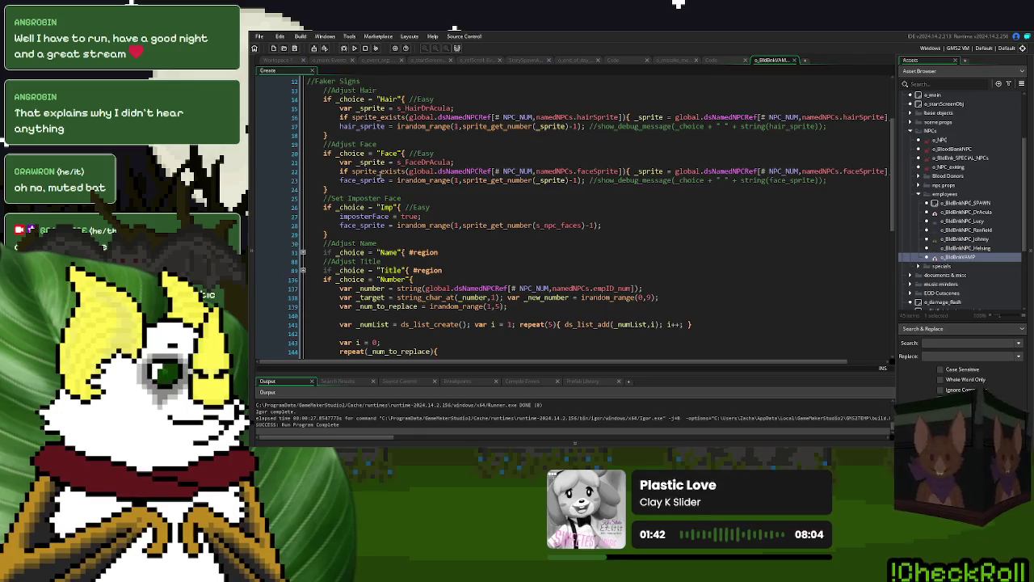
pyautogui.scroll(-5, 381, 172)
pyautogui.scroll(6, 380, 174)
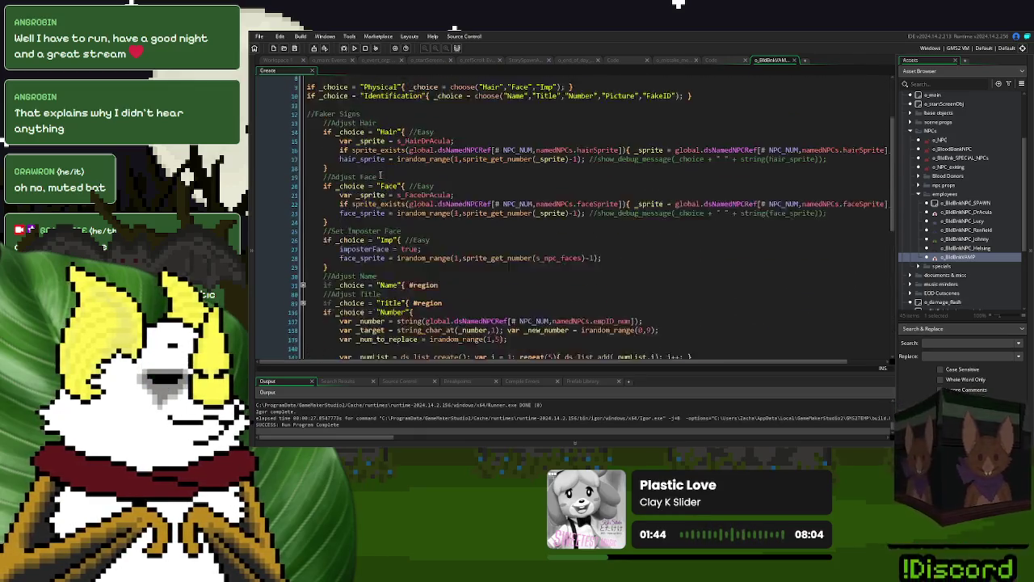
pyautogui.scroll(3, 380, 175)
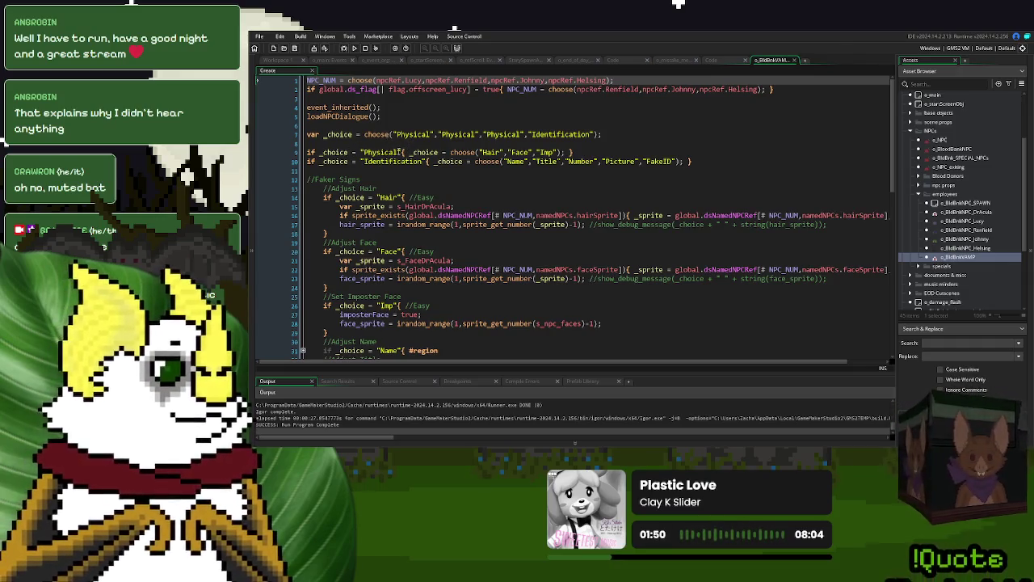
pyautogui.click(355, 153)
# Step: Add an '//Error Messages' comment and an 'if _choice = "Physical"' block calling loadNPC_ErrorMessage()
pyautogui.click(396, 168)
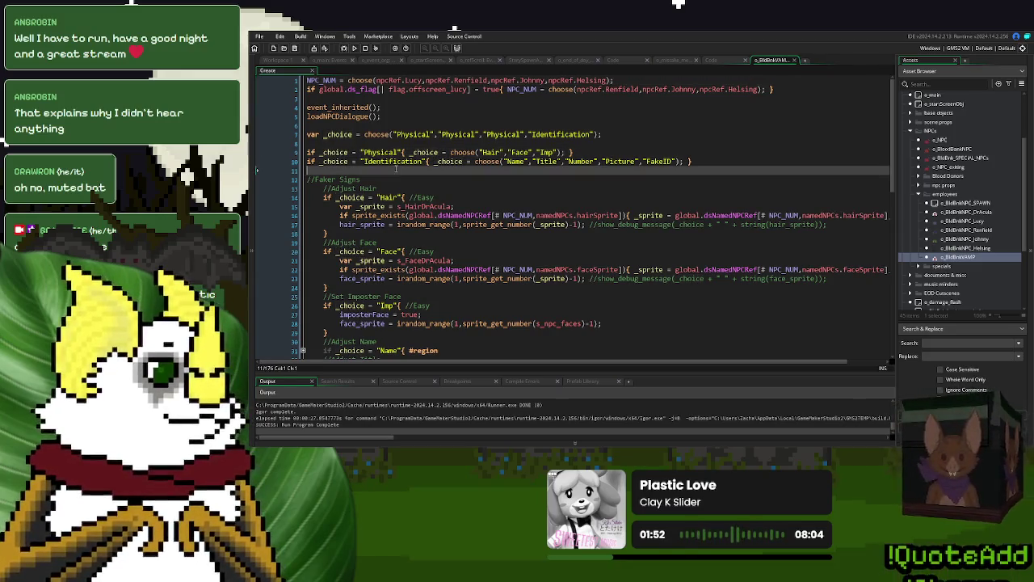
pyautogui.press('Return')
pyautogui.press('Return')
pyautogui.press('Up')
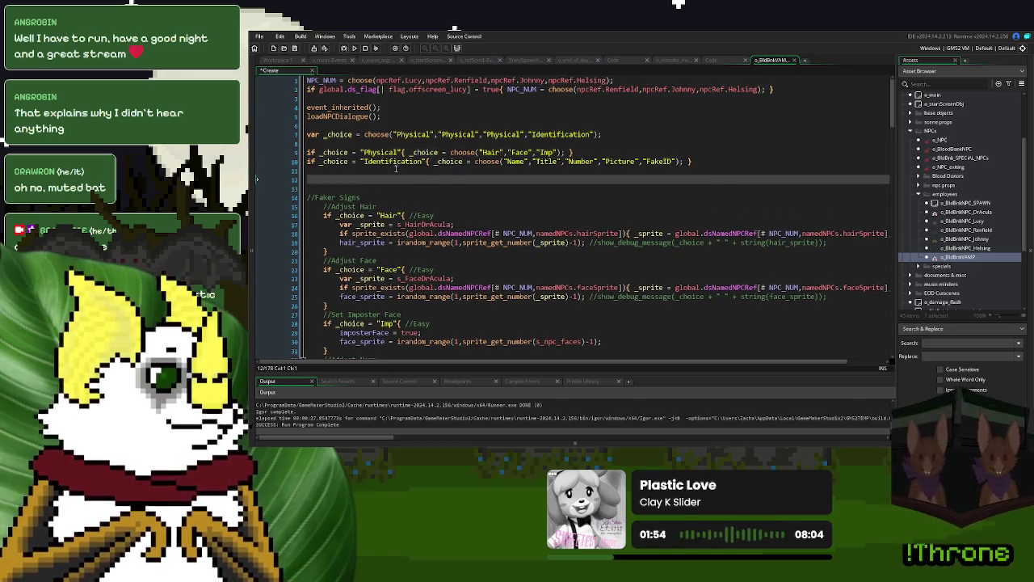
pyautogui.write('//Error Messa')
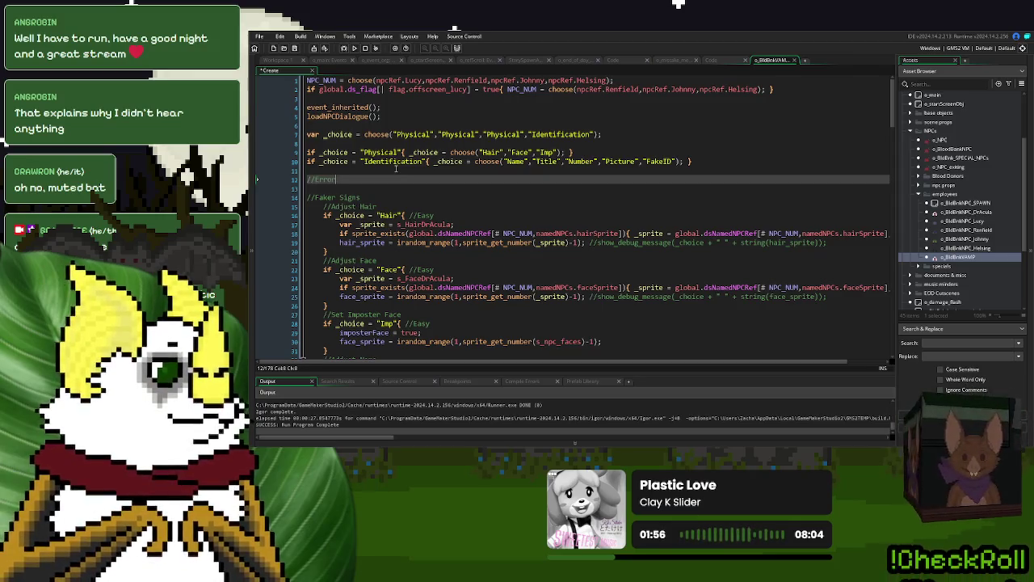
pyautogui.write('ges')
pyautogui.press('Return')
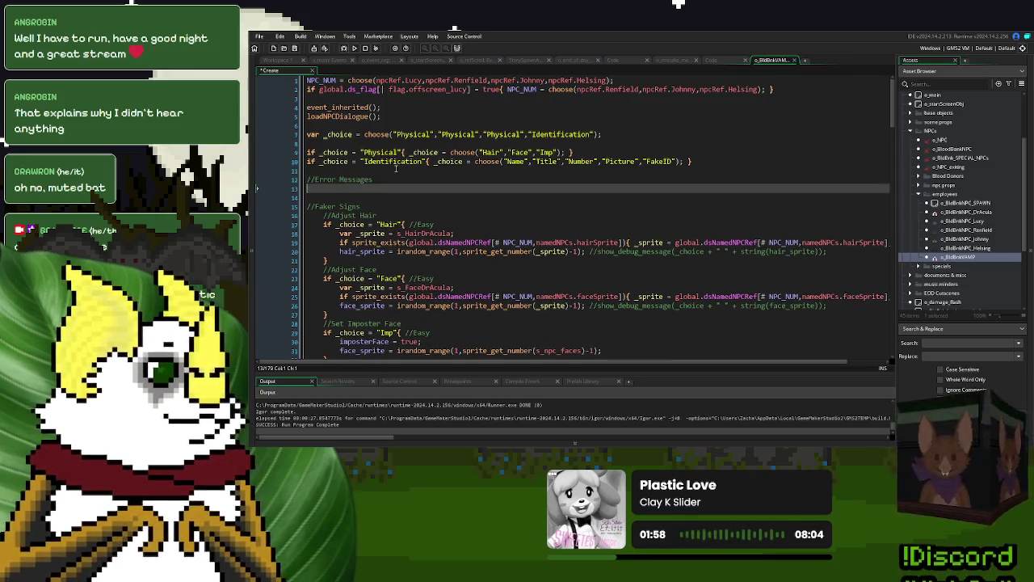
pyautogui.write('if _choice = "P')
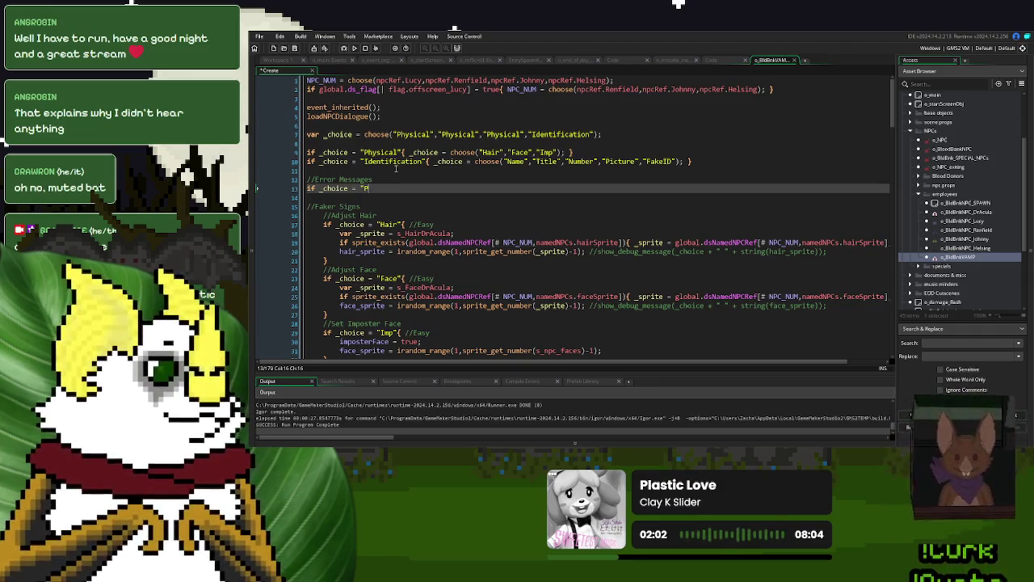
pyautogui.write('hysical"')
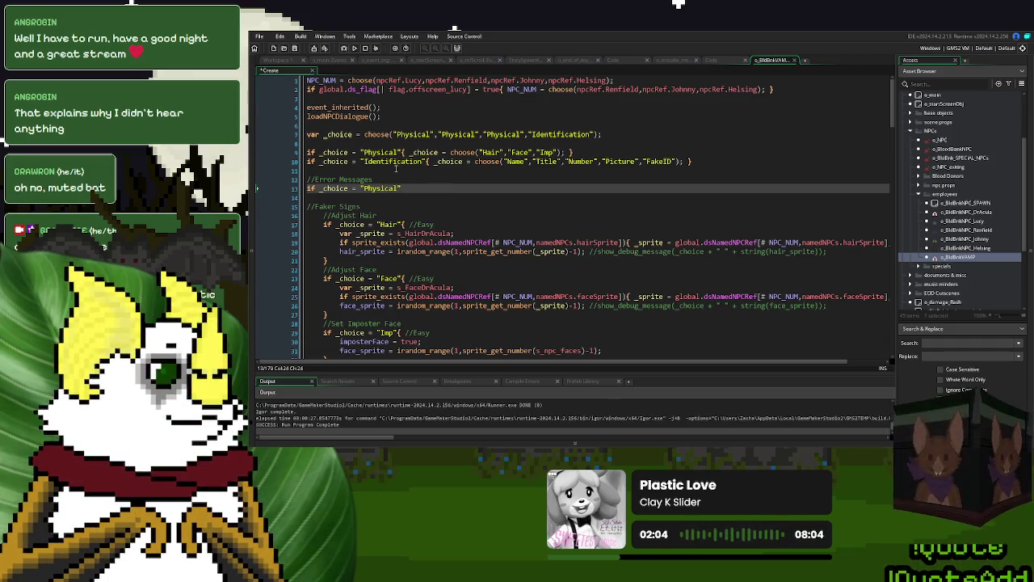
pyautogui.write('{  }')
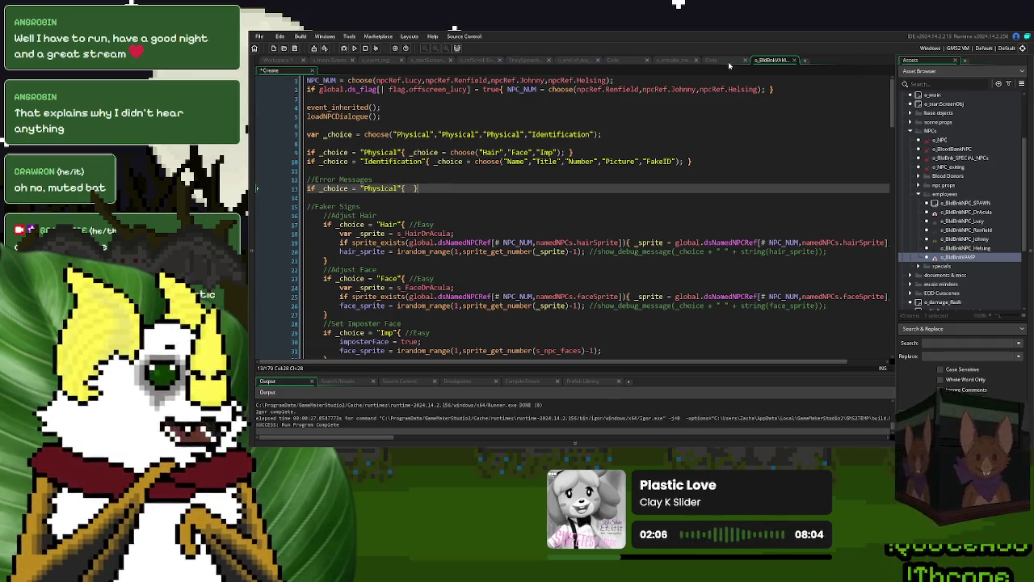
pyautogui.click(716, 61)
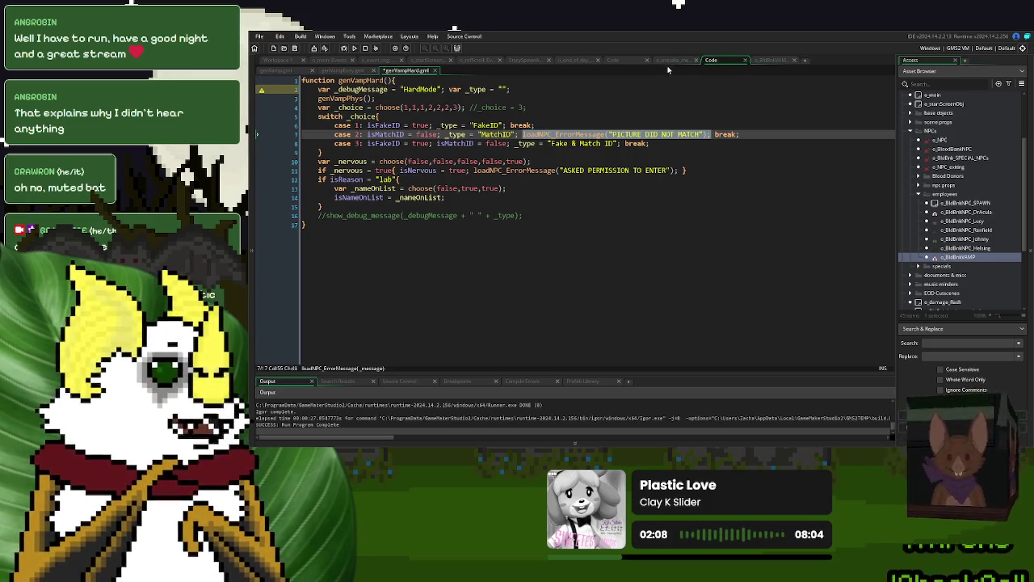
pyautogui.click(770, 60)
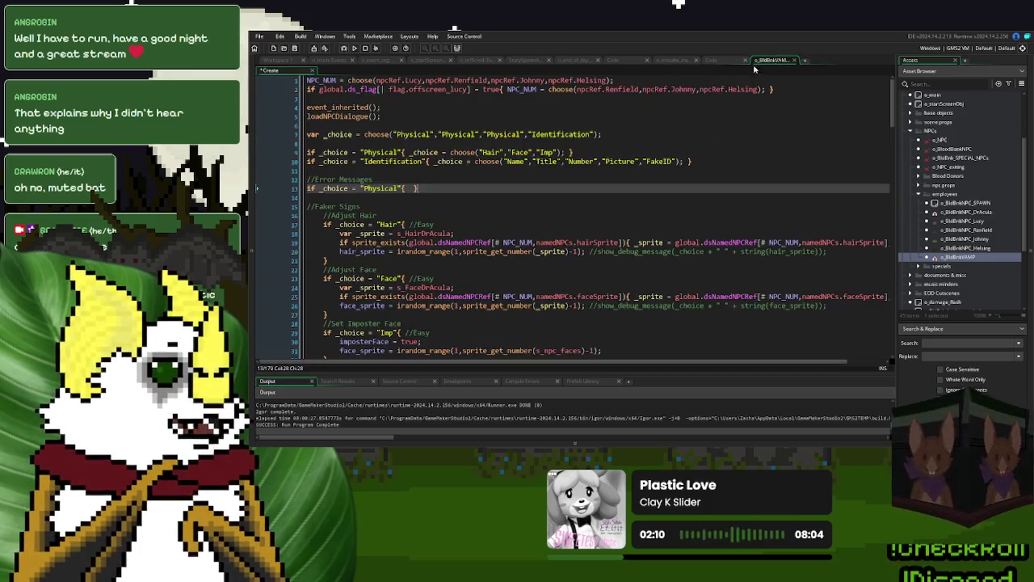
pyautogui.write('loadNPC_ErrorMessage')
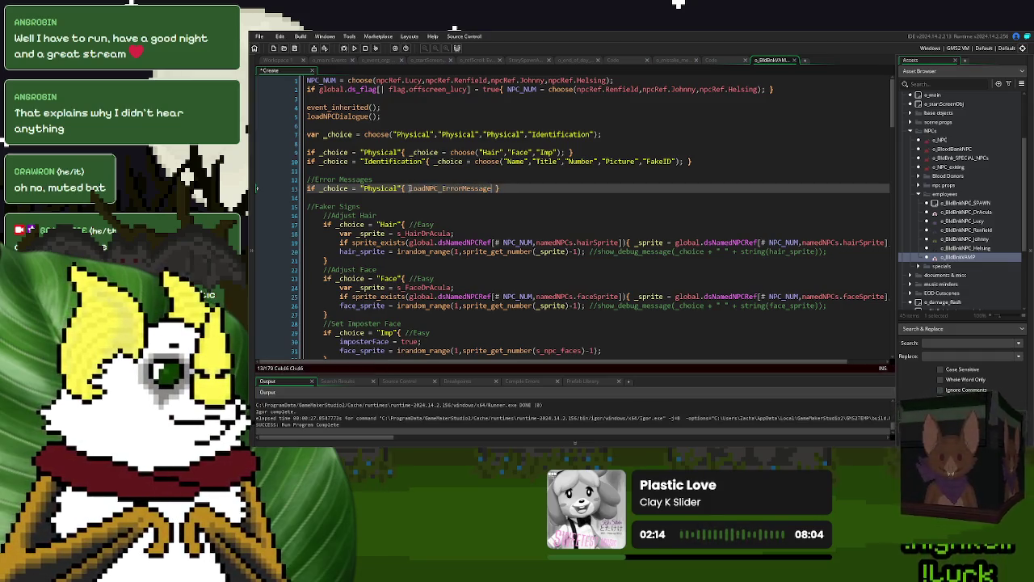
pyautogui.write('({});')
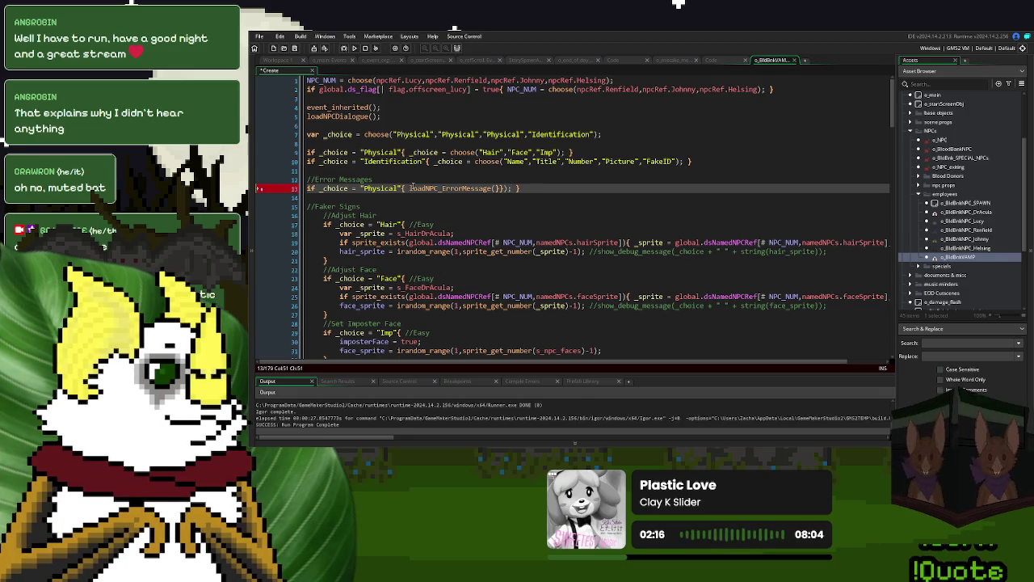
pyautogui.press('Left')
pyautogui.press('Left')
pyautogui.press('BackSpace')
pyautogui.press('BackSpace')
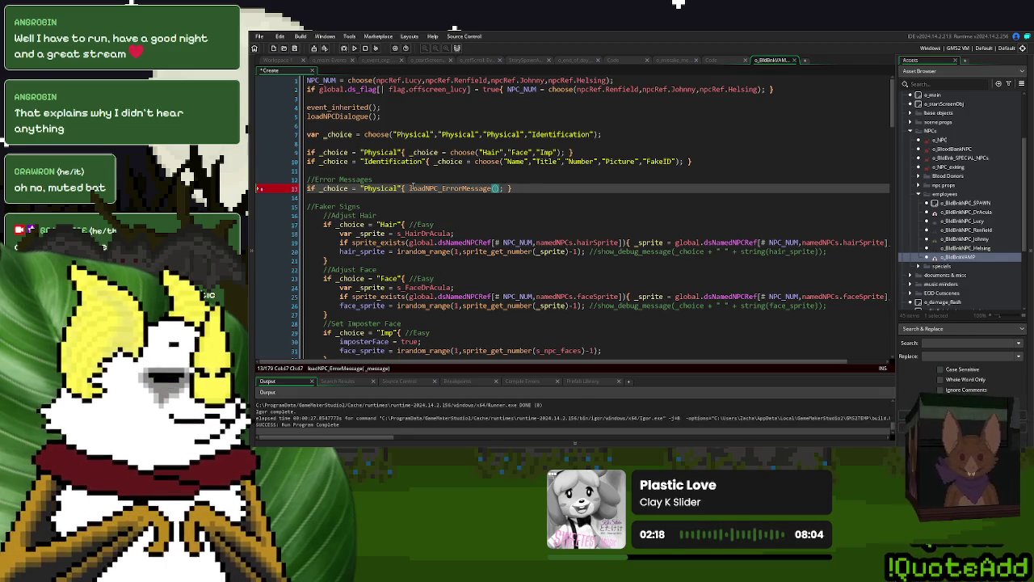
# Step: In genVampHard, reword the picture-match error message by removing DID and adding A
pyautogui.click(711, 61)
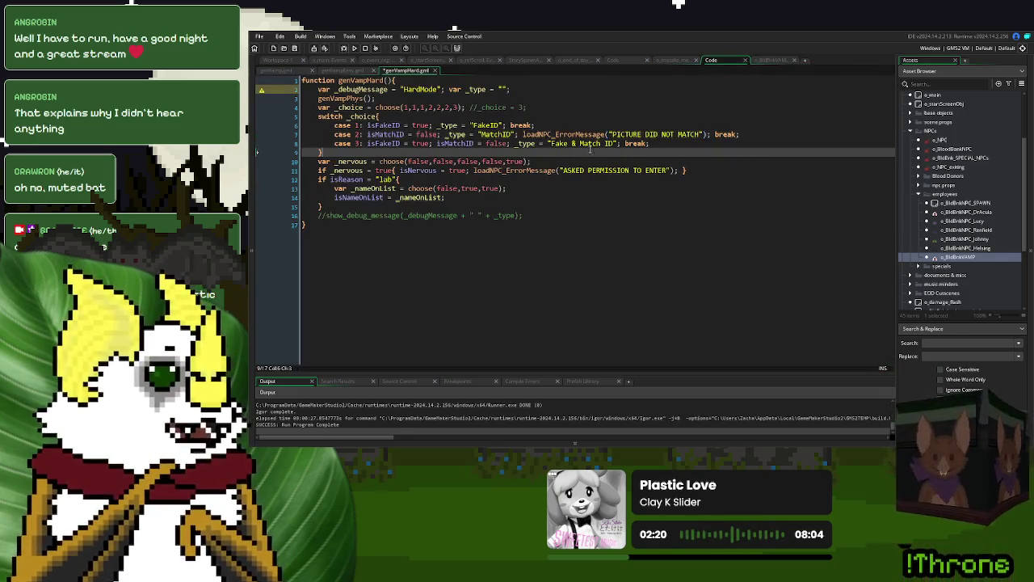
pyautogui.click(700, 134)
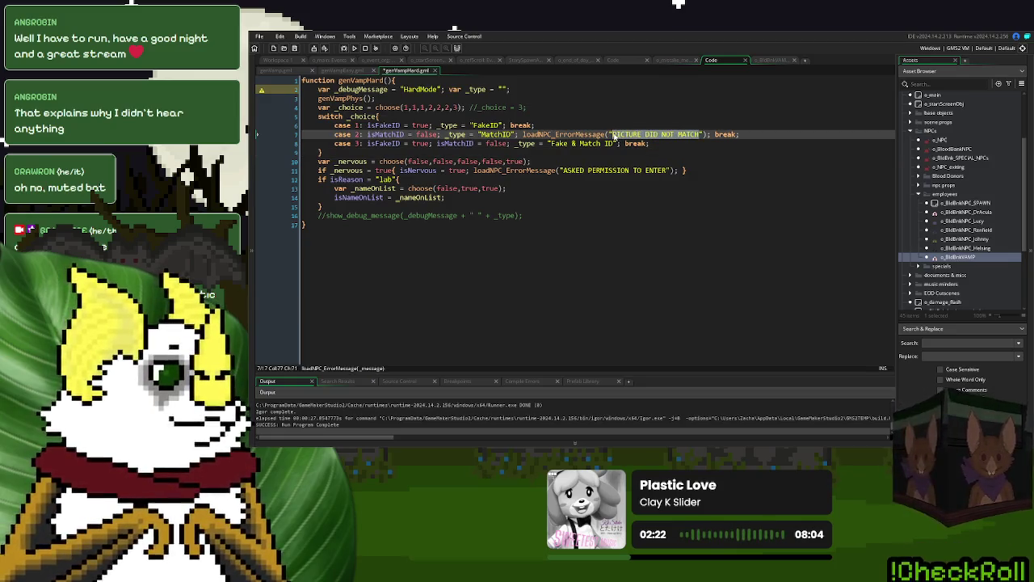
pyautogui.press('Down')
pyautogui.moveTo(672, 135); pyautogui.dragTo(632, 135)
pyautogui.press('BackSpace')
pyautogui.write('A')
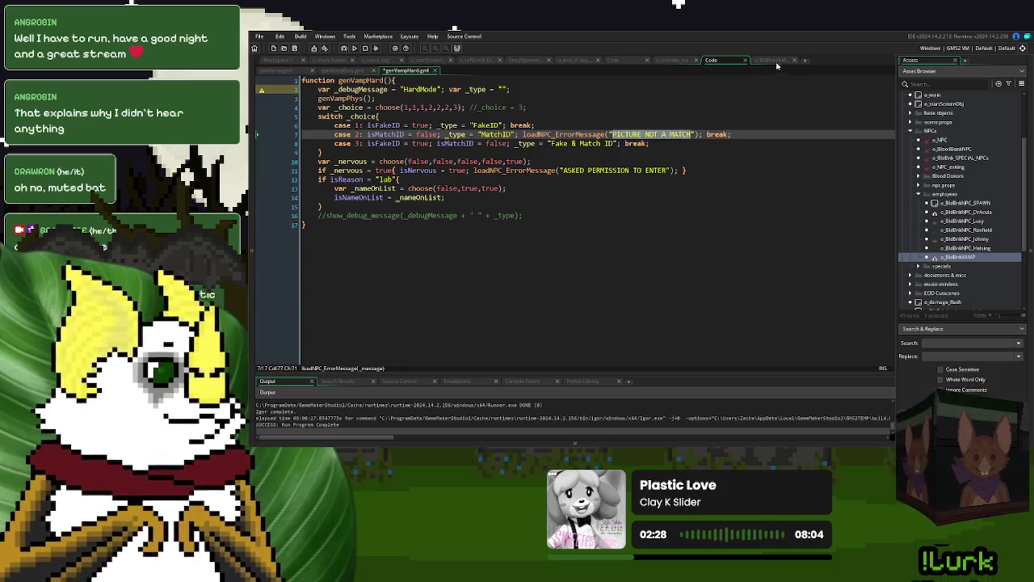
pyautogui.click(776, 63)
# Step: Give the Physical call the message 'FACE WRONG' and duplicate that line for further choices
pyautogui.click(498, 187)
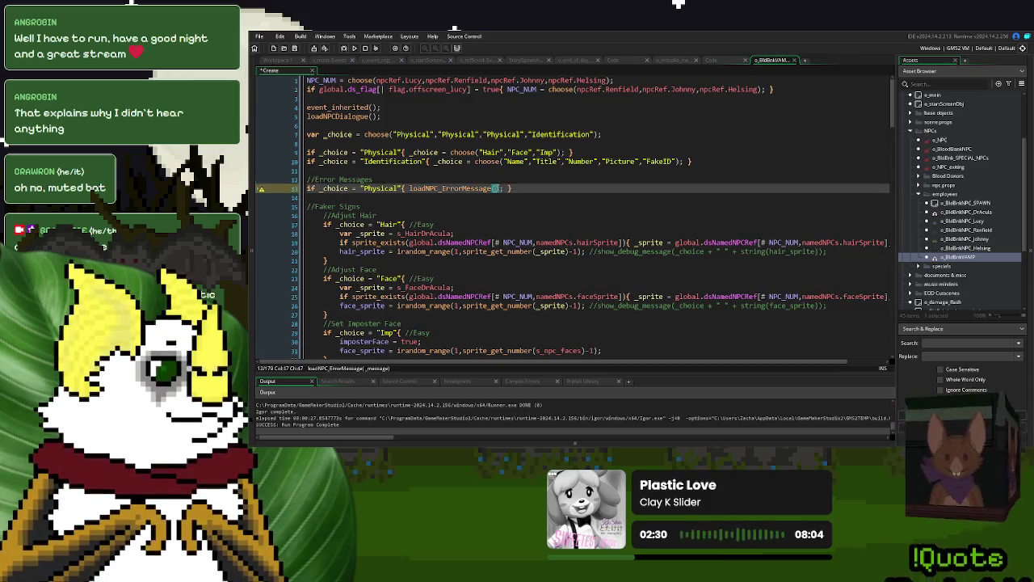
pyautogui.write('"PICTURE NOT A MATCH')
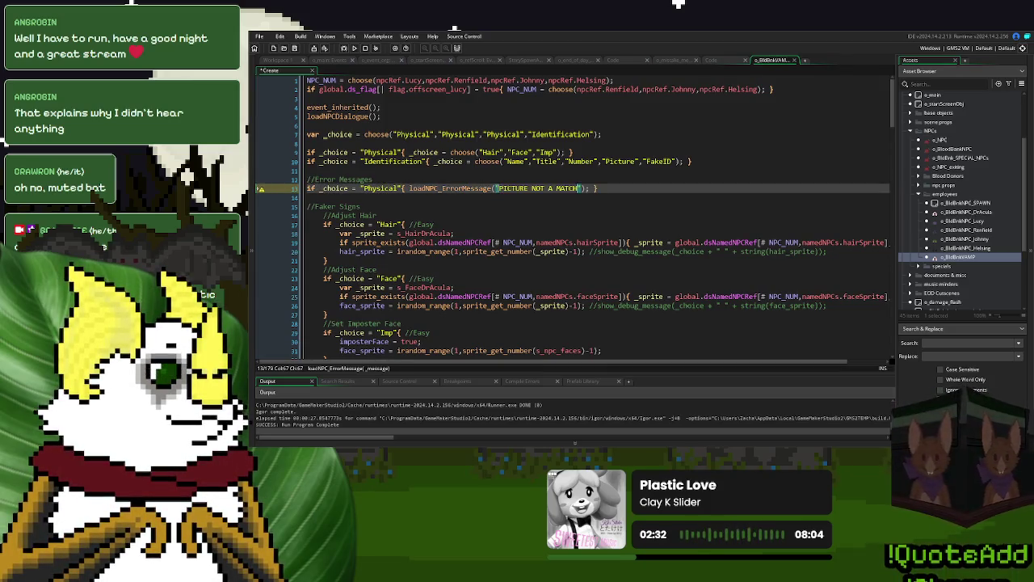
pyautogui.moveTo(497, 187); pyautogui.dragTo(577, 190)
pyautogui.write('FACE WRONG')
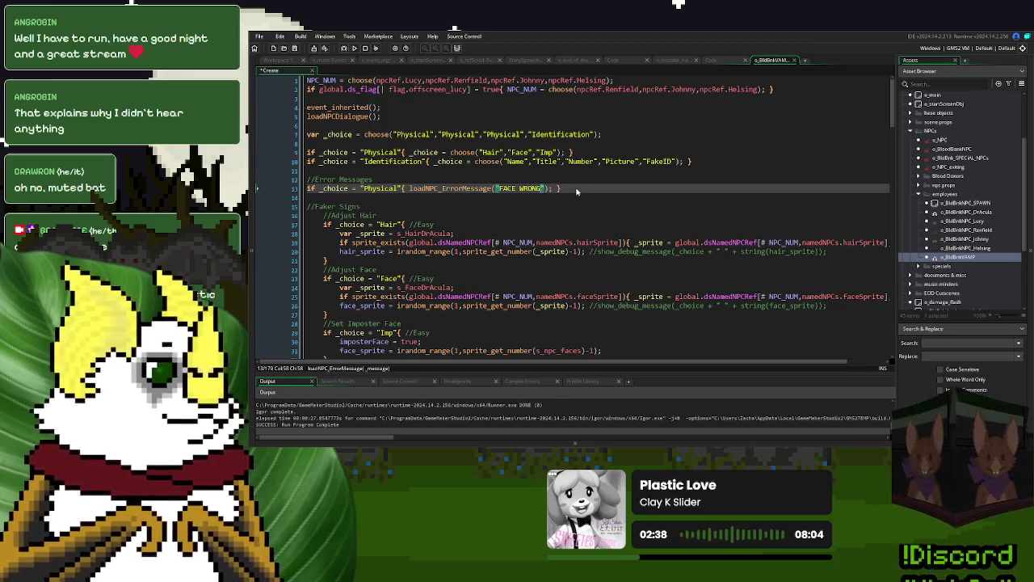
pyautogui.press('End')
pyautogui.moveTo(580, 183); pyautogui.dragTo(388, 181)
pyautogui.click(571, 183)
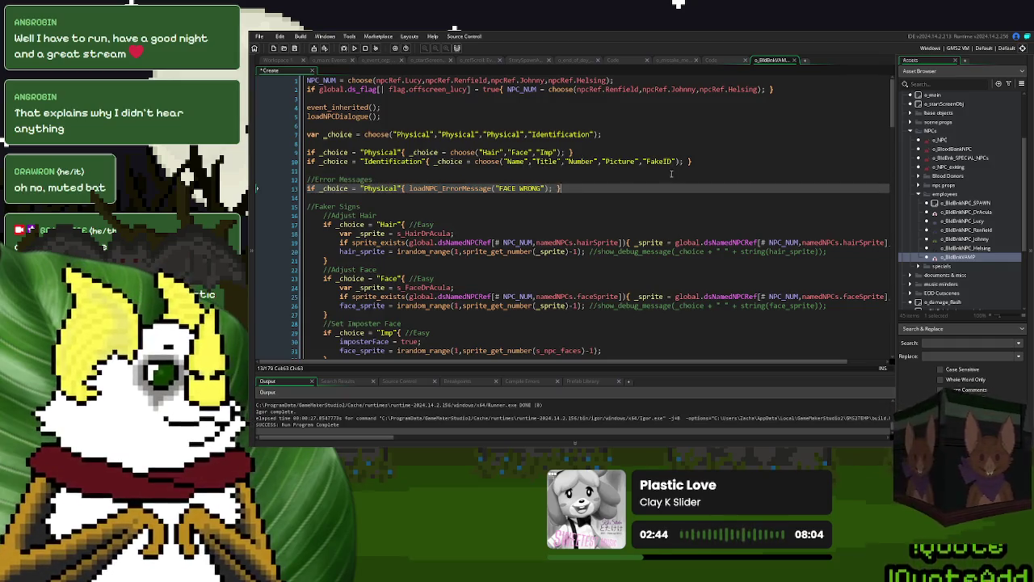
pyautogui.hotkey('ctrl', 'd')
pyautogui.hotkey('ctrl', 'd')
pyautogui.hotkey('ctrl', 'd')
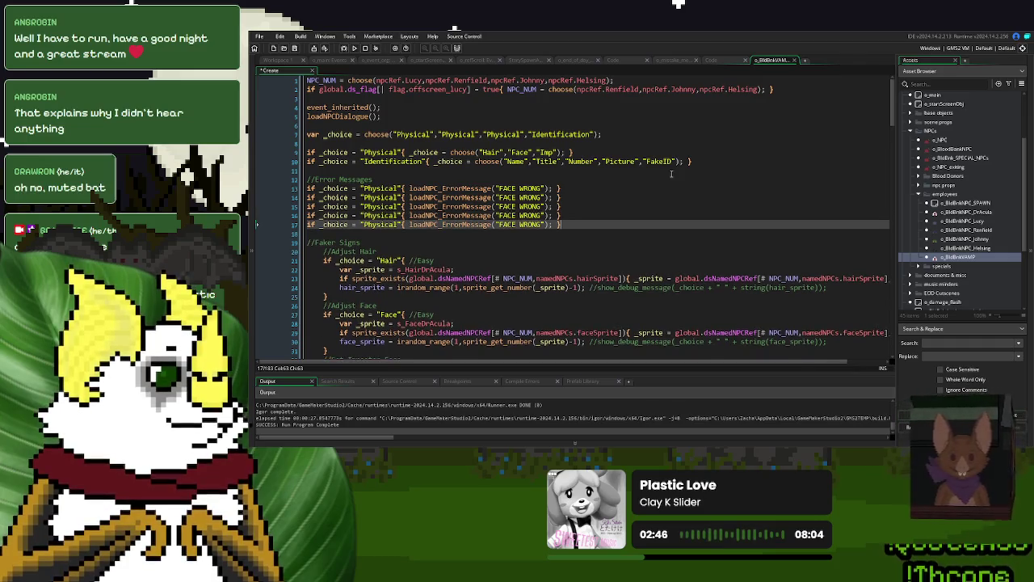
pyautogui.hotkey('ctrl', 'd')
# Step: Turn the first copies into Name and Title checks with messages NAME WRONG and TITLE WRONG
pyautogui.click(515, 161)
pyautogui.doubleClick(388, 197)
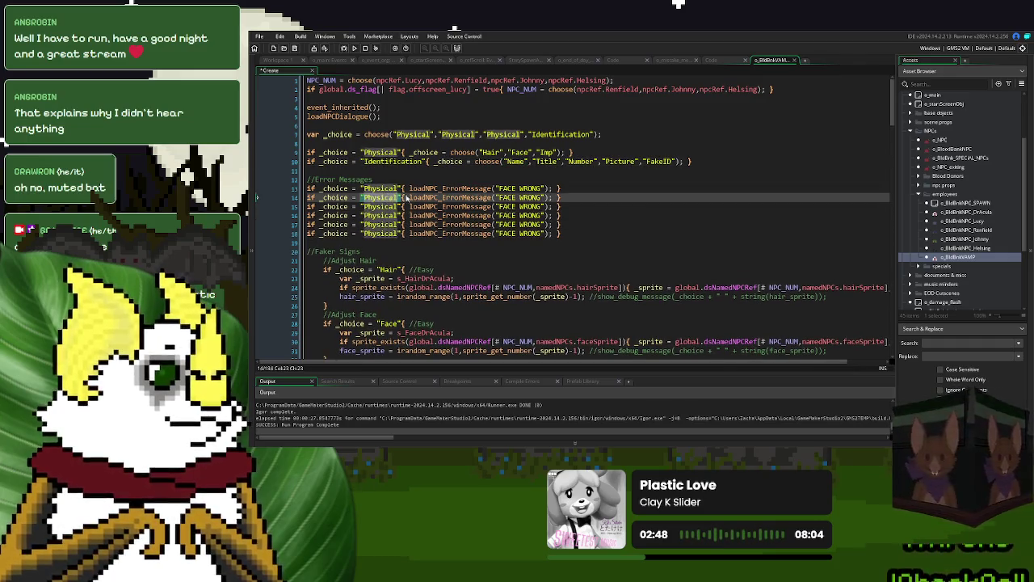
pyautogui.write('Name')
pyautogui.doubleClick(491, 197)
pyautogui.write('Name')
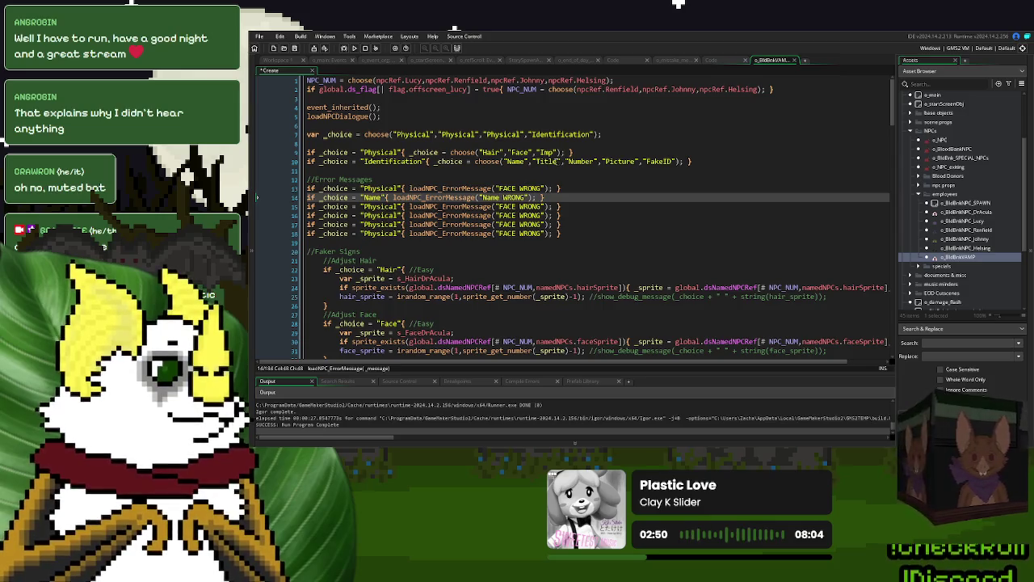
pyautogui.press('BackSpace')
pyautogui.press('BackSpace')
pyautogui.press('BackSpace')
pyautogui.write('NAME')
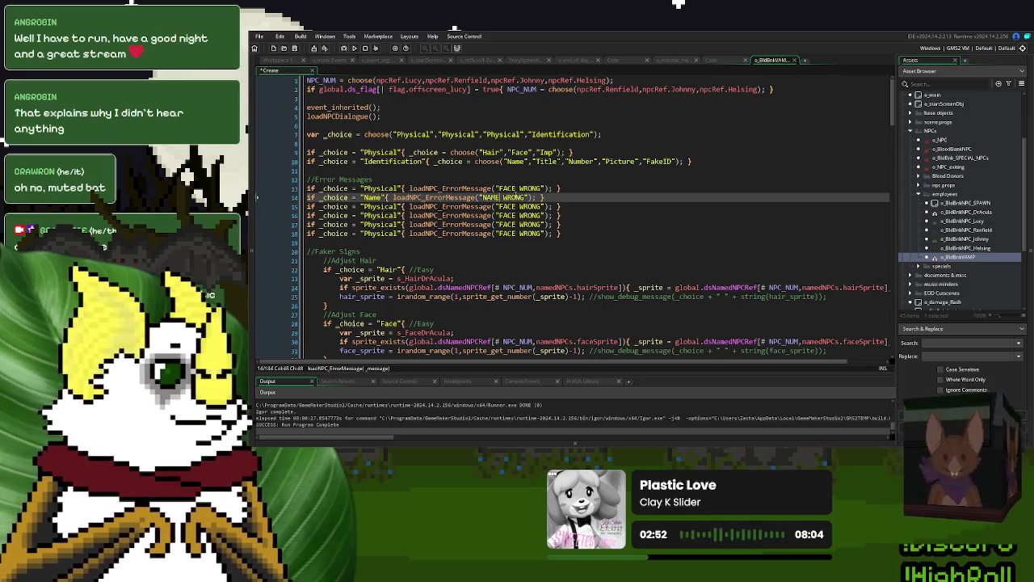
pyautogui.doubleClick(546, 162)
pyautogui.hotkey('ctrl', 'c')
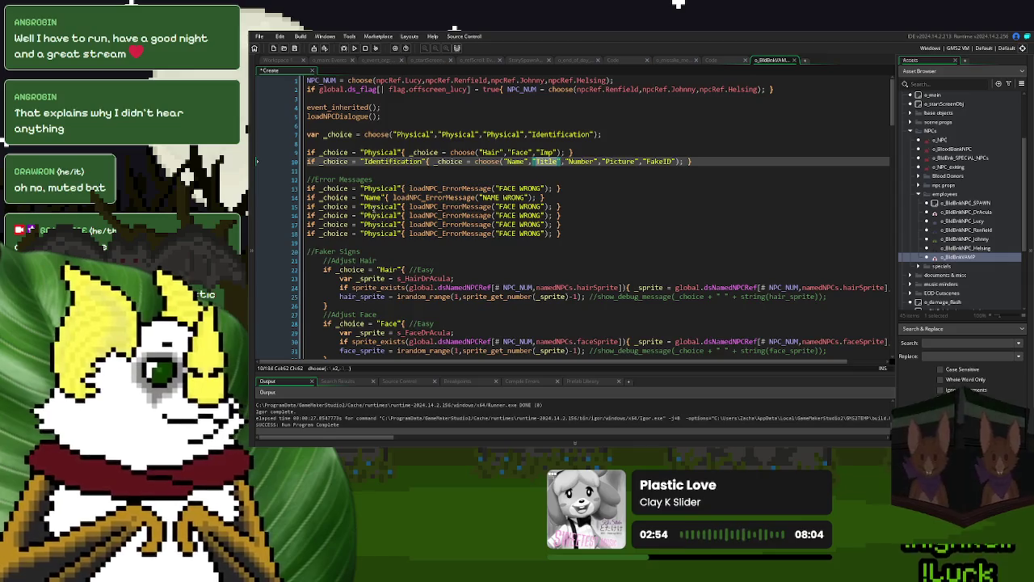
pyautogui.doubleClick(380, 206)
pyautogui.hotkey('ctrl', 'v')
pyautogui.doubleClick(502, 207)
pyautogui.write('T')
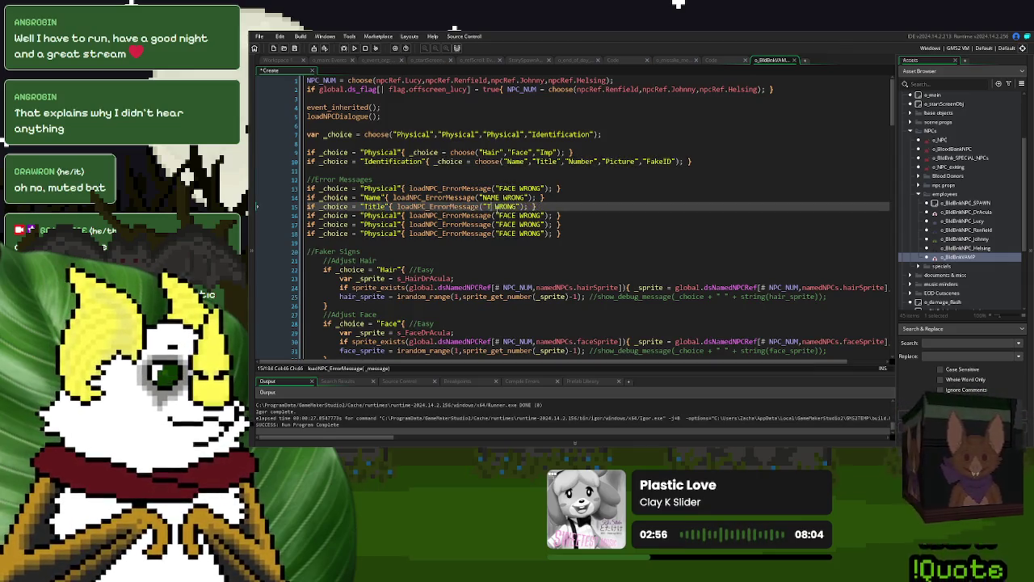
pyautogui.write('ITLE')
# Step: Turn the next copies into Number and Picture checks with messages ID NUMBER WRONG and PICTURE MISSING
pyautogui.doubleClick(580, 162)
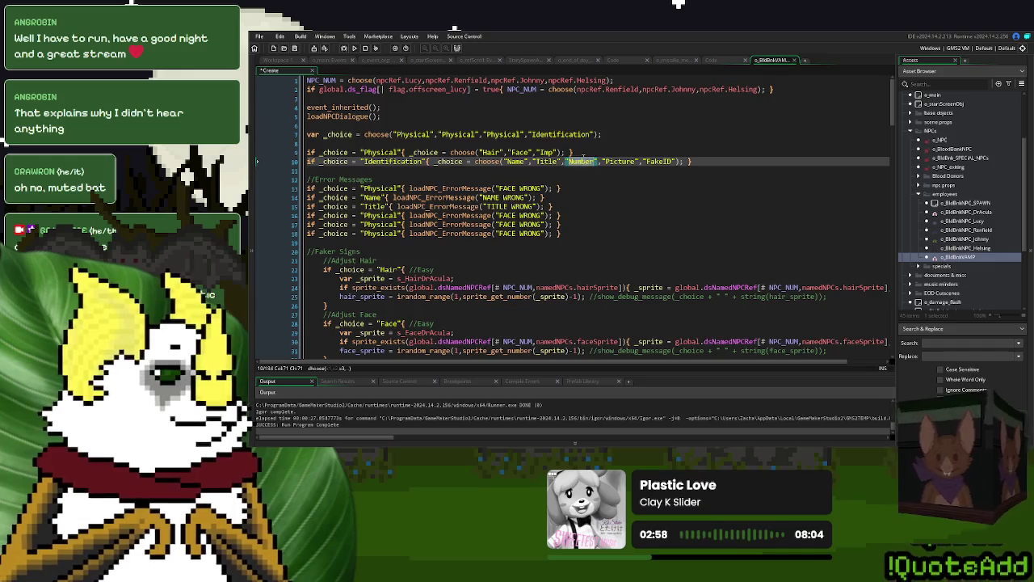
pyautogui.hotkey('ctrl', 'c')
pyautogui.doubleClick(376, 216)
pyautogui.hotkey('ctrl', 'v')
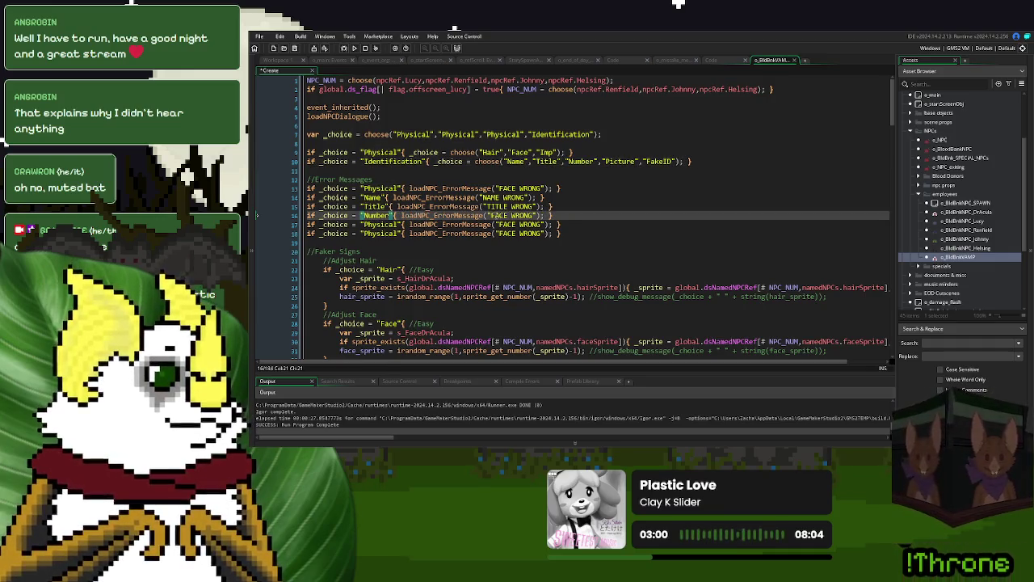
pyautogui.doubleClick(504, 216)
pyautogui.write('ID NUMBE')
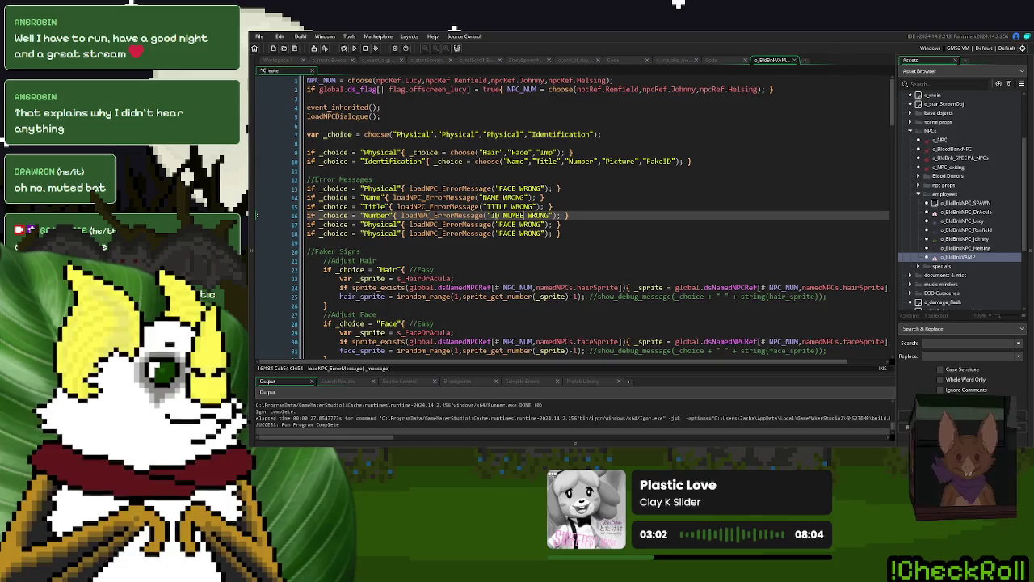
pyautogui.write('R')
pyautogui.doubleClick(618, 162)
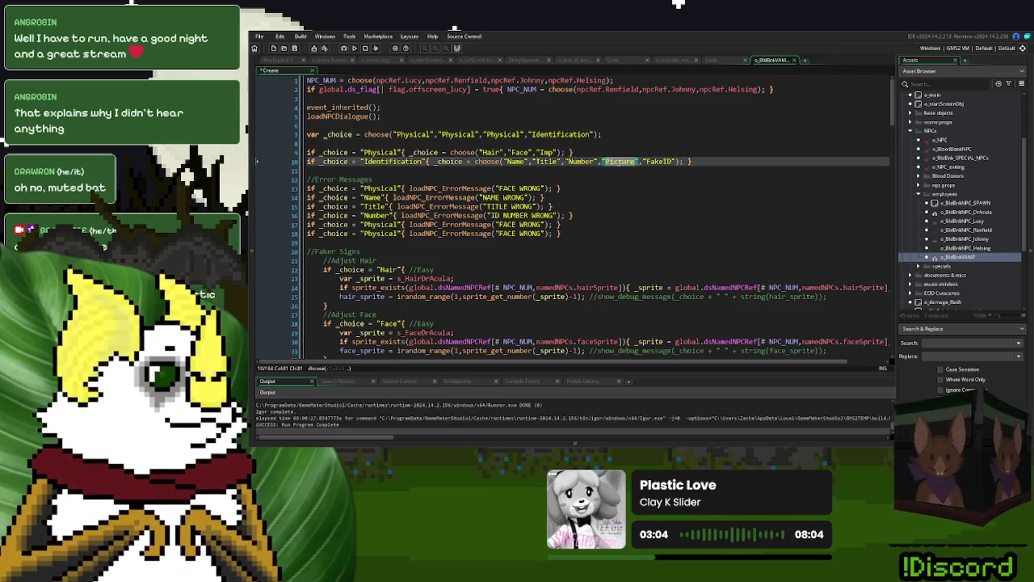
pyautogui.hotkey('ctrl', 'c')
pyautogui.doubleClick(377, 224)
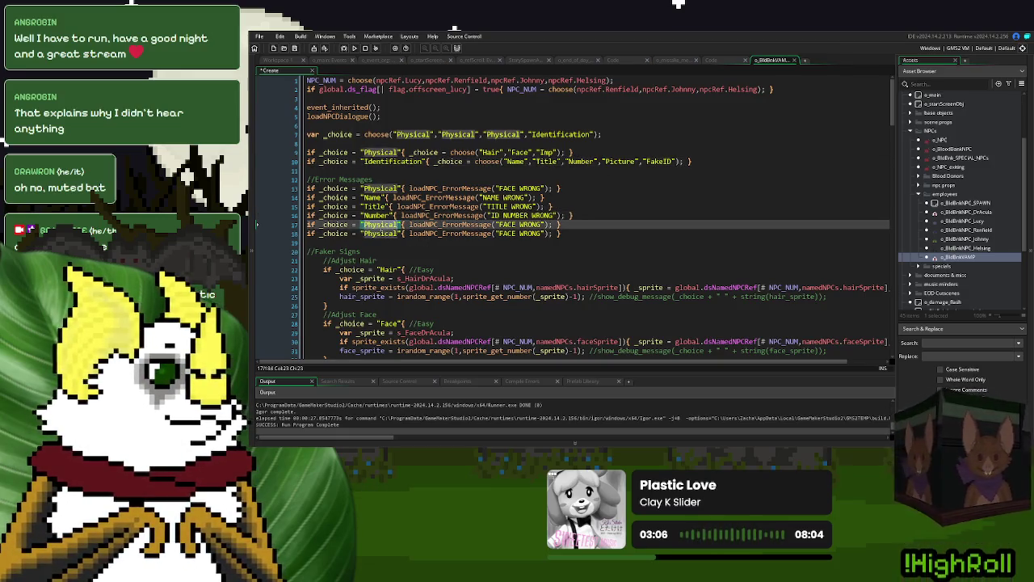
pyautogui.hotkey('ctrl', 'v')
pyautogui.doubleClick(503, 224)
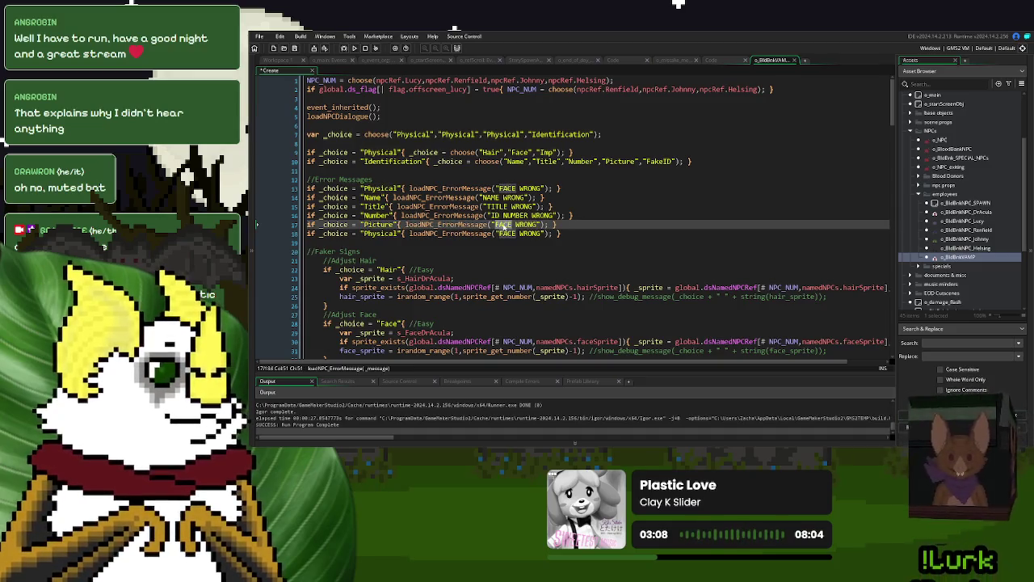
pyautogui.write('PICTURE')
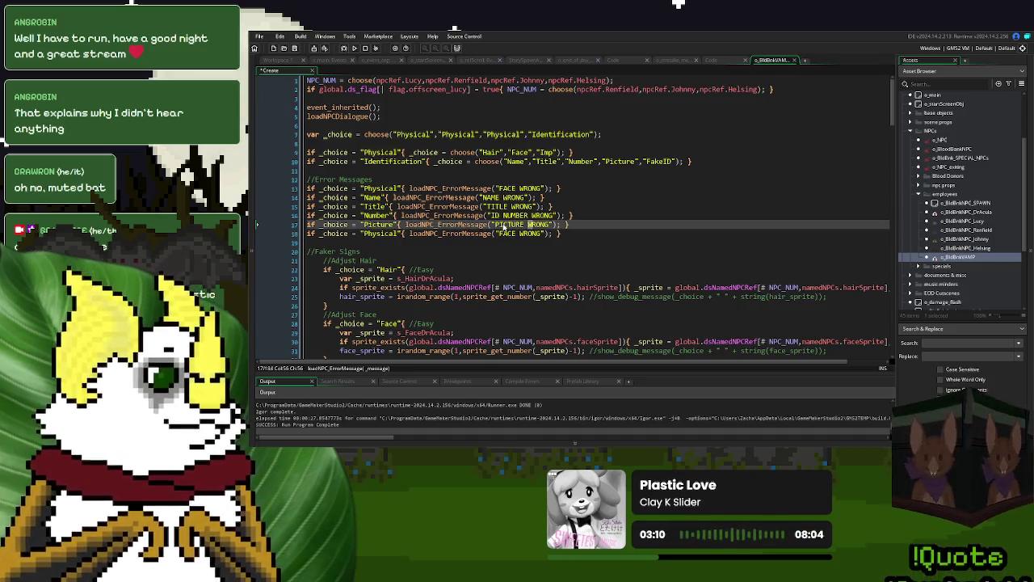
pyautogui.hotkey('shift', 'Right')
pyautogui.hotkey('shift', 'Right')
pyautogui.hotkey('shift', 'Right')
pyautogui.write('MISSING')
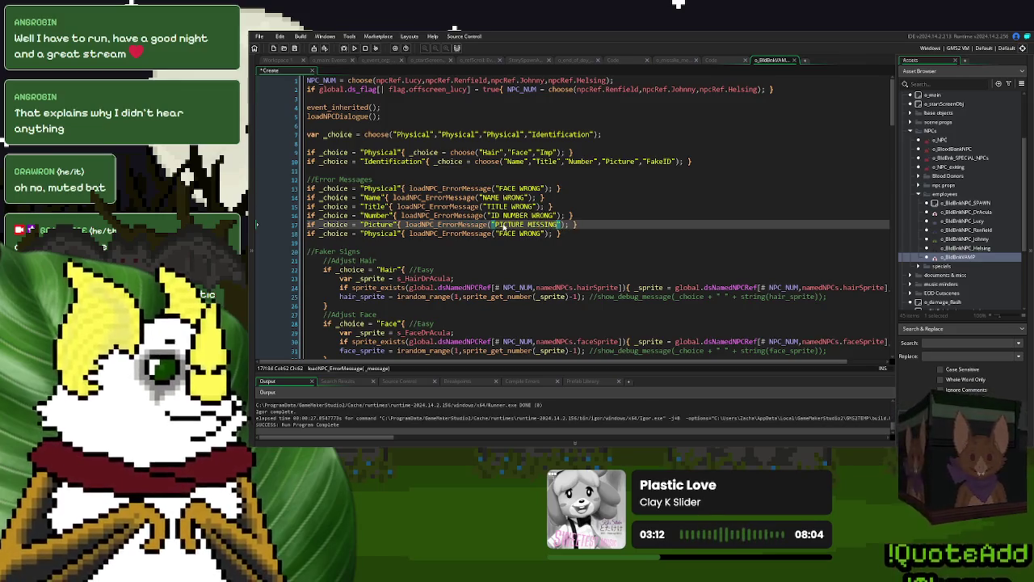
# Step: Turn the last copy into a FakeID check with the message EMBLEM WRONG
pyautogui.doubleClick(648, 162)
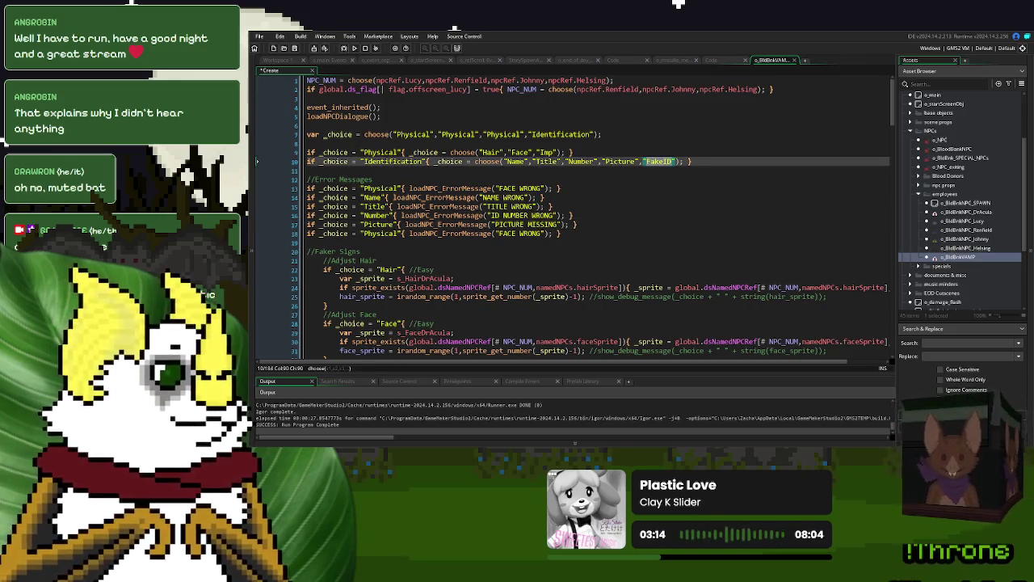
pyautogui.doubleClick(380, 233)
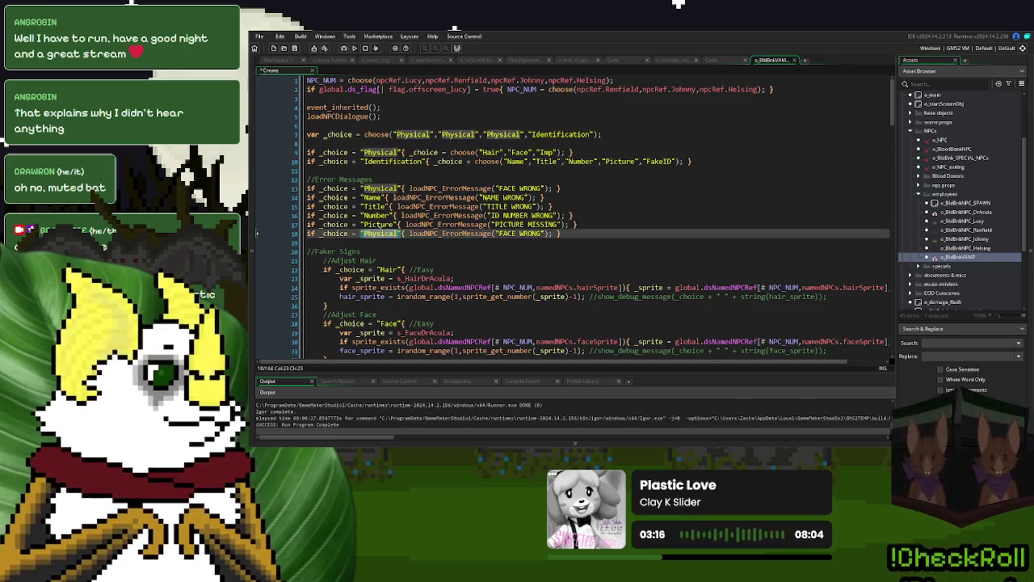
pyautogui.doubleClick(656, 160)
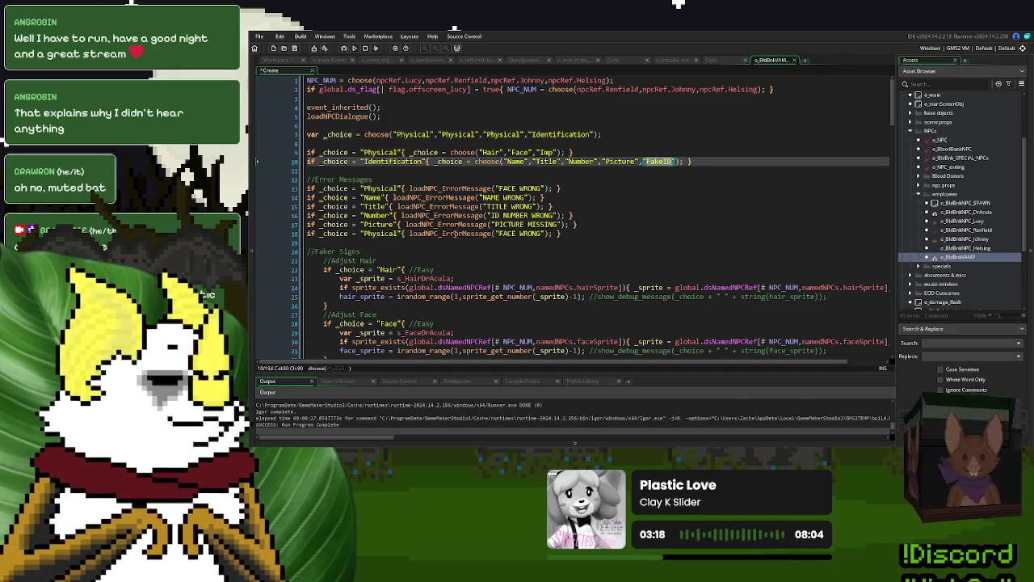
pyautogui.hotkey('ctrl', 'c')
pyautogui.doubleClick(380, 233)
pyautogui.hotkey('ctrl', 'v')
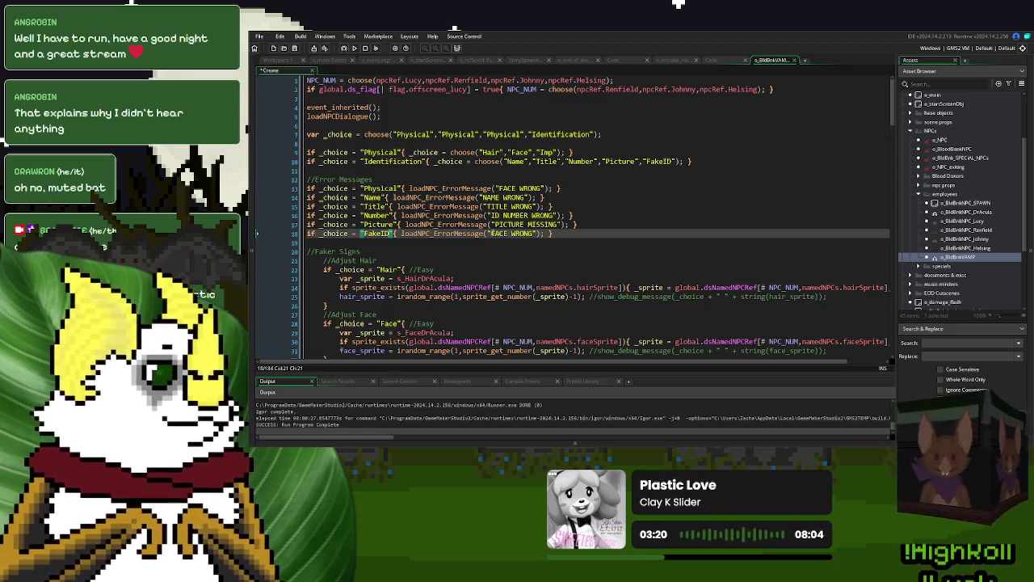
pyautogui.doubleClick(497, 234)
pyautogui.write('EMBLEM')
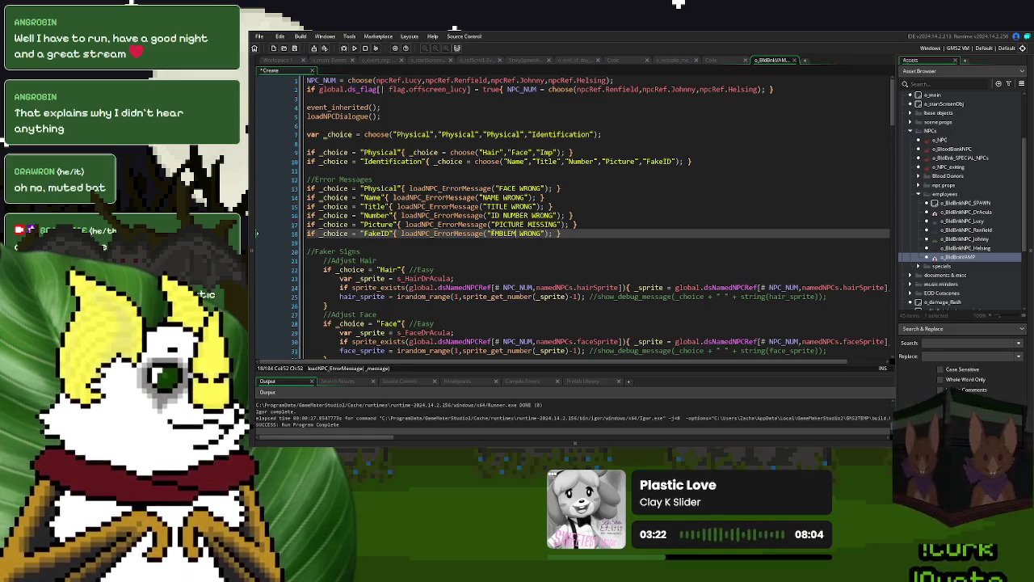
pyautogui.scroll(-10, 492, 232)
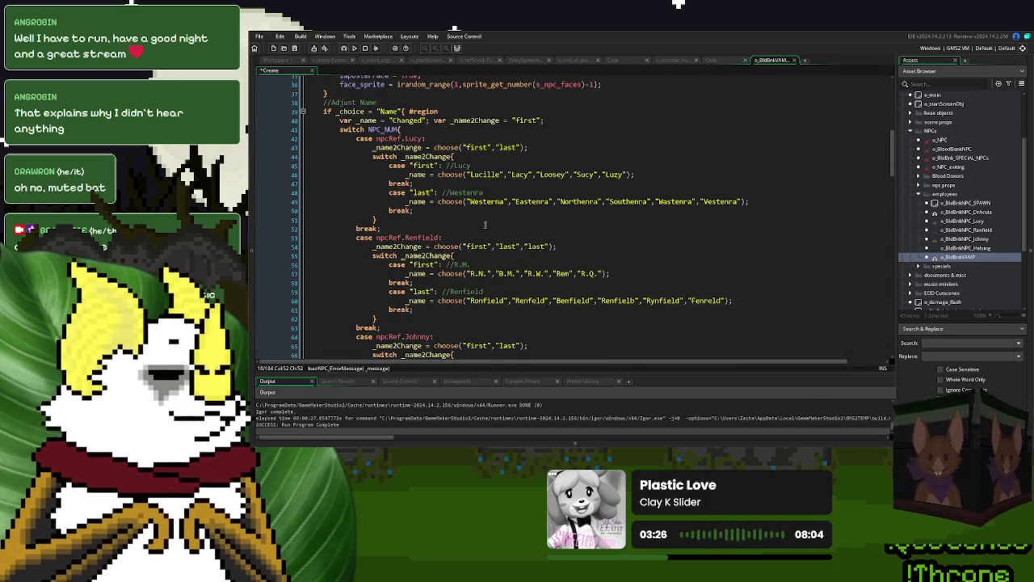
# Step: Fold the Name and Title regions in the code editor
pyautogui.click(304, 111)
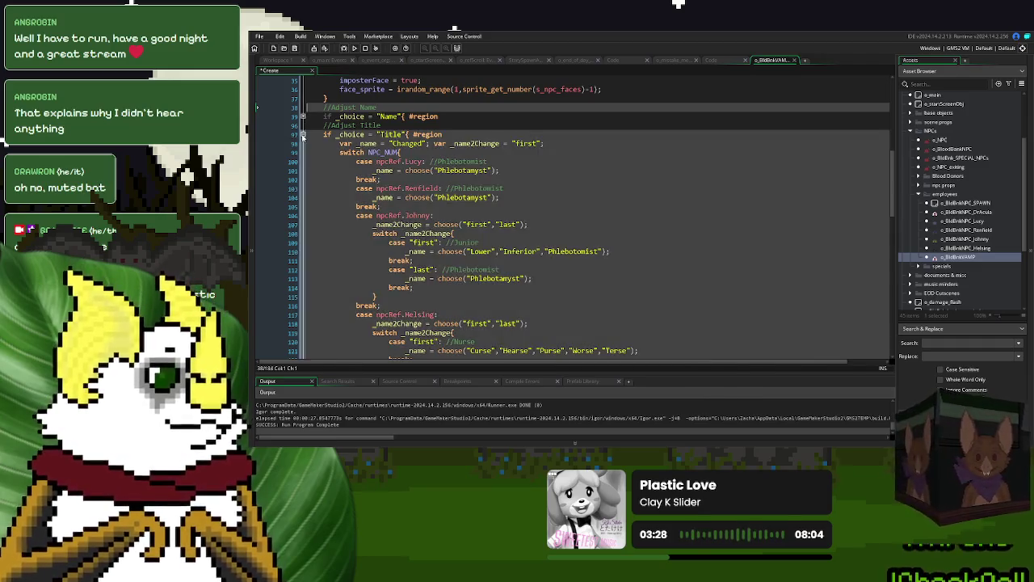
pyautogui.click(304, 136)
pyautogui.scroll(-10, 397, 223)
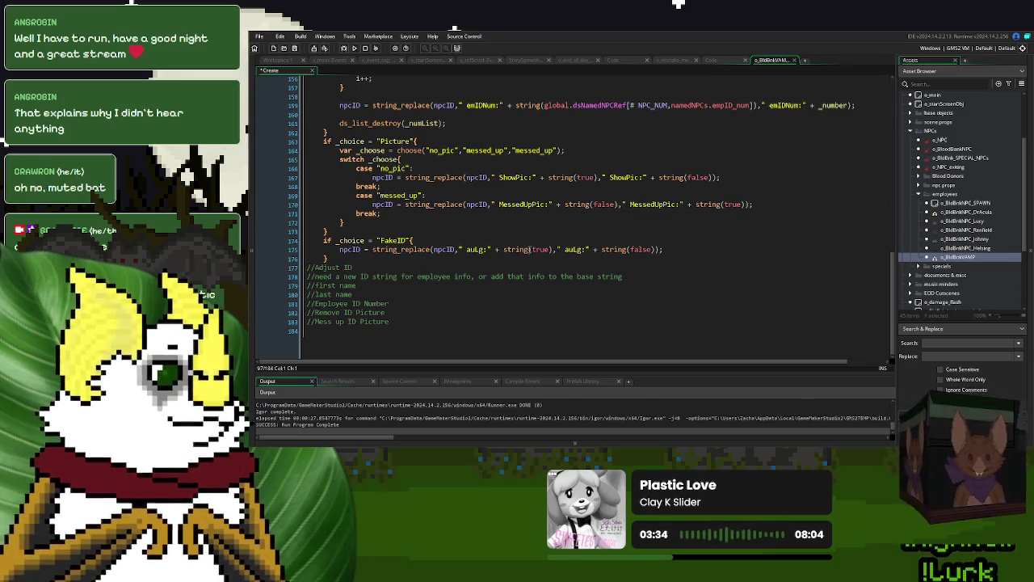
pyautogui.scroll(20, 343, 248)
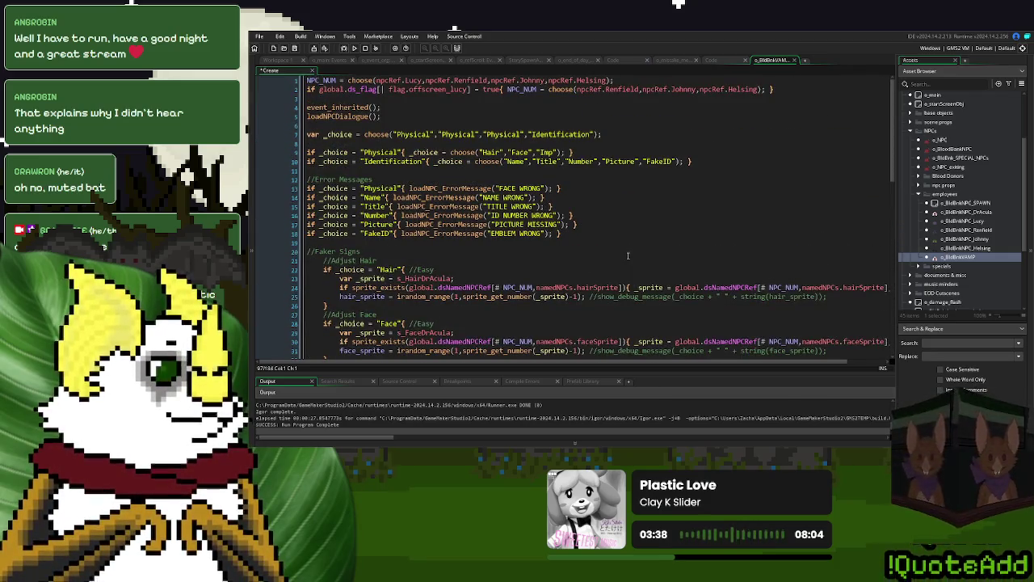
pyautogui.click(579, 232)
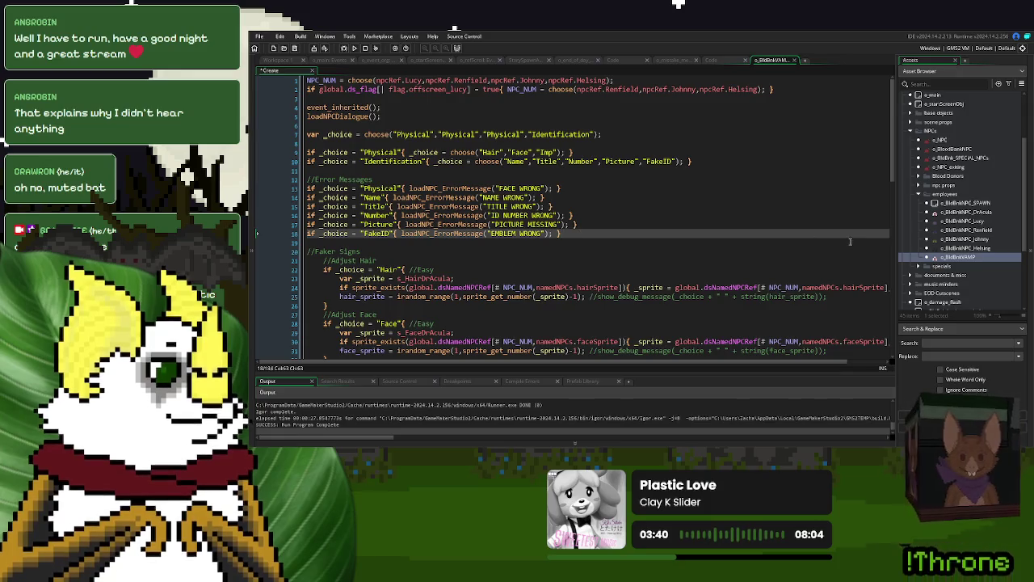
# Step: Collapse the employees and NPCs asset folders, expand documents & misc and open o_Em_ID
pyautogui.click(922, 194)
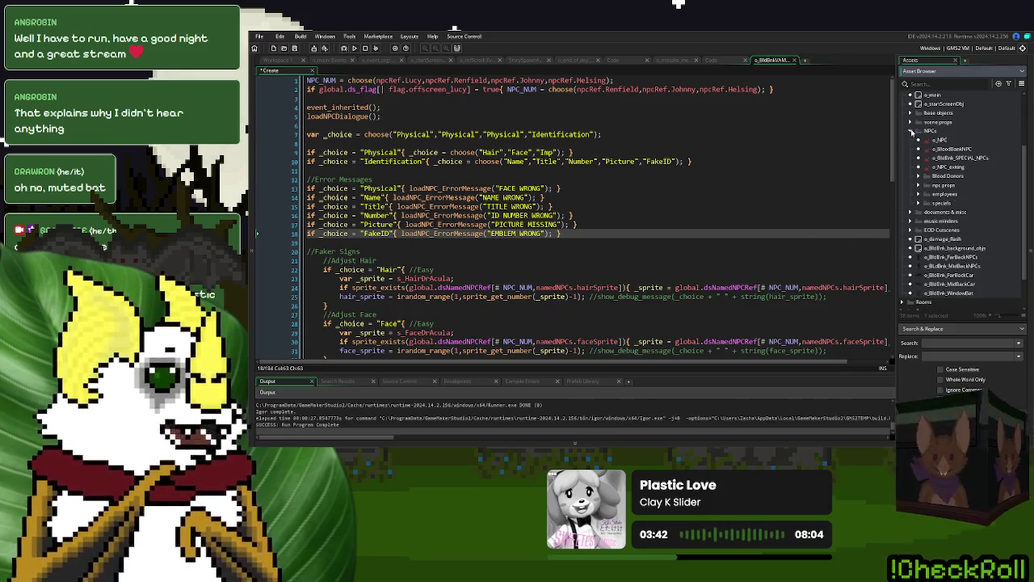
pyautogui.click(911, 131)
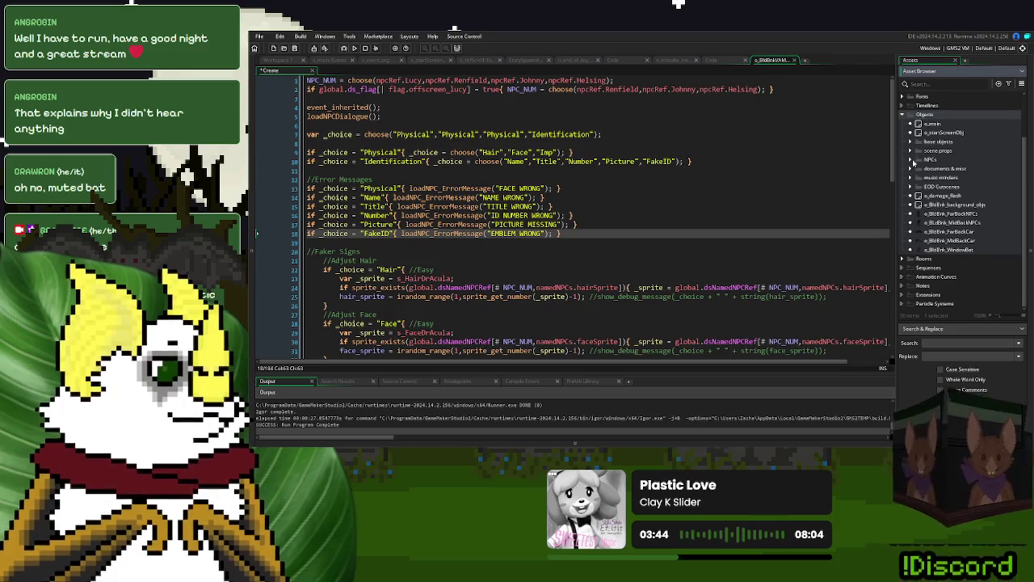
pyautogui.click(912, 170)
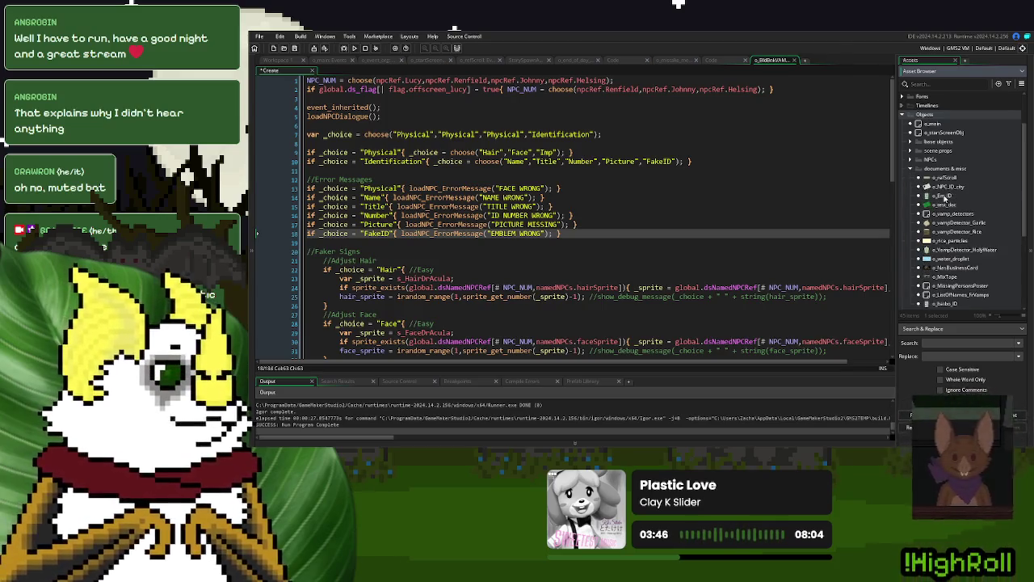
pyautogui.doubleClick(944, 197)
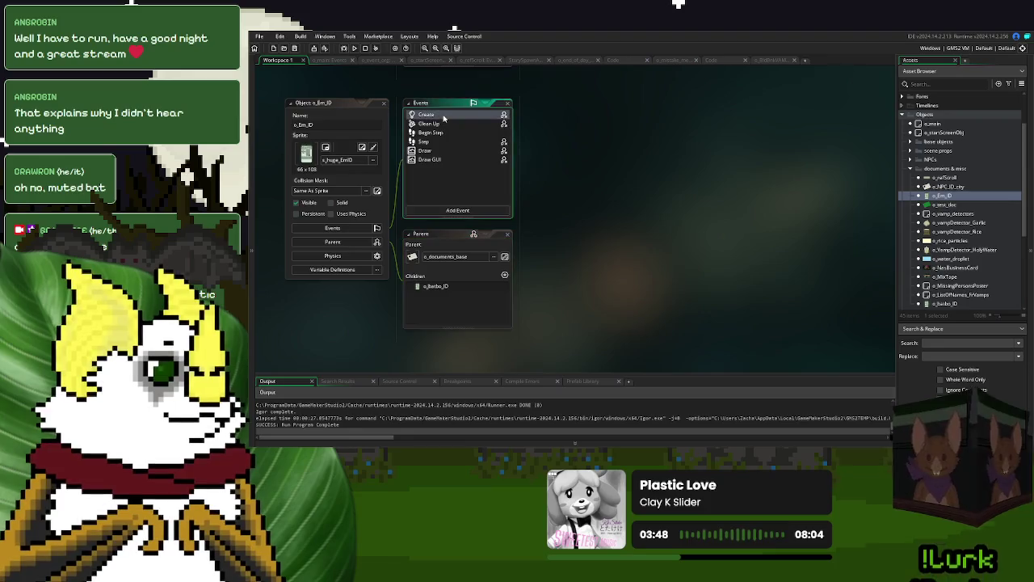
# Step: Look over o_Em_ID's Create and Step code, then return to the NPC Create code
pyautogui.click(444, 118)
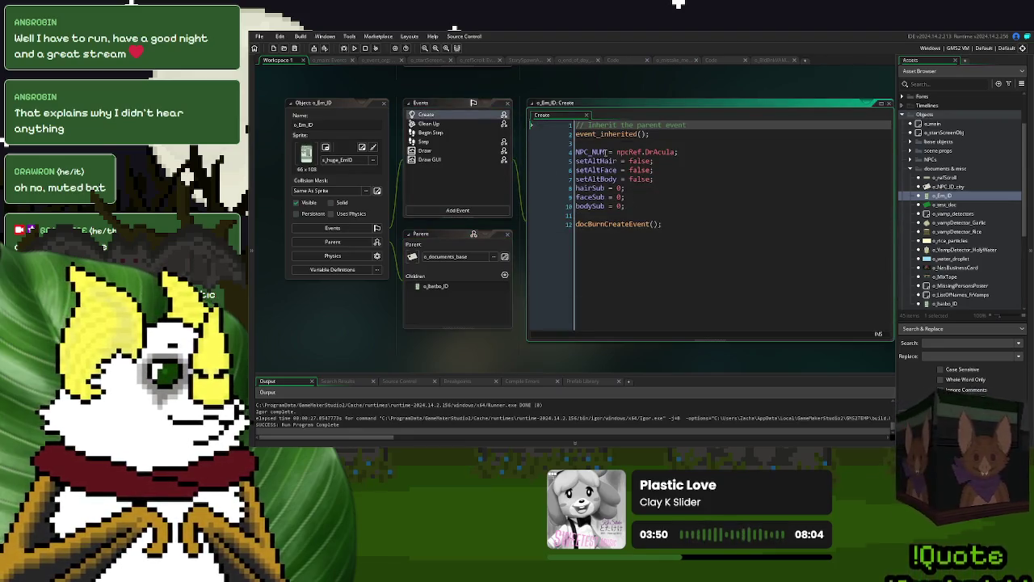
pyautogui.click(438, 143)
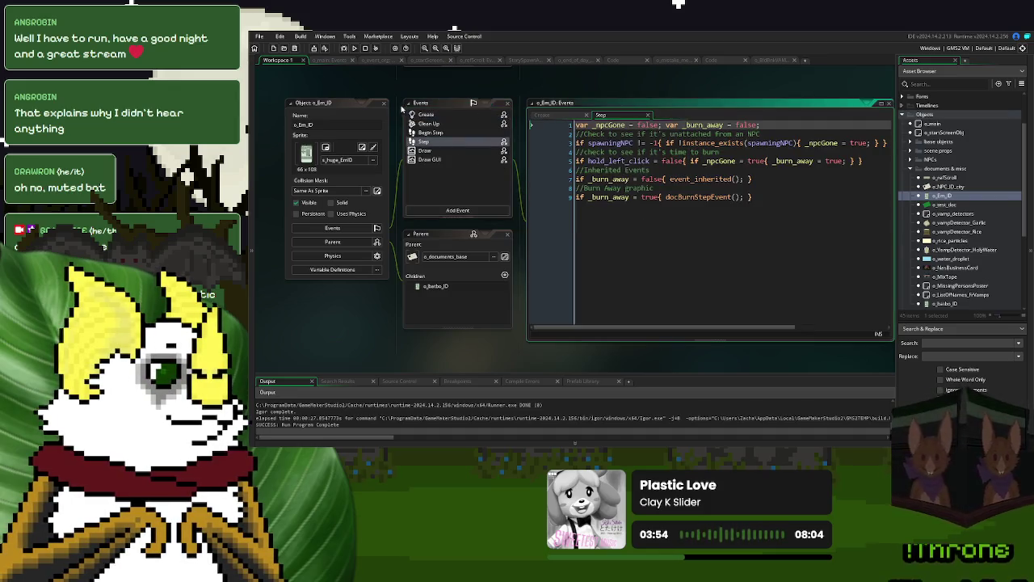
pyautogui.click(775, 61)
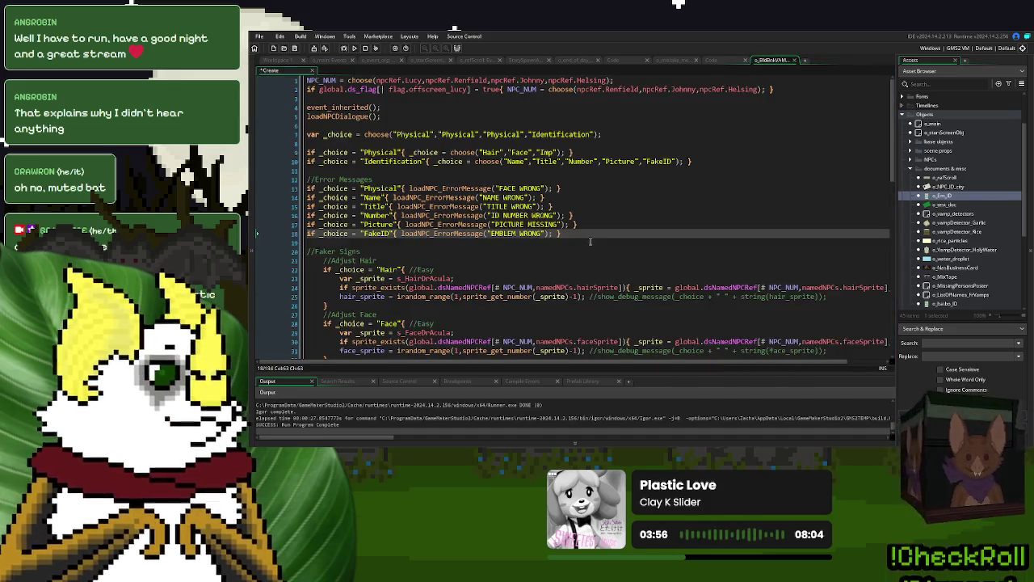
pyautogui.scroll(-20, 590, 241)
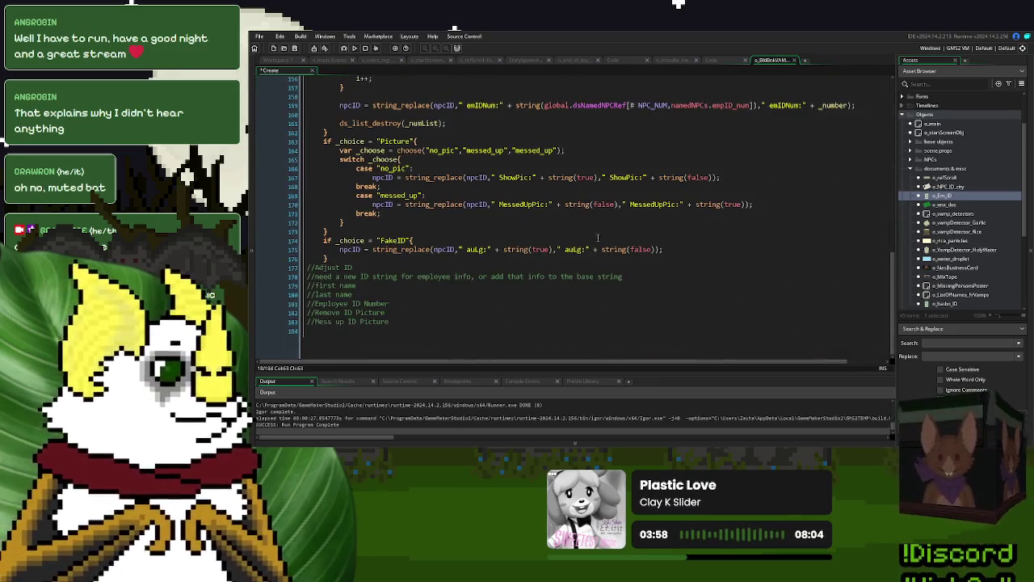
# Step: Reopen o_Em_ID and read through its Draw GUI event code
pyautogui.doubleClick(949, 195)
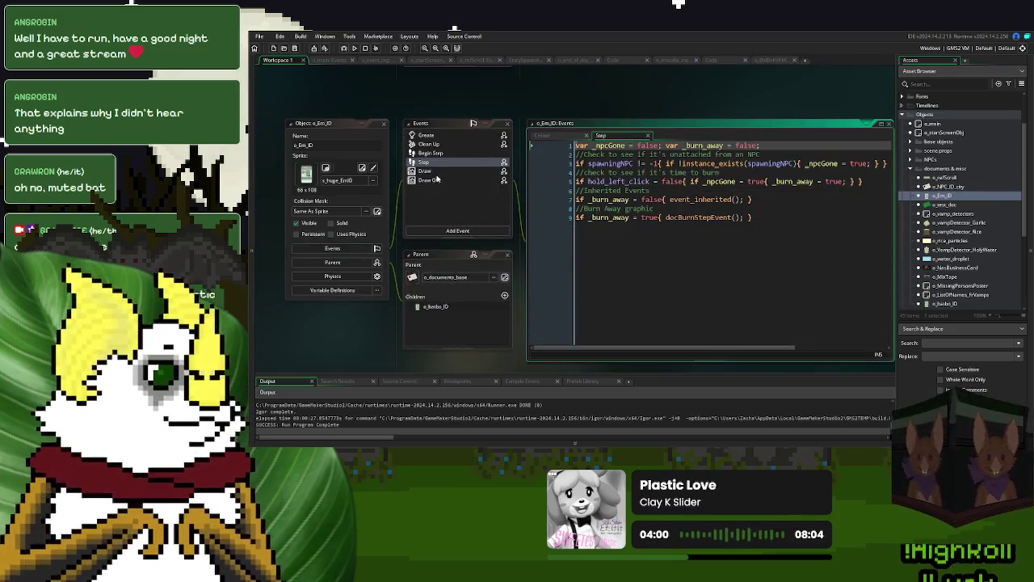
pyautogui.click(434, 179)
pyautogui.scroll(-8, 745, 226)
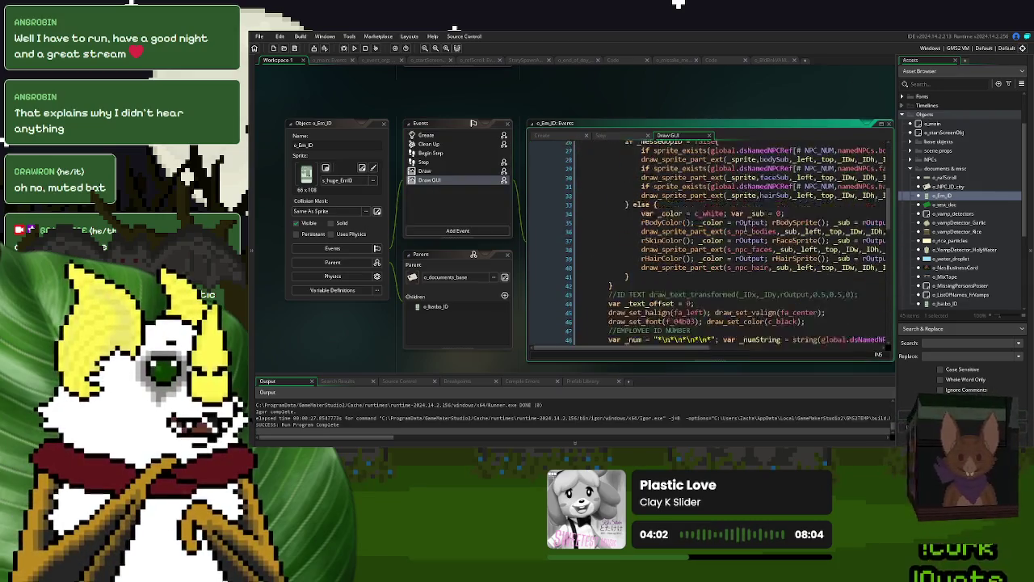
pyautogui.scroll(-10, 745, 235)
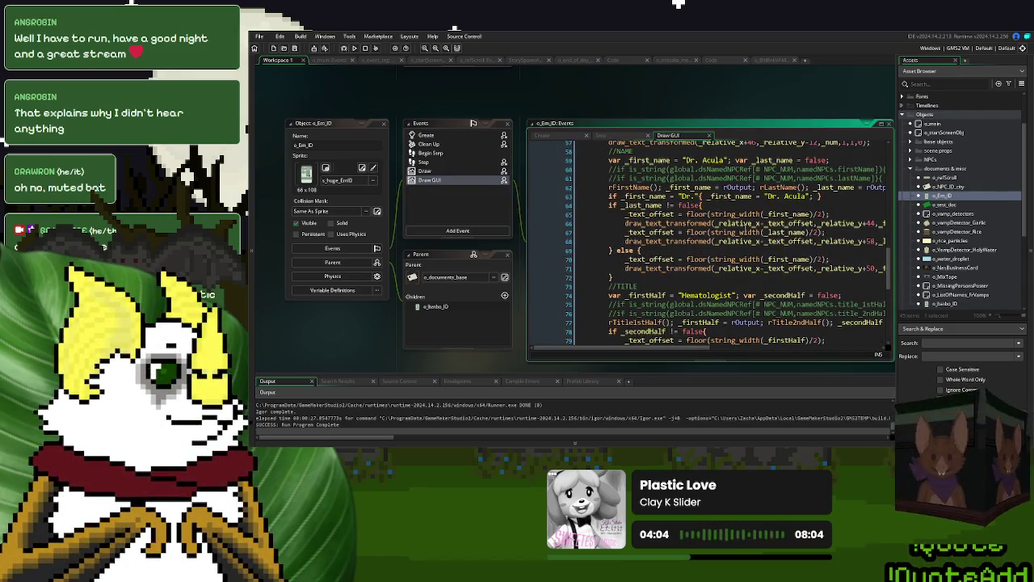
pyautogui.scroll(-3, 743, 235)
pyautogui.scroll(-2, 745, 229)
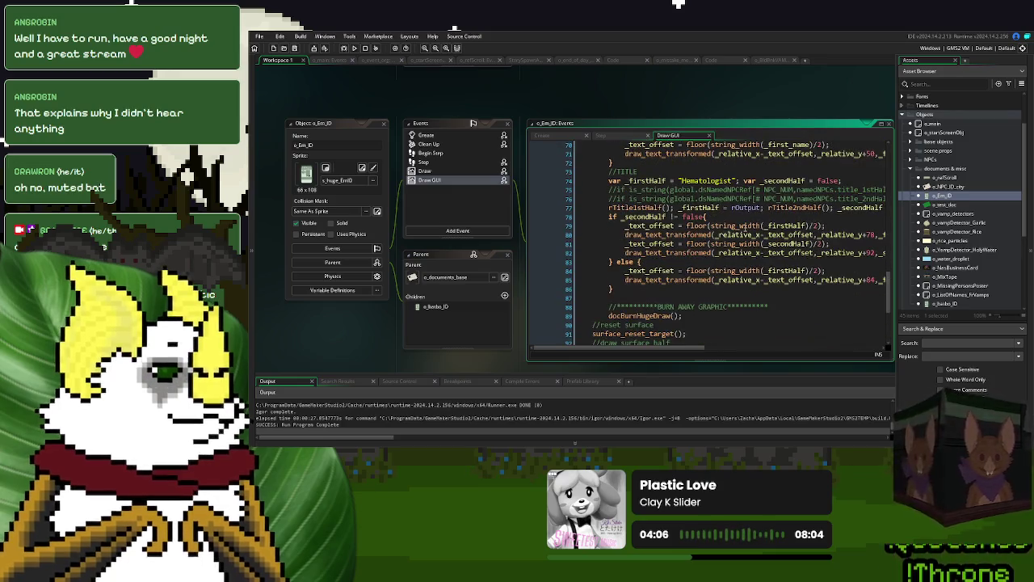
pyautogui.scroll(-4, 744, 226)
pyautogui.scroll(4, 743, 228)
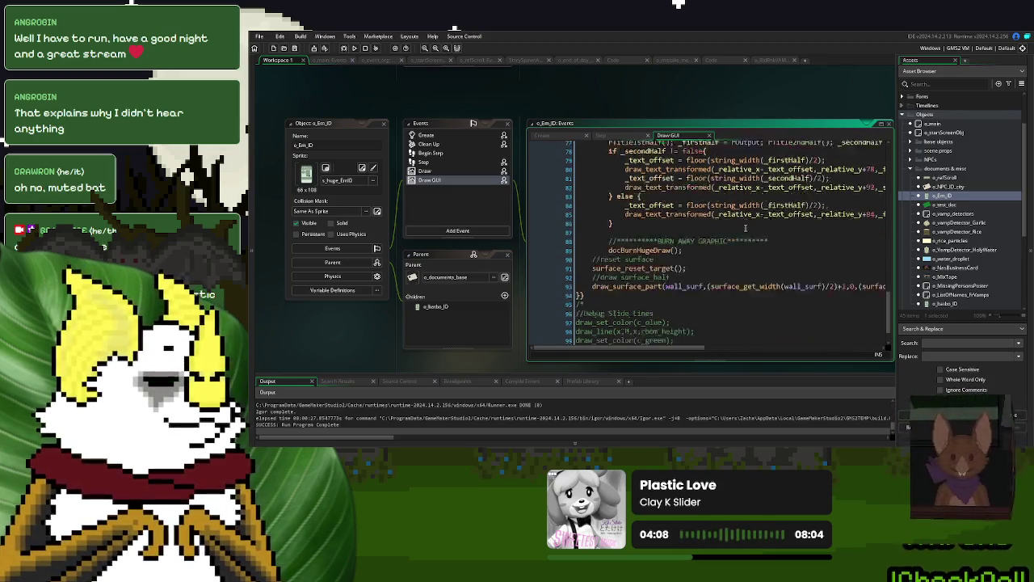
pyautogui.scroll(10, 744, 227)
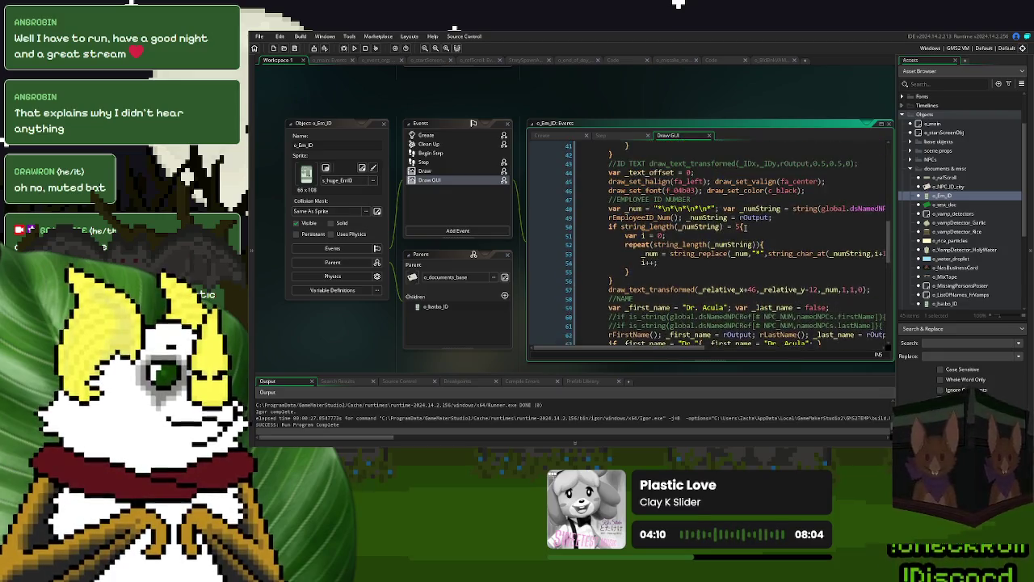
pyautogui.scroll(9, 745, 227)
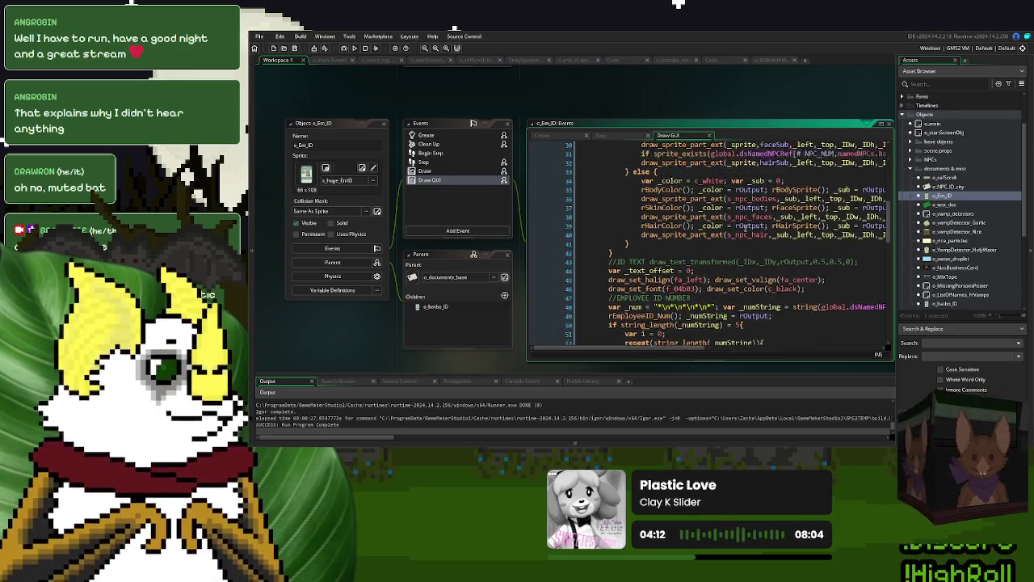
pyautogui.scroll(3, 745, 229)
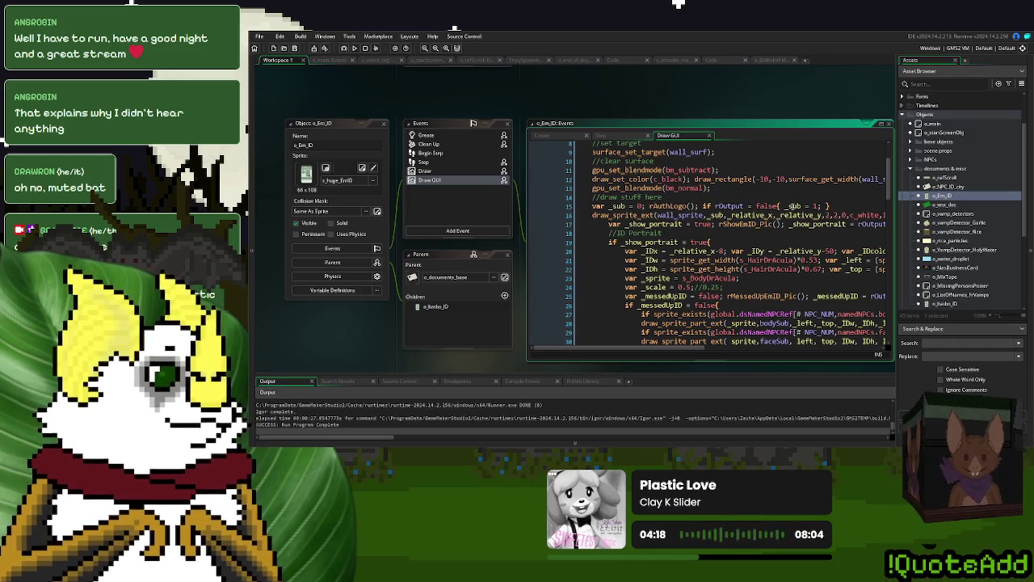
# Step: Check where _sub is used, then switch to the NPC Create code from the workspace Windows menu
pyautogui.click(793, 206)
pyautogui.click(762, 192)
pyautogui.moveTo(808, 97); pyautogui.dragTo(650, 160)
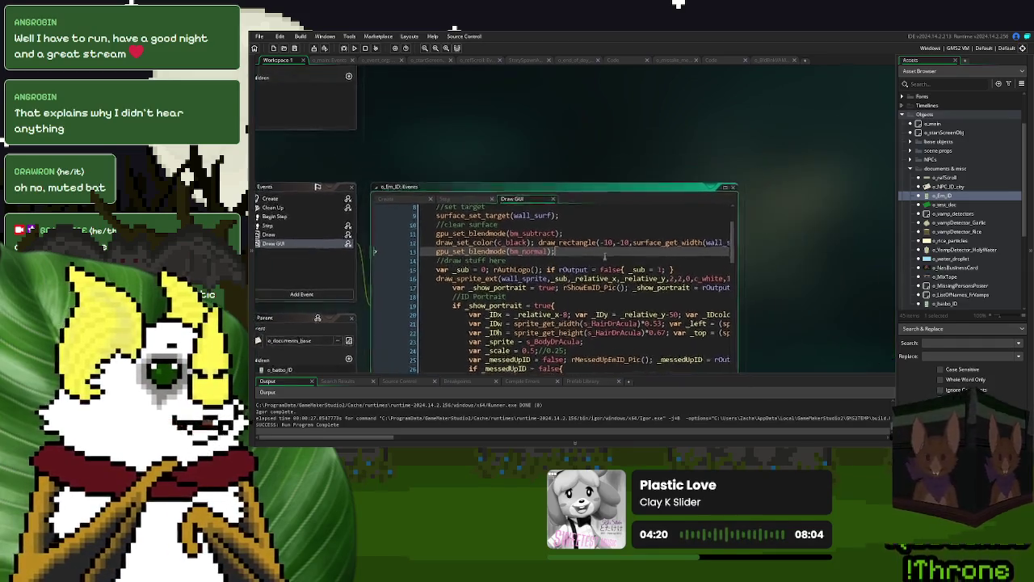
pyautogui.rightClick(655, 112)
pyautogui.moveTo(681, 124)
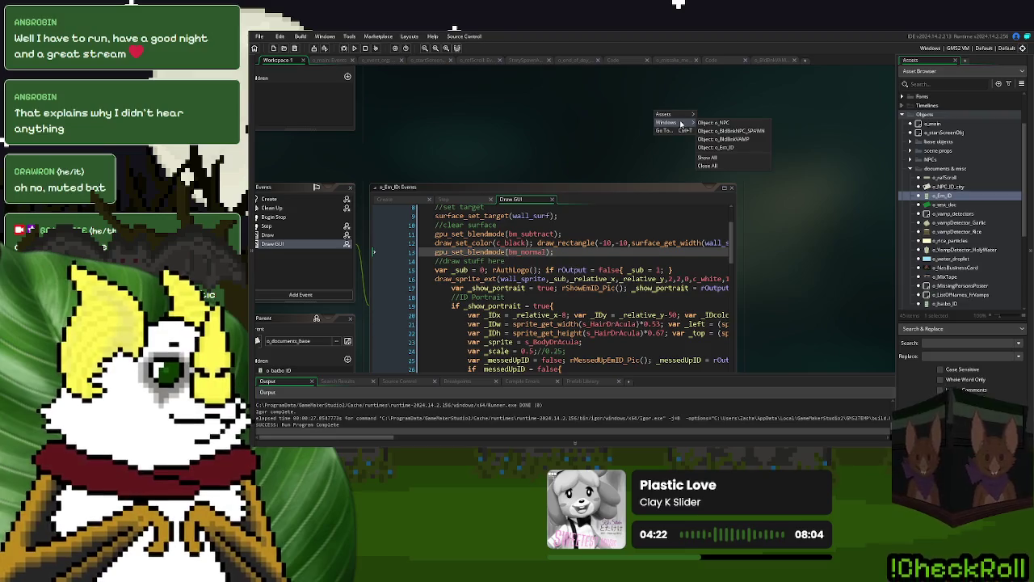
pyautogui.click(723, 139)
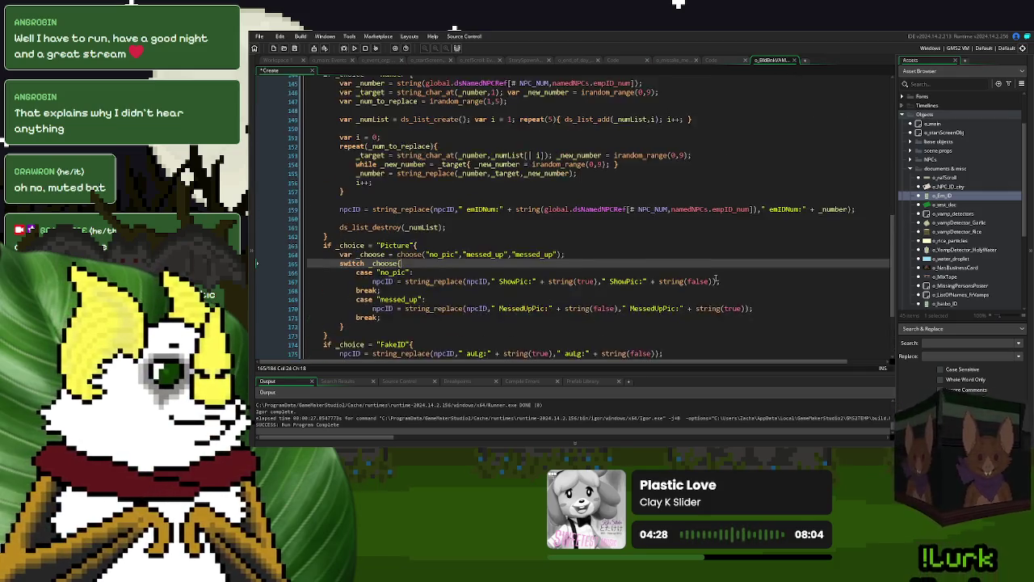
# Step: Scroll o_BldBnkVAMP's Create code to the top, run the game and choose New Game
pyautogui.scroll(15, 840, 137)
pyautogui.scroll(5, 894, 195)
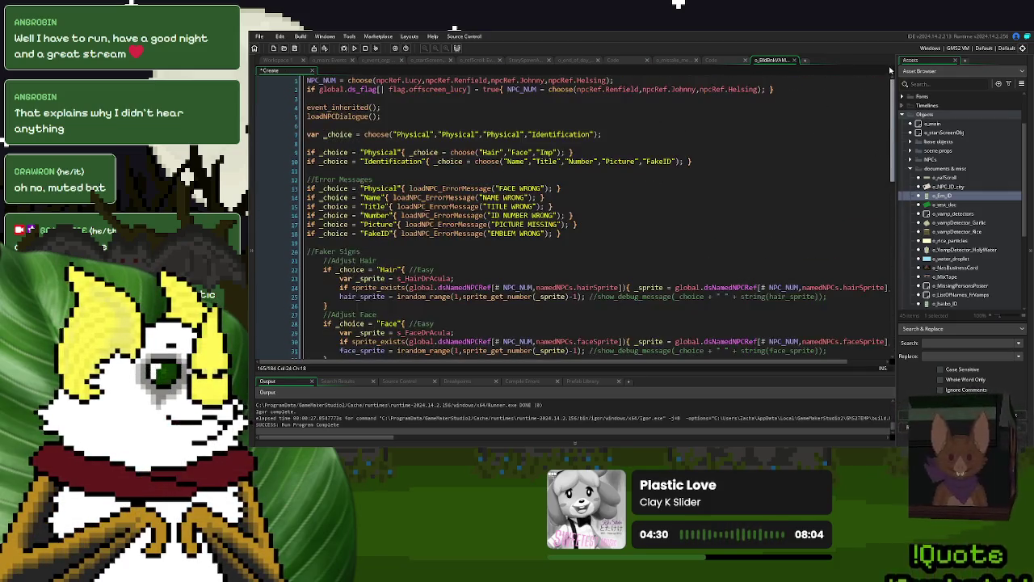
pyautogui.click(354, 48)
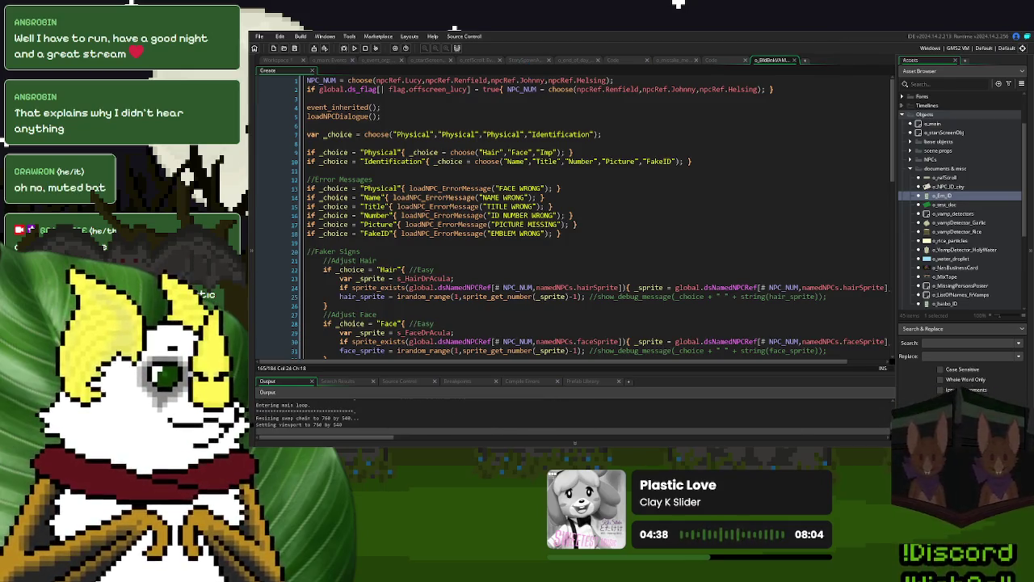
pyautogui.click(691, 182)
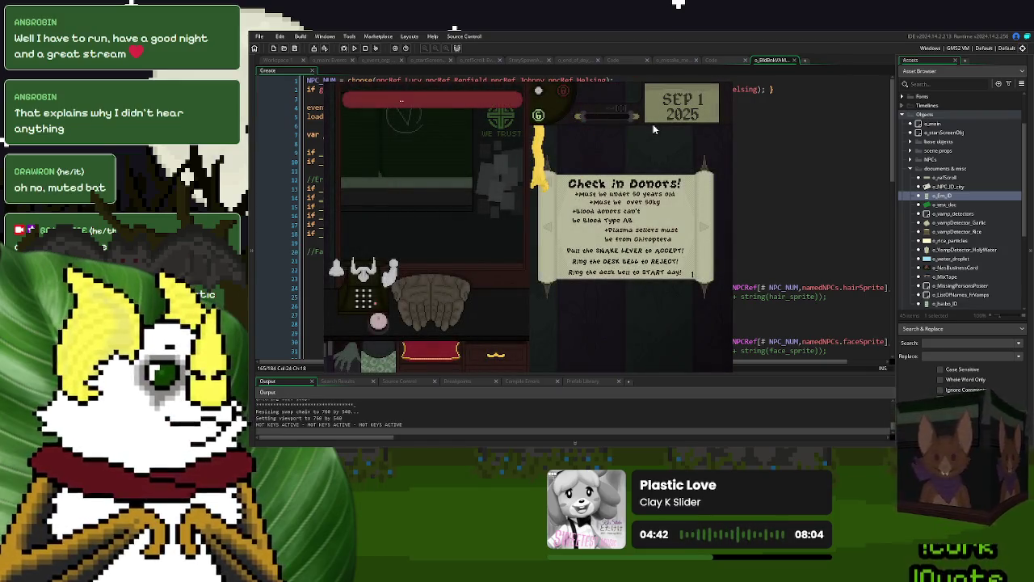
# Step: Dismiss the Check in Donors notice, watch a donor arrive, then close the game with Escape
pyautogui.click(585, 248)
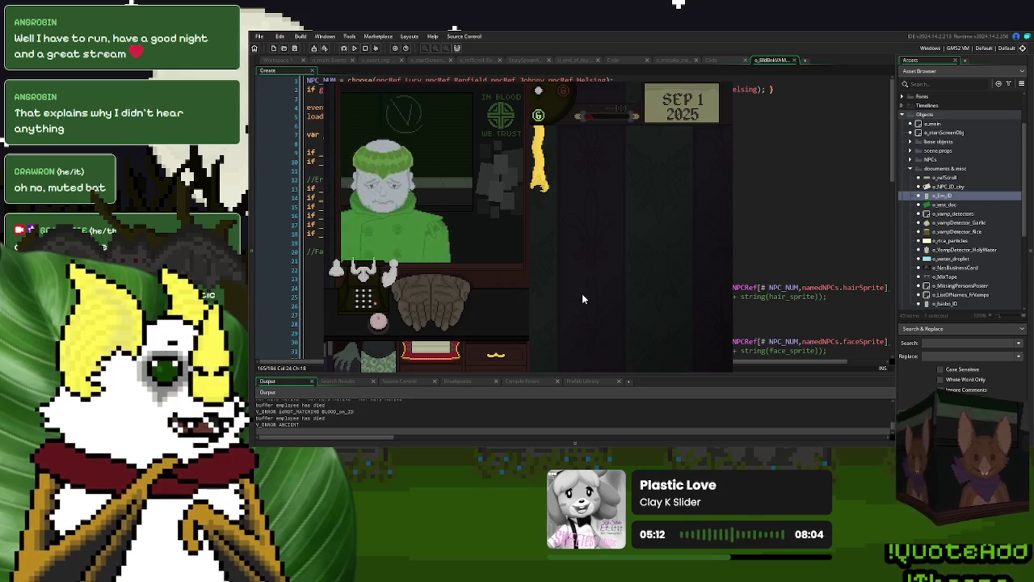
pyautogui.press('Escape')
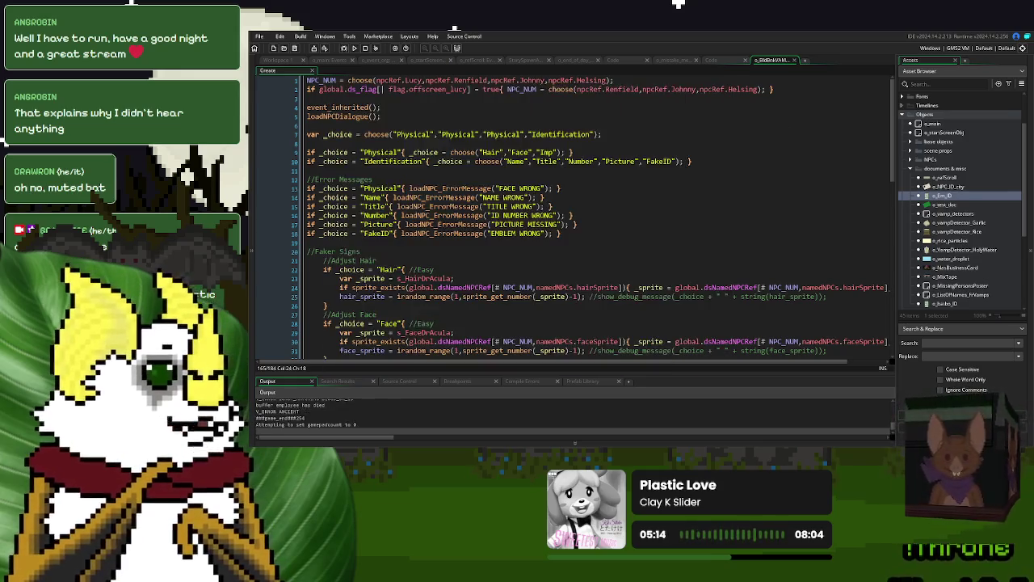
# Step: Expand Scripts > char generation, open genBadDonor and check where isVampire is used
pyautogui.click(910, 169)
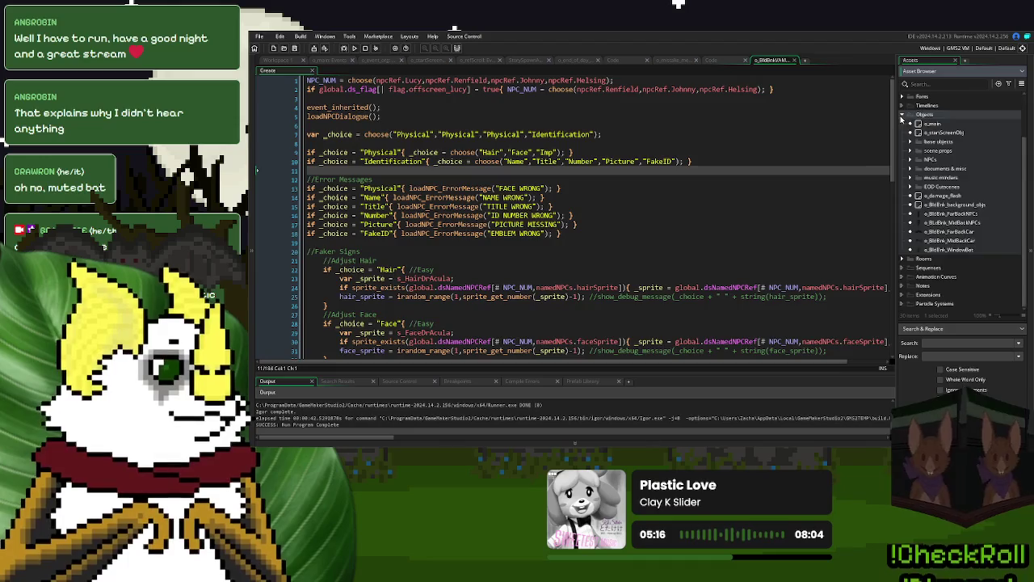
pyautogui.click(902, 115)
pyautogui.click(902, 132)
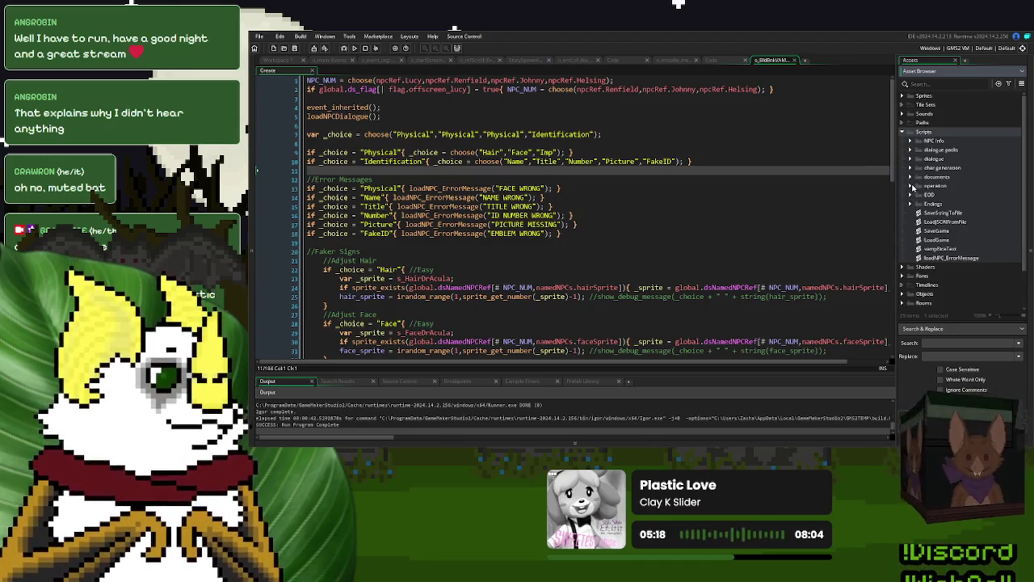
pyautogui.click(910, 168)
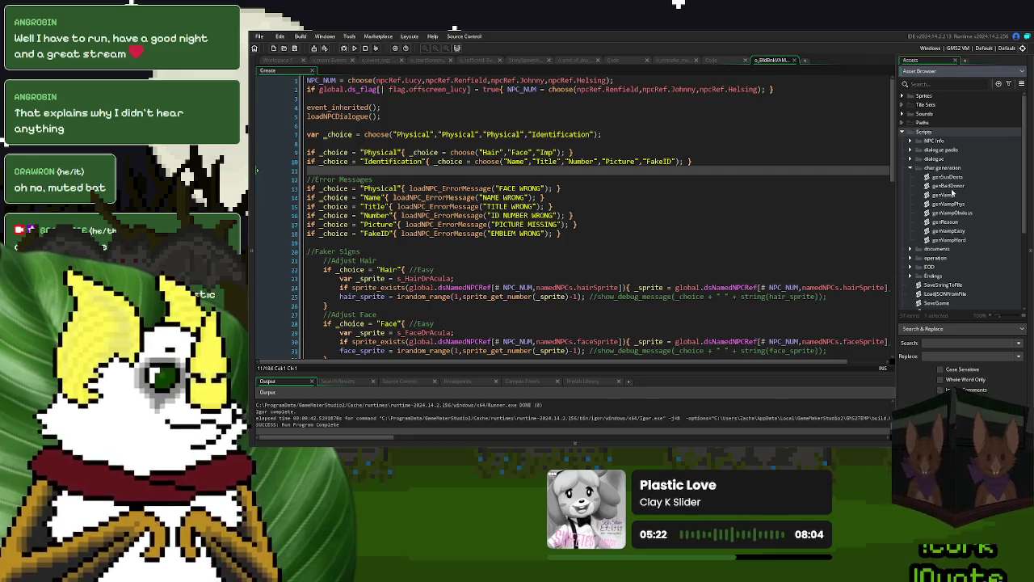
pyautogui.doubleClick(951, 187)
pyautogui.scroll(-2, 558, 235)
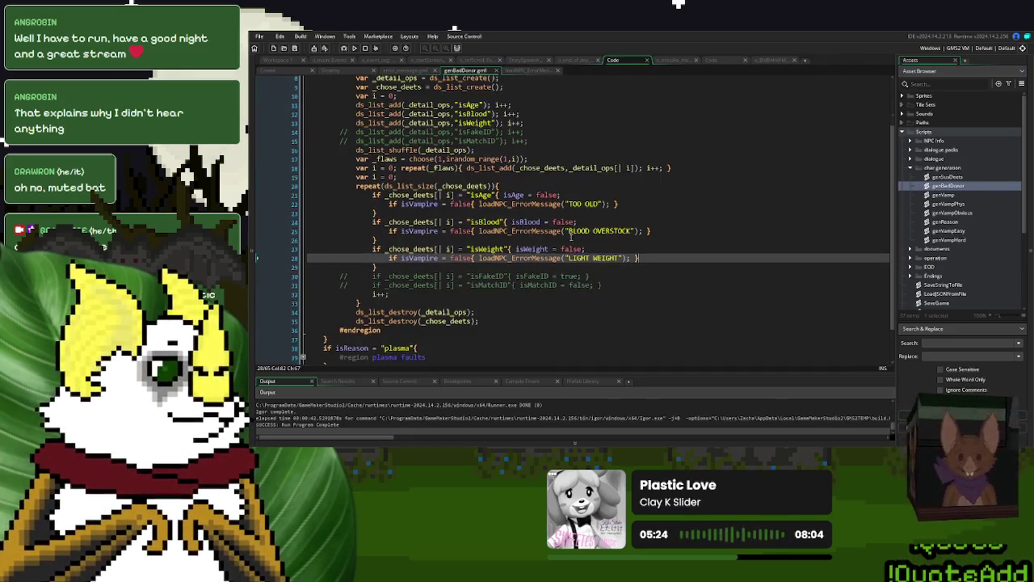
pyautogui.click(460, 205)
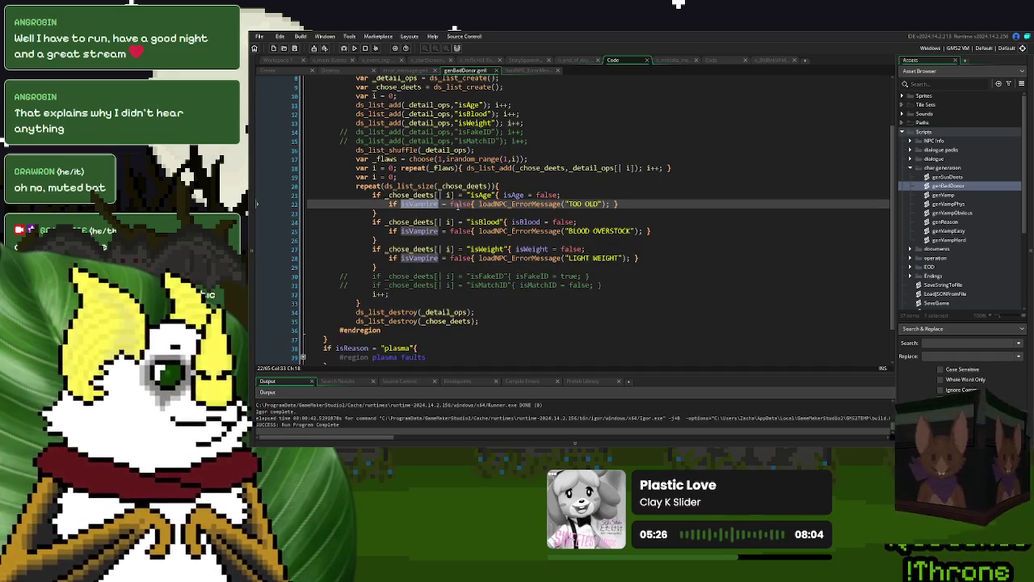
pyautogui.click(720, 204)
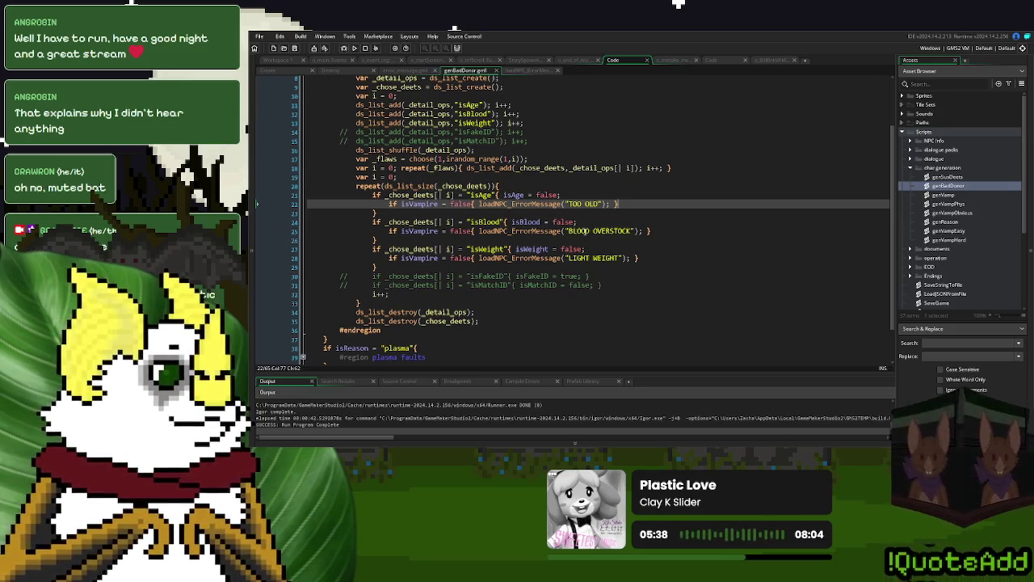
# Step: Open the genVamp script, inspect the genVampEasy definition, then close the genVampEasy and genVampHard tabs
pyautogui.doubleClick(951, 195)
pyautogui.middleClick(383, 118)
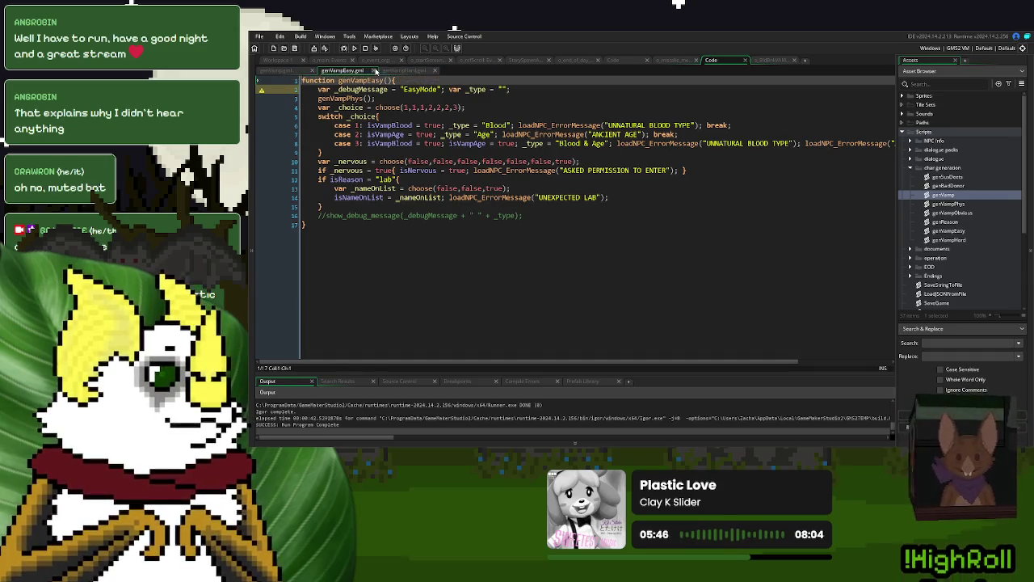
pyautogui.click(366, 70)
pyautogui.click(365, 70)
pyautogui.scroll(-2, 967, 216)
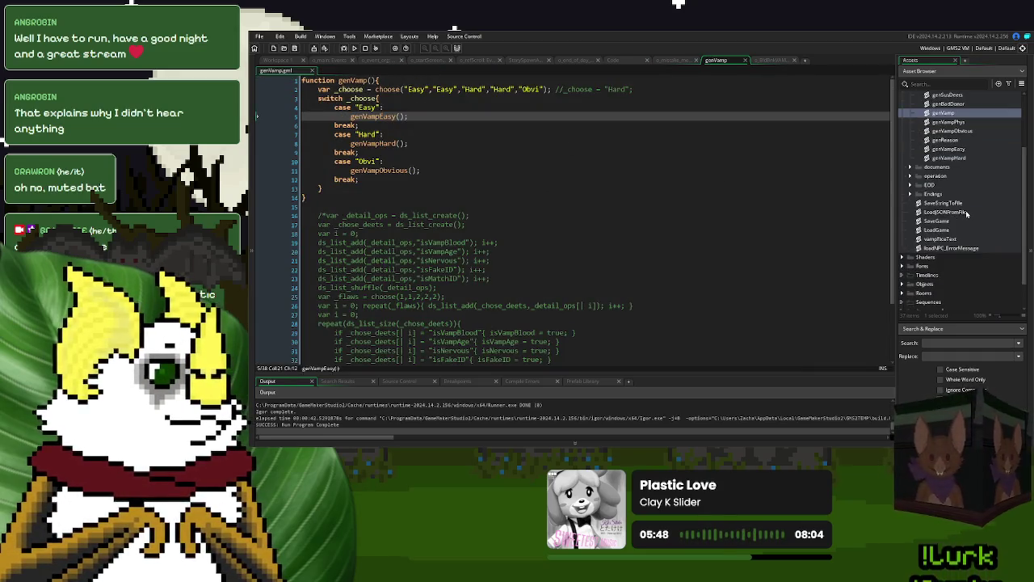
pyautogui.scroll(-1, 913, 201)
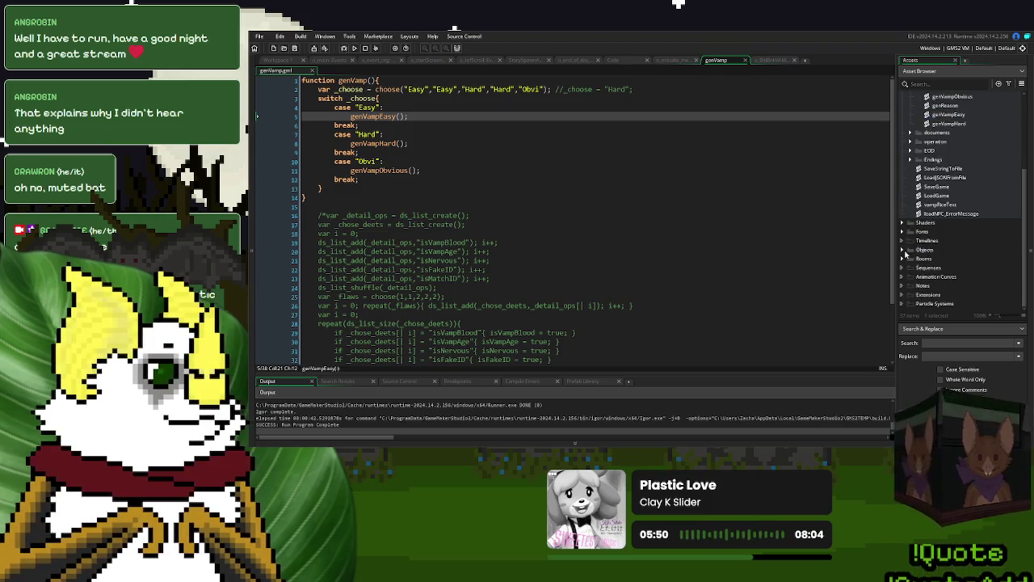
# Step: Expand Objects > NPCs > Blood Donors and open o_donorBadVamp's Create event
pyautogui.click(903, 250)
pyautogui.scroll(-2, 909, 234)
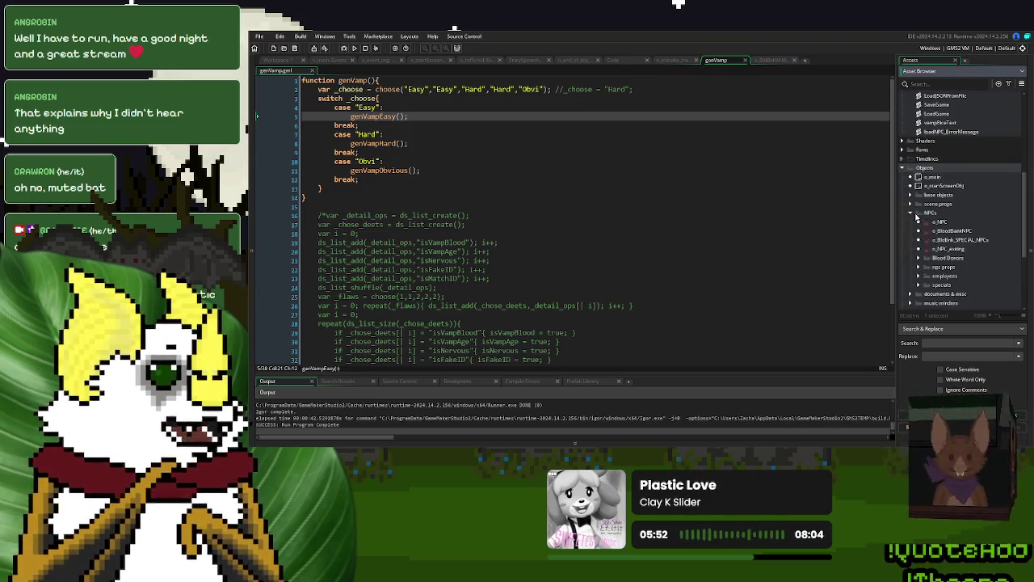
pyautogui.click(911, 213)
pyautogui.scroll(-2, 918, 202)
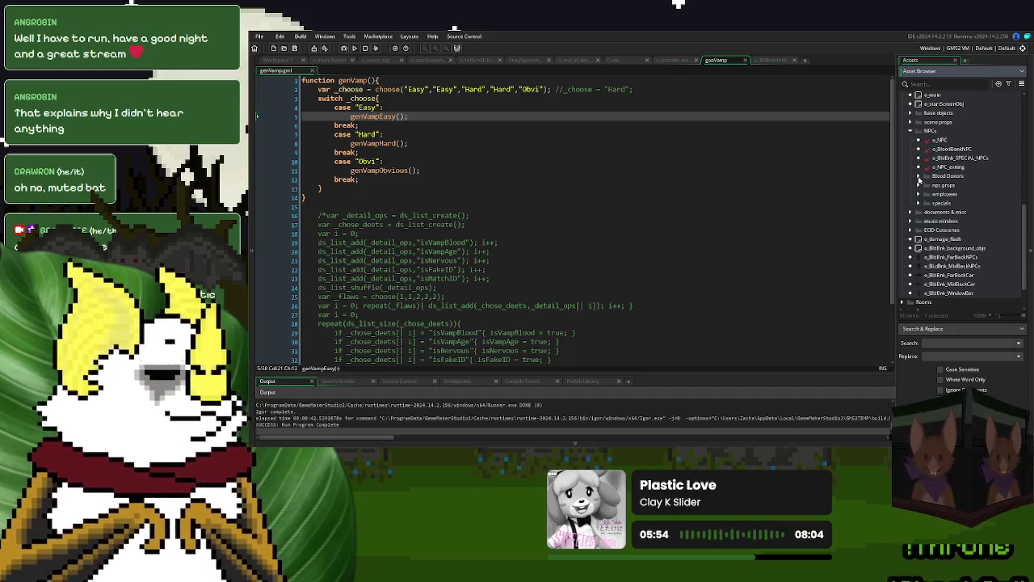
pyautogui.click(918, 176)
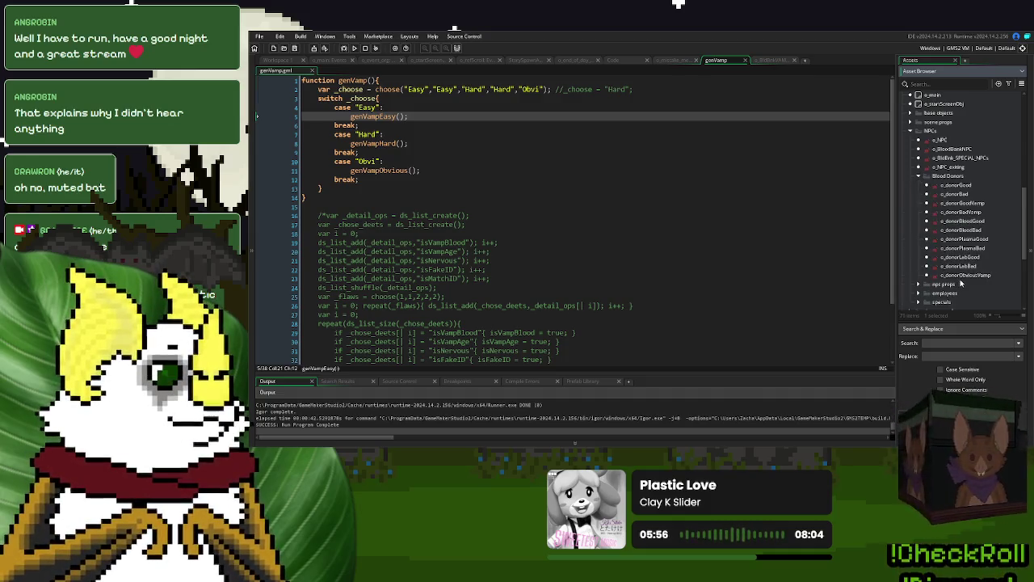
pyautogui.doubleClick(965, 211)
pyautogui.click(425, 135)
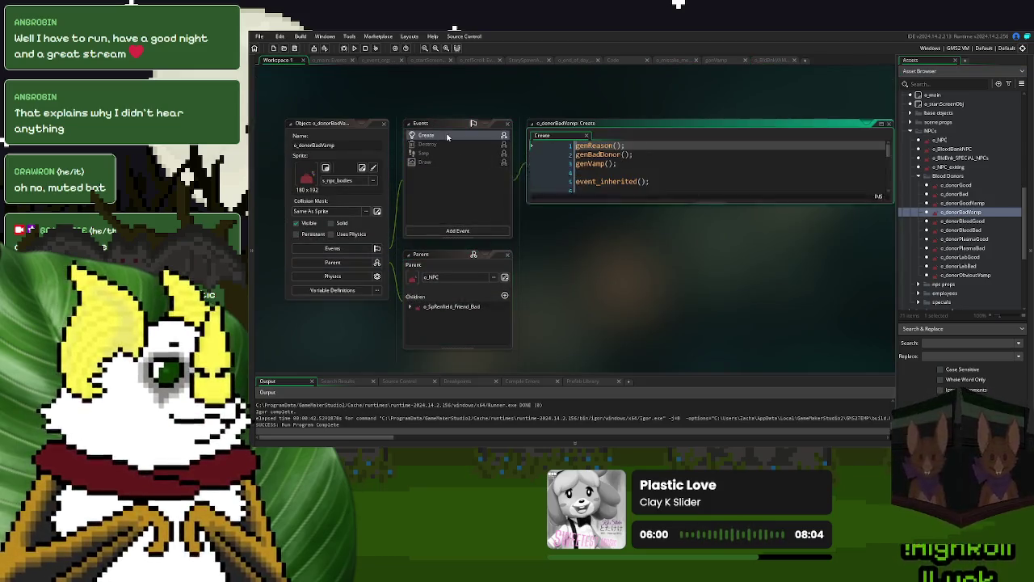
# Step: Move the genBadDonor(); line below genVamp(); in o_donorBadVamp's Create code
pyautogui.click(636, 151)
pyautogui.press('BackSpace')
pyautogui.press('BackSpace')
pyautogui.press('BackSpace')
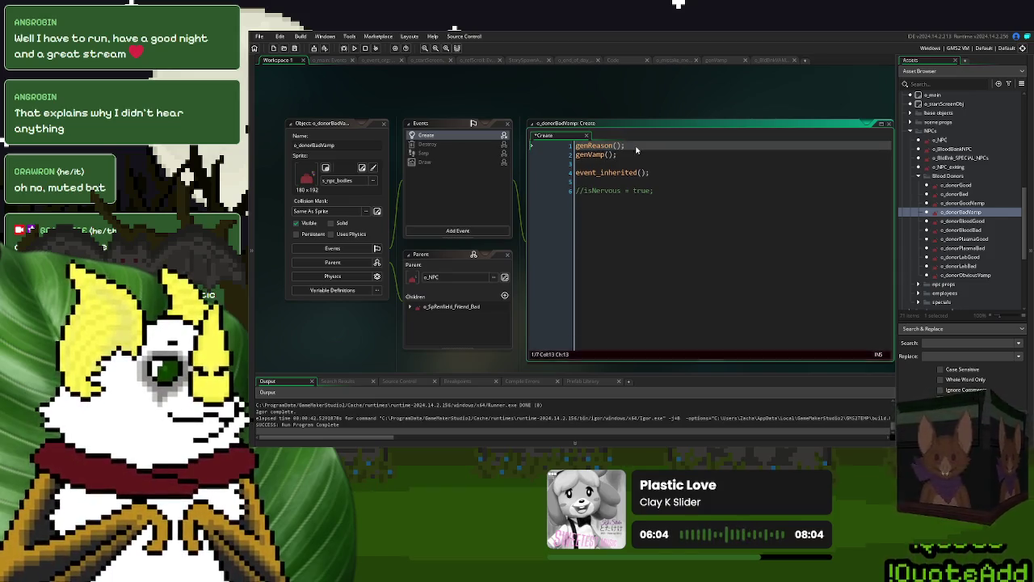
pyautogui.hotkey('ctrl', 'z')
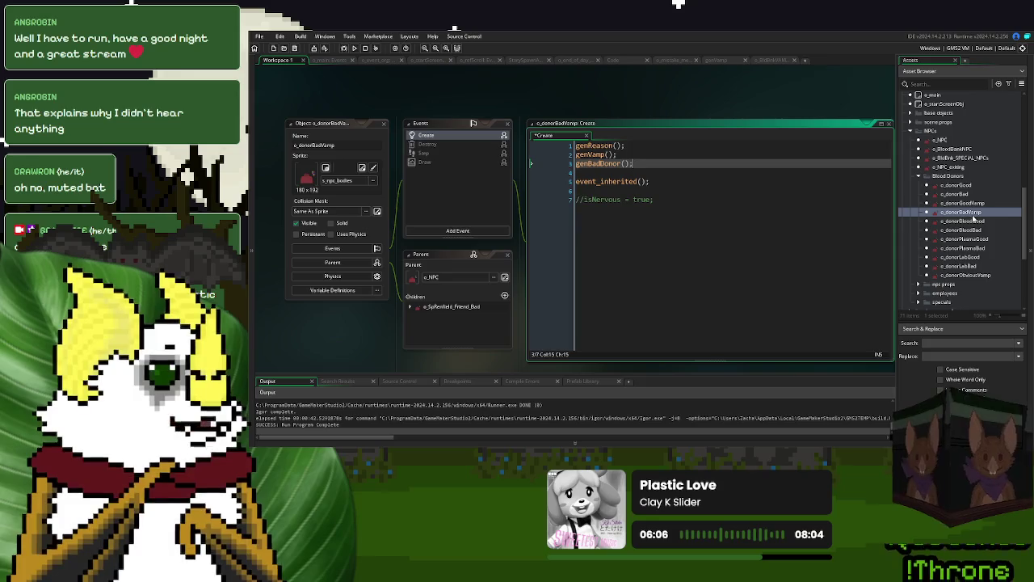
# Step: Review the Create code of o_donorGoodVamp, o_donorBloodGood, o_donorBloodBad and open o_donorObviousVamp
pyautogui.doubleClick(970, 203)
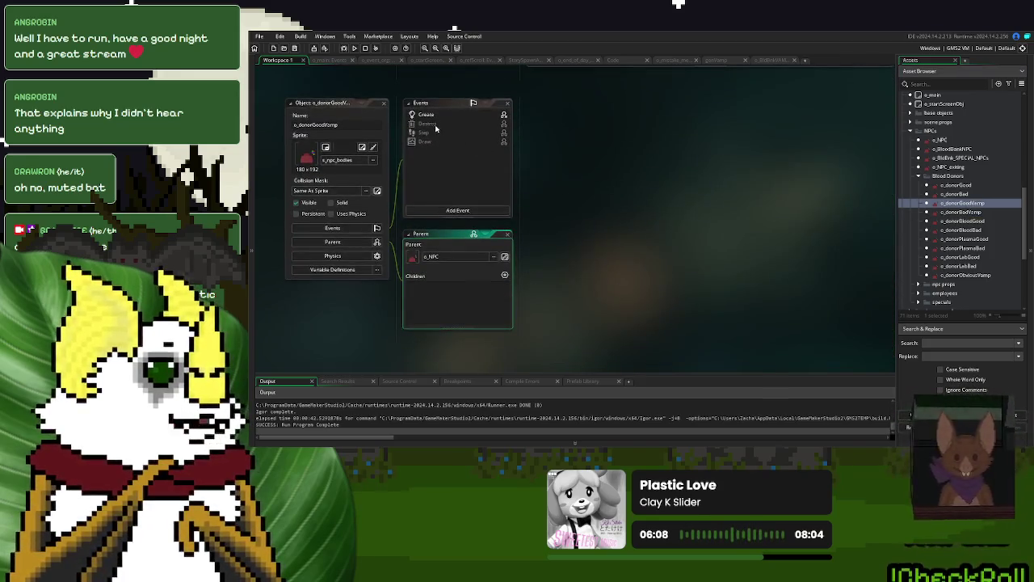
pyautogui.doubleClick(426, 114)
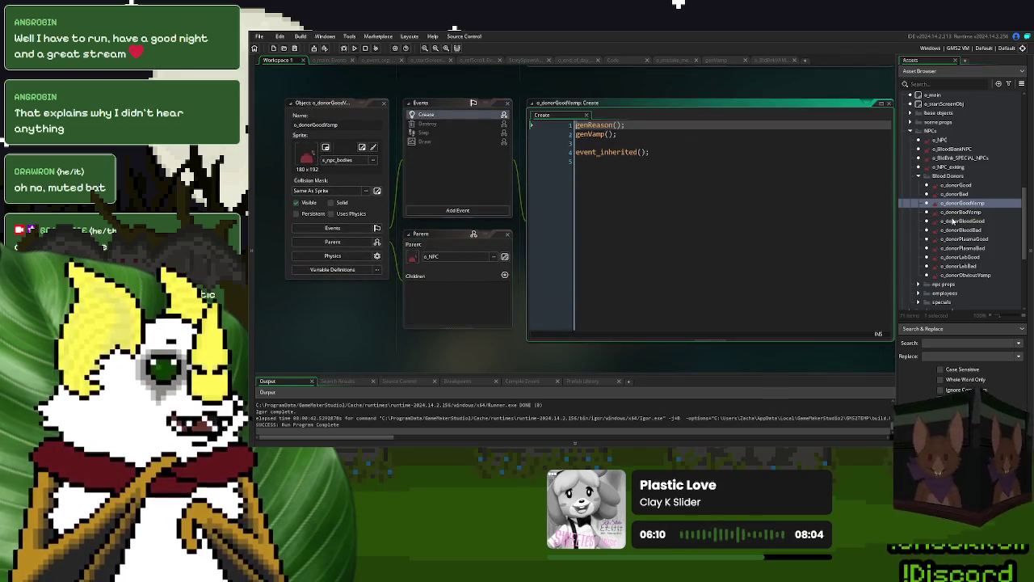
pyautogui.doubleClick(962, 221)
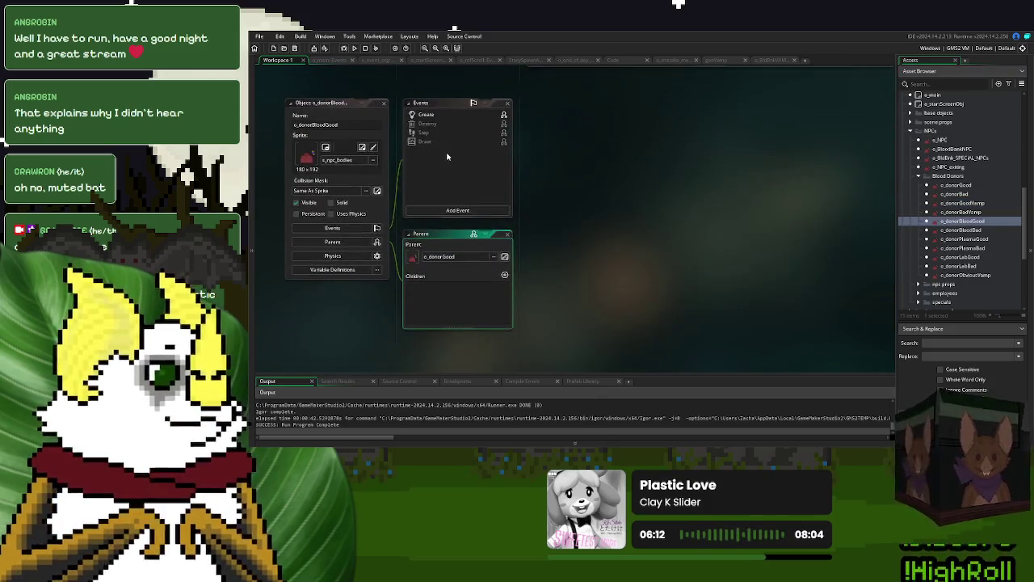
pyautogui.doubleClick(426, 115)
pyautogui.click(964, 230)
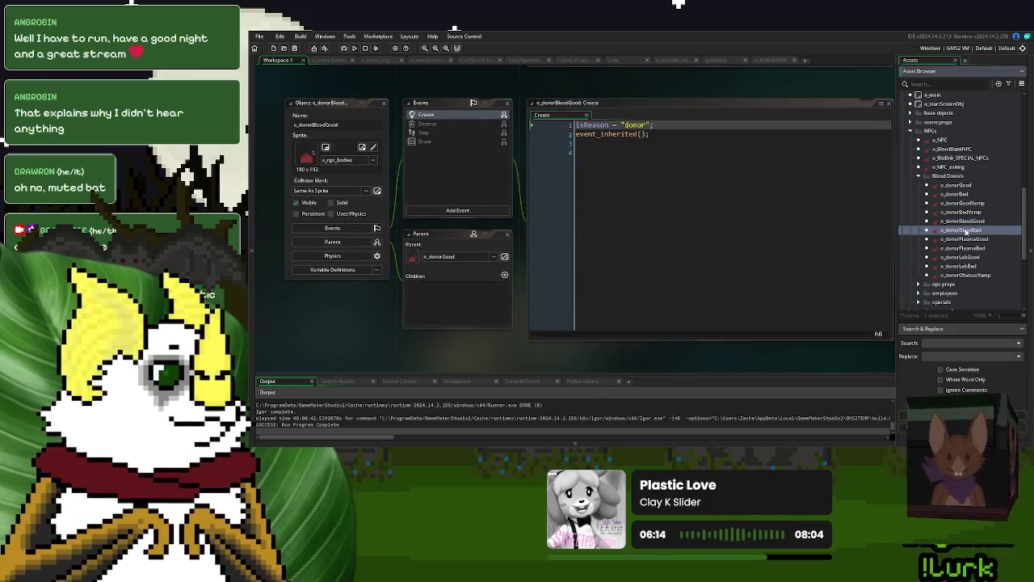
pyautogui.doubleClick(964, 230)
pyautogui.doubleClick(428, 116)
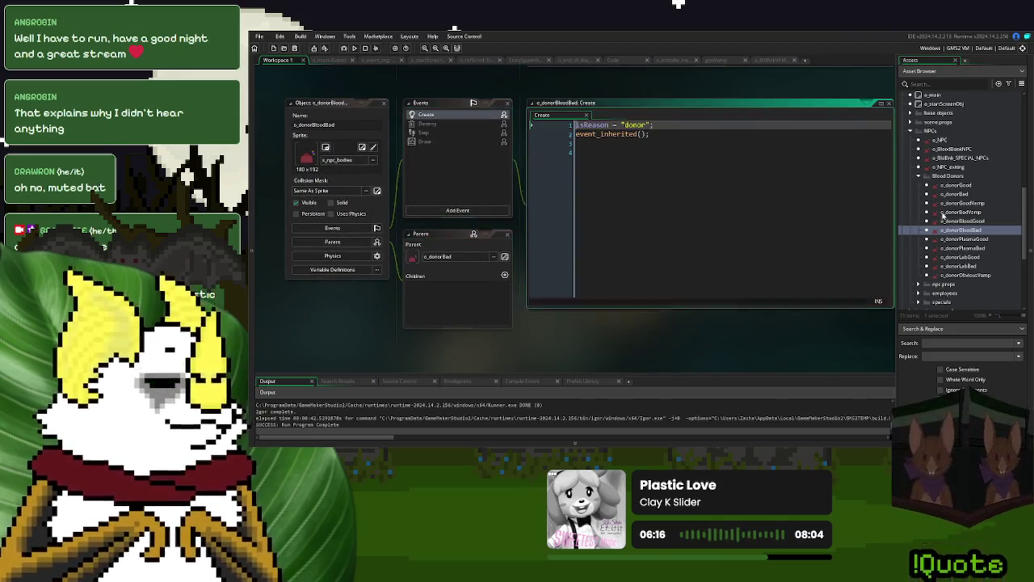
pyautogui.doubleClick(963, 274)
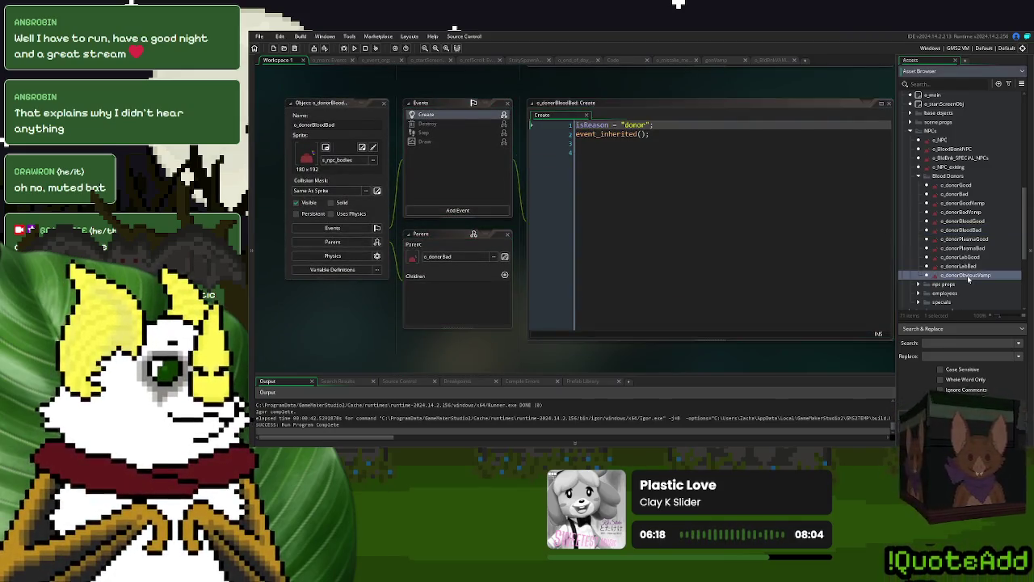
# Step: Close all open object windows with the workspace Windows > Close All command
pyautogui.rightClick(642, 144)
pyautogui.moveTo(653, 154)
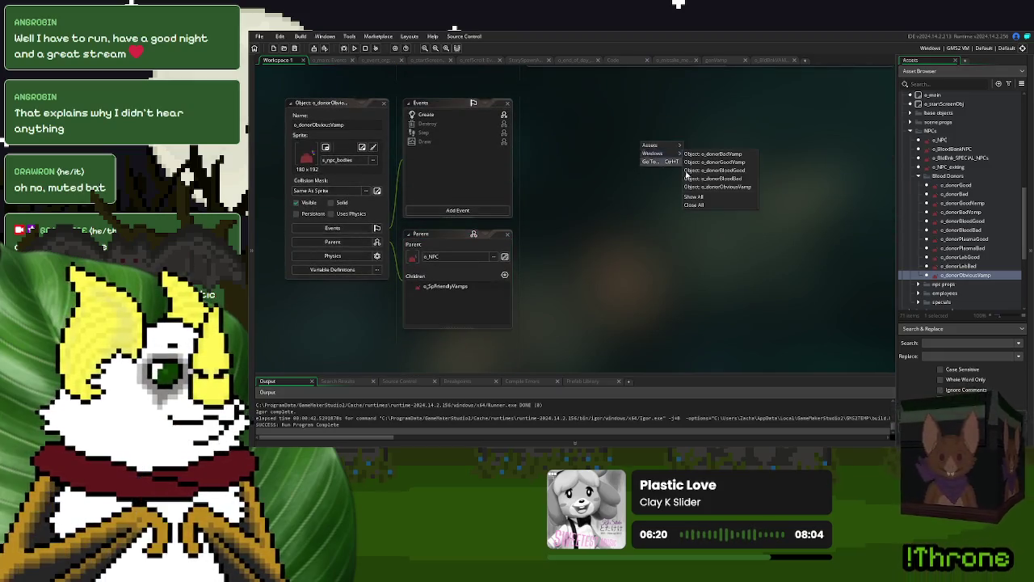
pyautogui.click(711, 203)
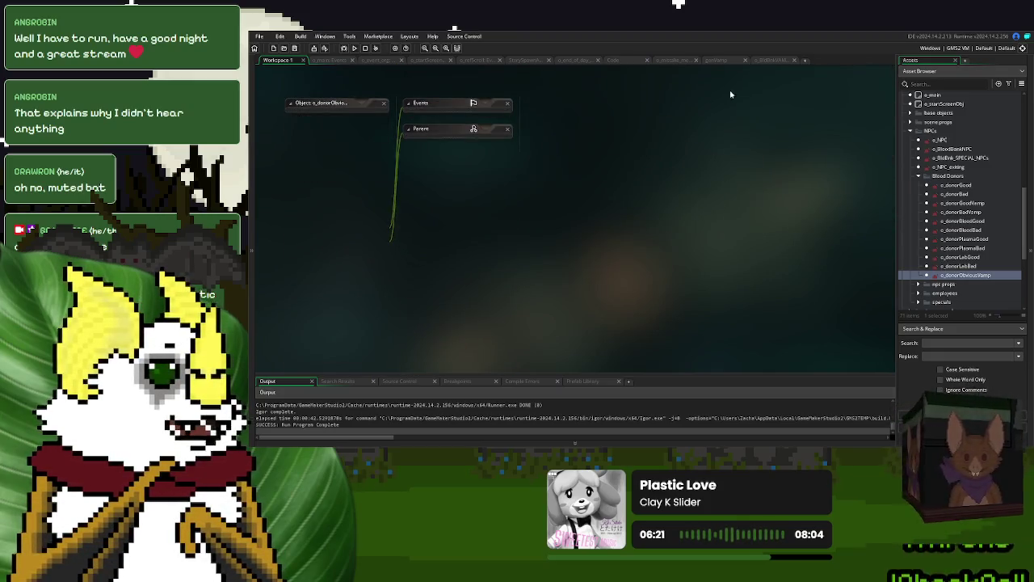
# Step: Run the game, start a New Game to see donor error messages, then stop the run
pyautogui.click(354, 47)
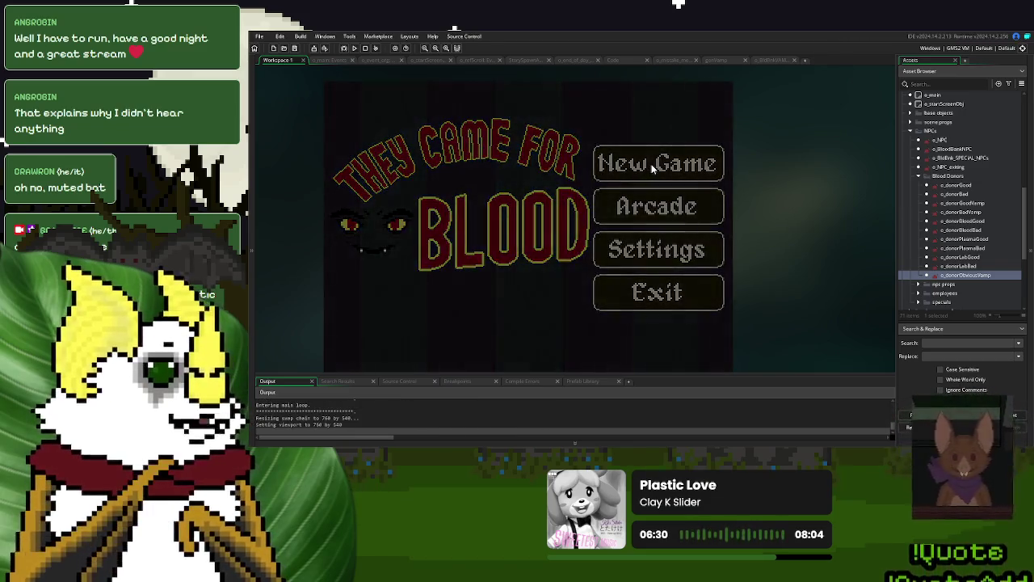
pyautogui.click(653, 167)
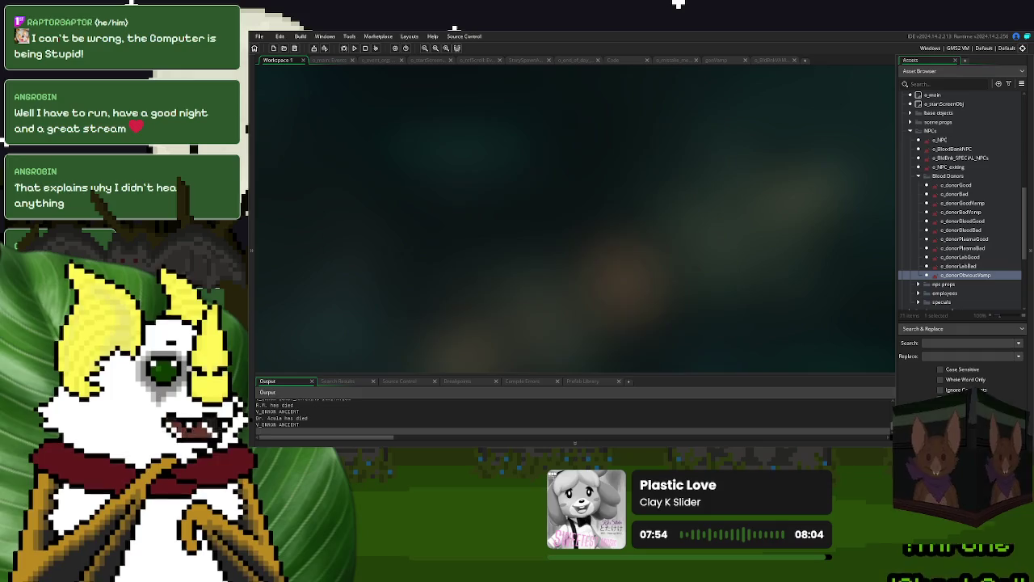
pyautogui.click(771, 60)
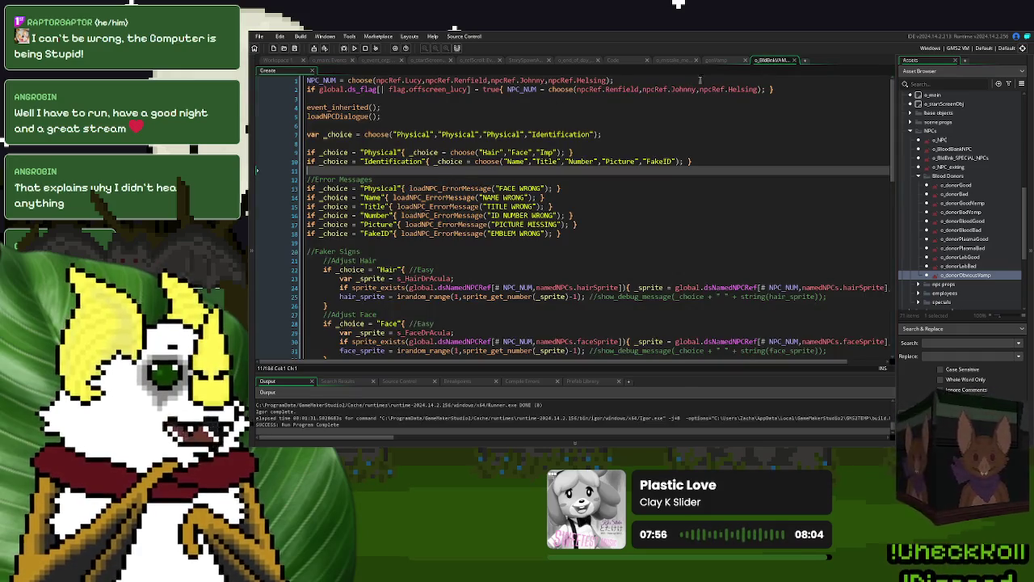
# Step: In the mistake message Step code, select the line 9 newline check and tidy blank lines after line 4
pyautogui.click(716, 60)
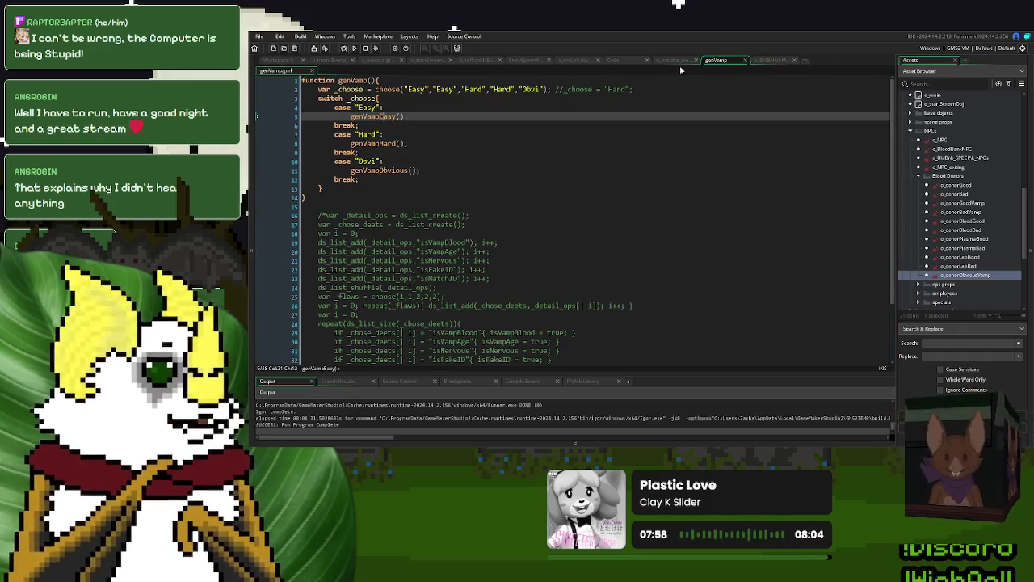
pyautogui.click(677, 60)
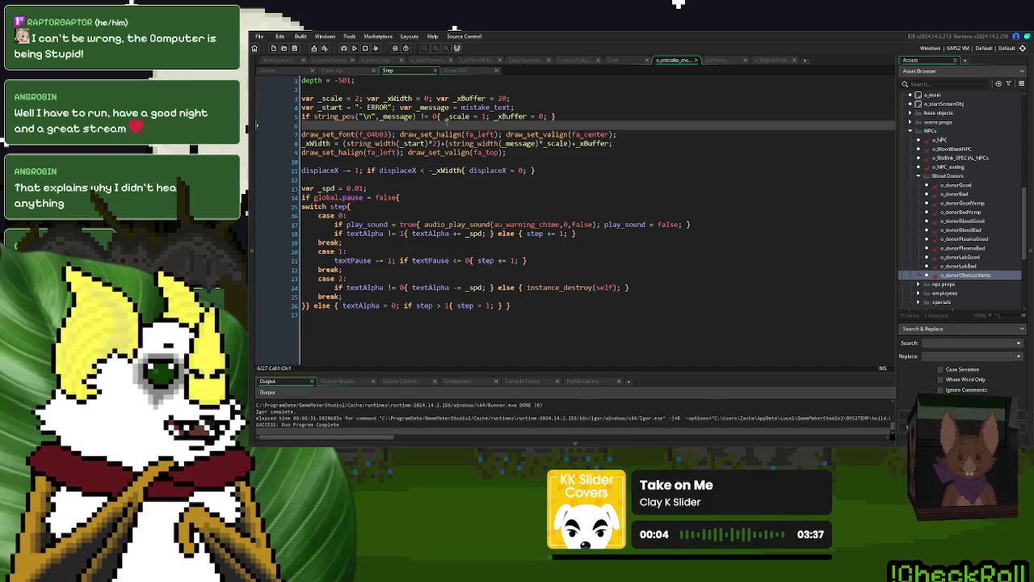
pyautogui.click(525, 106)
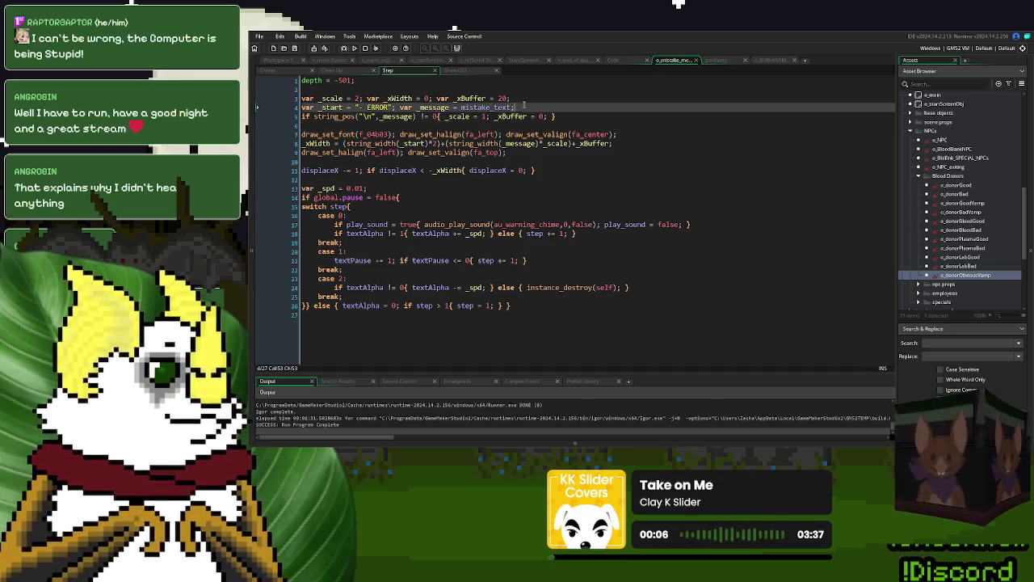
pyautogui.press('Return')
pyautogui.press('Return')
pyautogui.press('Return')
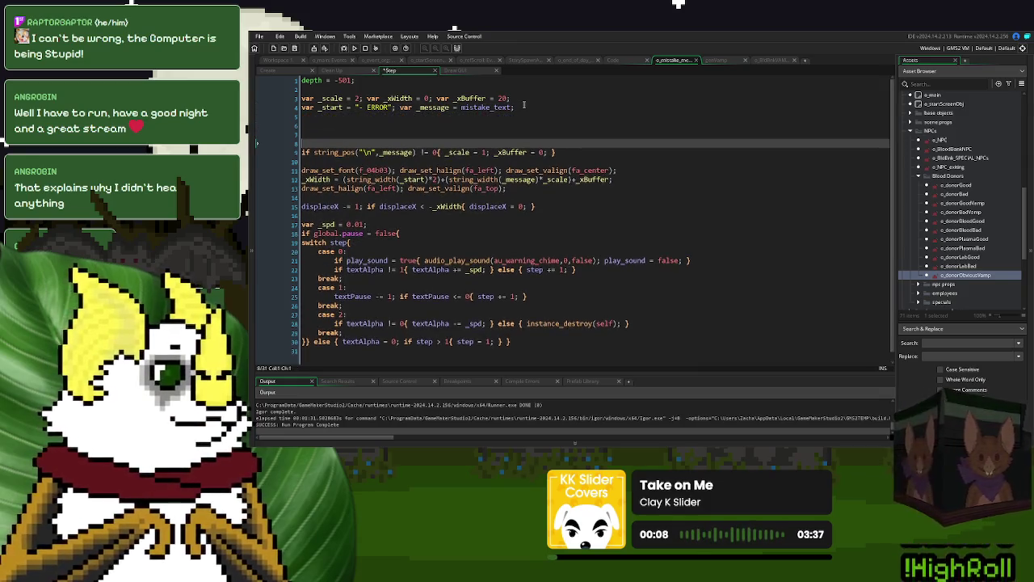
pyautogui.press('Up')
pyautogui.press('Up')
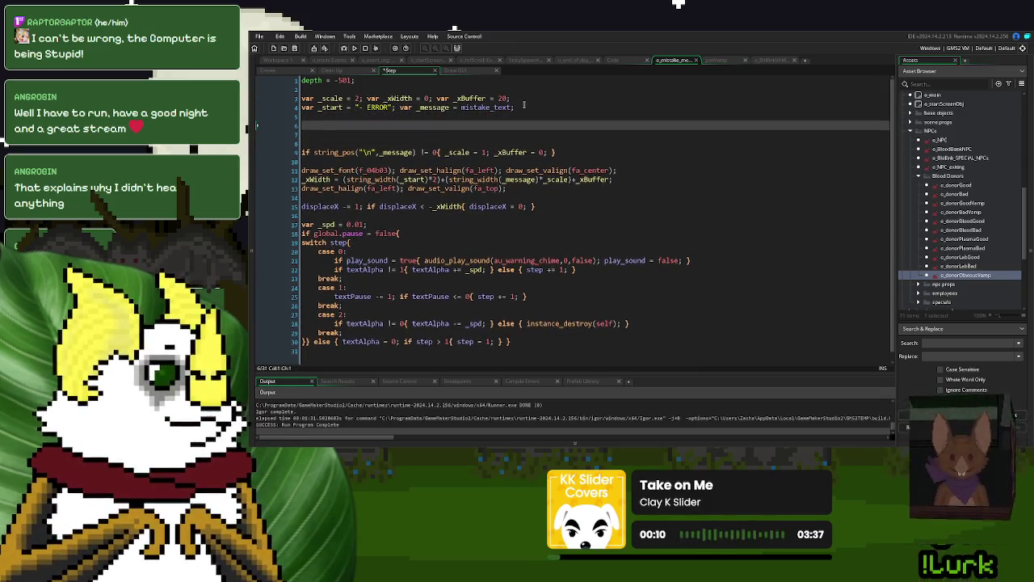
pyautogui.click(440, 152)
pyautogui.moveTo(440, 152); pyautogui.dragTo(303, 158)
pyautogui.click(316, 123)
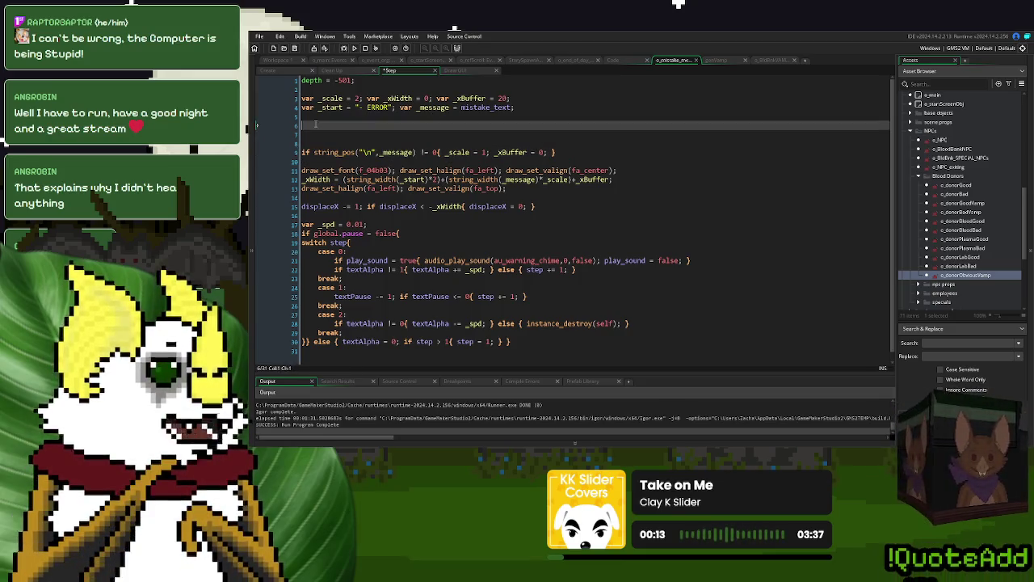
pyautogui.press('Delete')
pyautogui.press('Delete')
pyautogui.press('BackSpace')
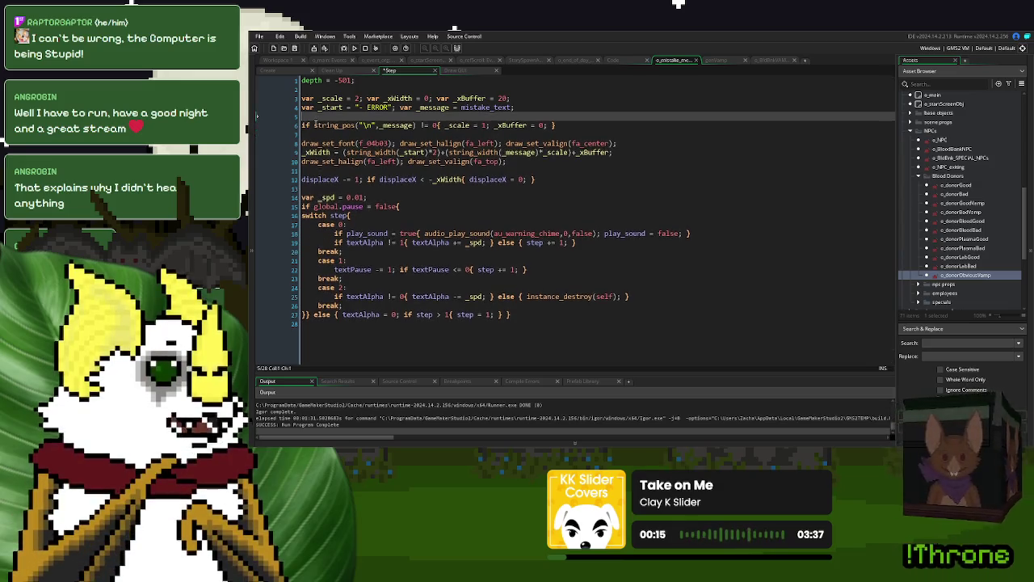
pyautogui.press('BackSpace')
# Step: Paste a copy of the newline check below and give it an empty block with a closing brace
pyautogui.click(572, 116)
pyautogui.press('Return')
pyautogui.press('Return')
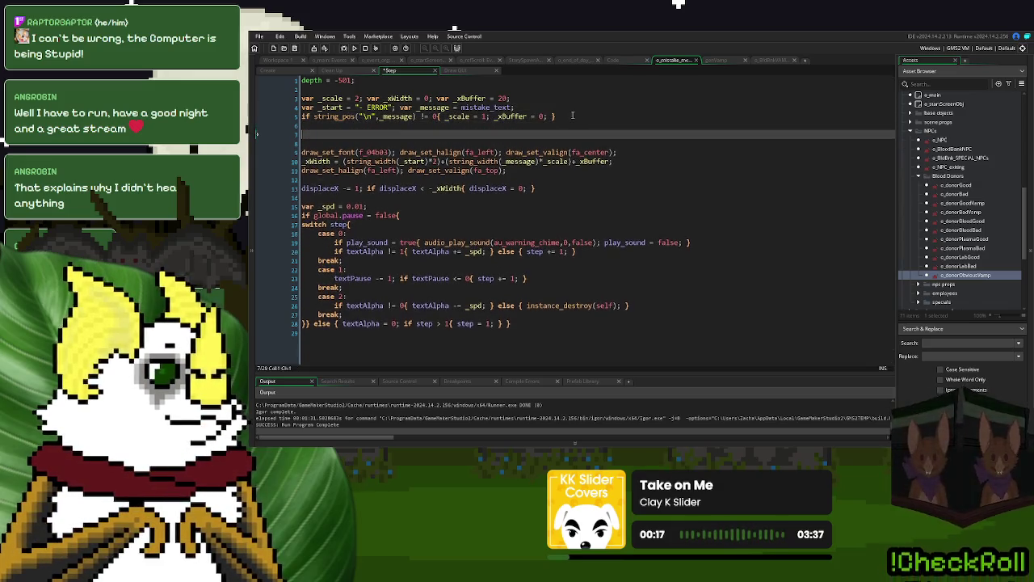
pyautogui.write('if string_pos("\\n",_message) != 0{')
pyautogui.press('Return')
pyautogui.press('Return')
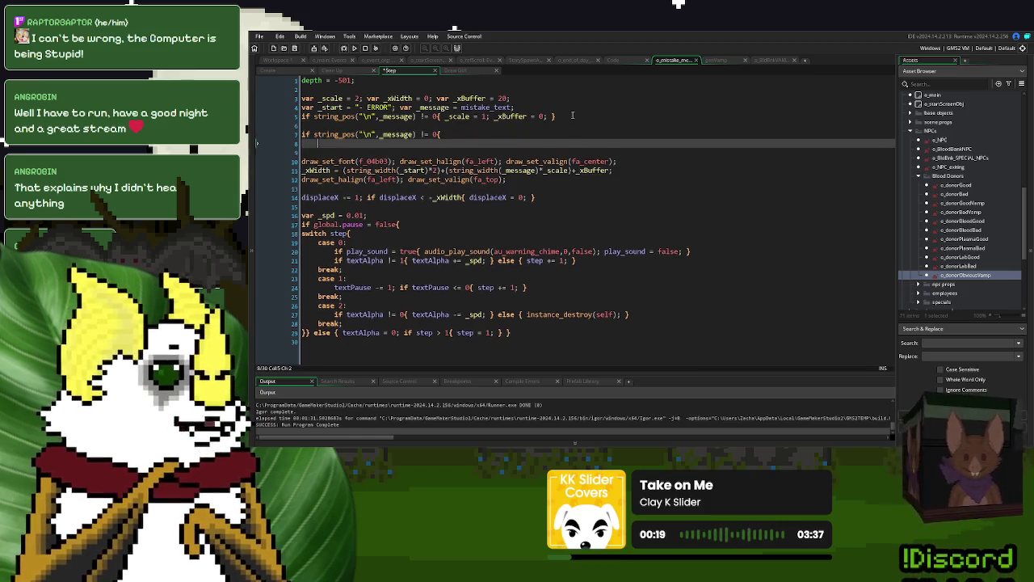
pyautogui.write('}')
pyautogui.click(373, 134)
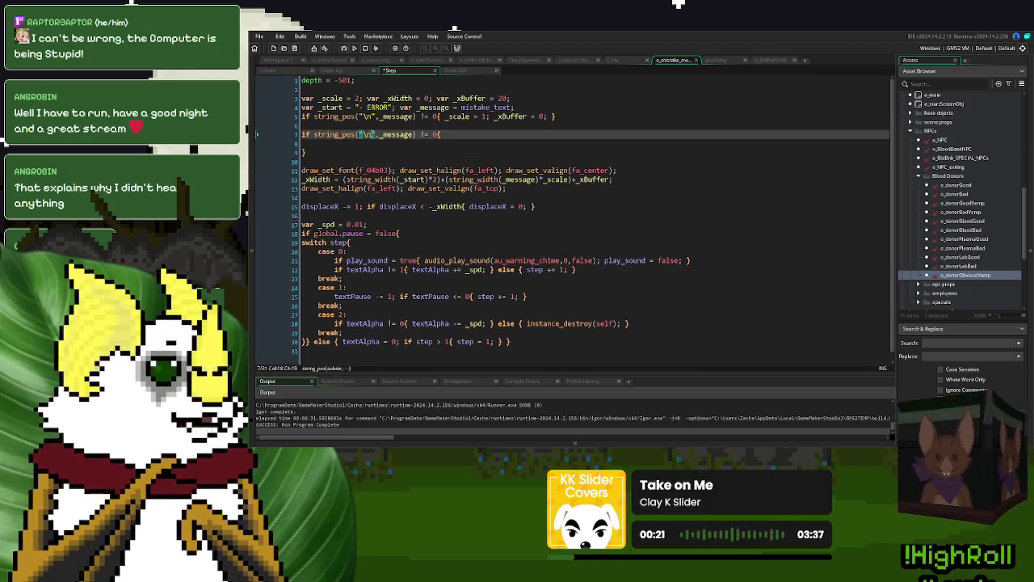
pyautogui.click(366, 143)
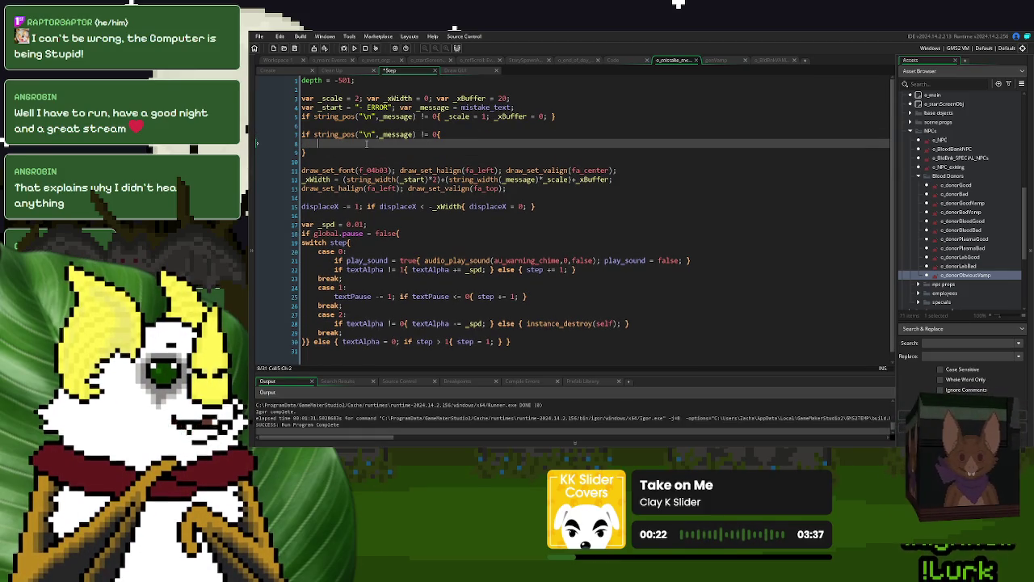
# Step: Start the block's line with _message and the string_copy function
pyautogui.doubleClick(437, 108)
pyautogui.hotkey('ctrl', 'c')
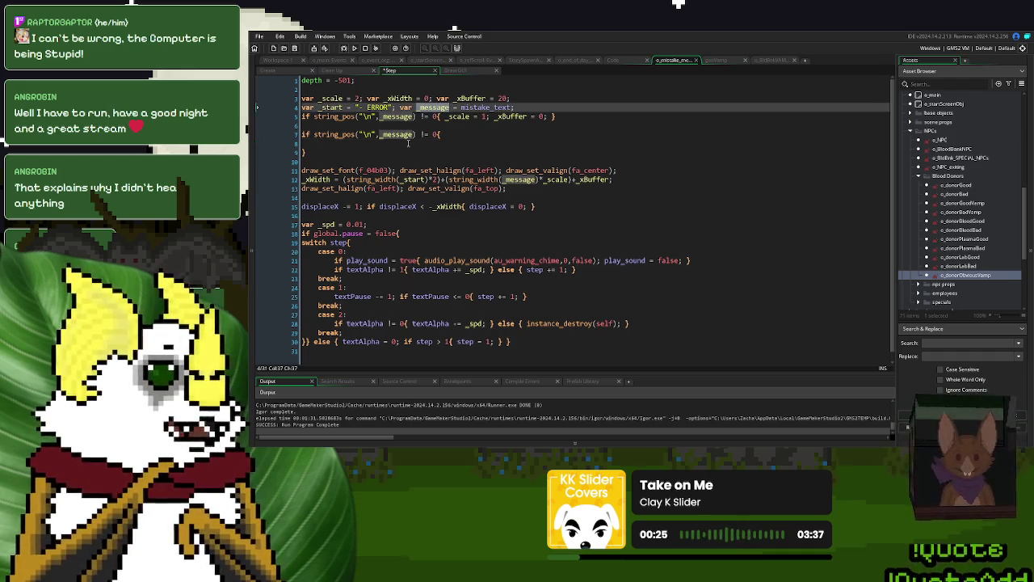
pyautogui.click(361, 144)
pyautogui.hotkey('ctrl', 'v')
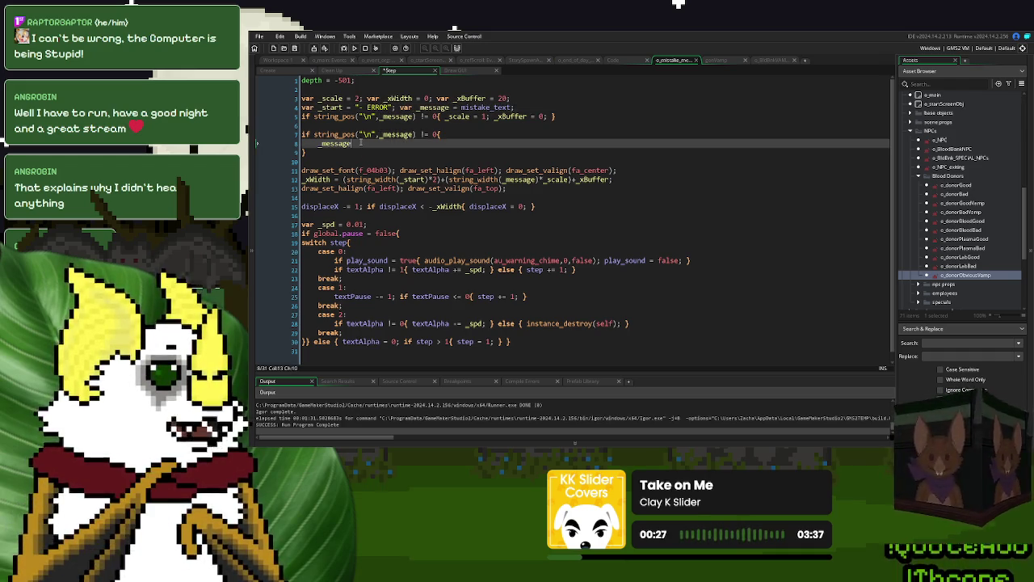
pyautogui.write(' = st')
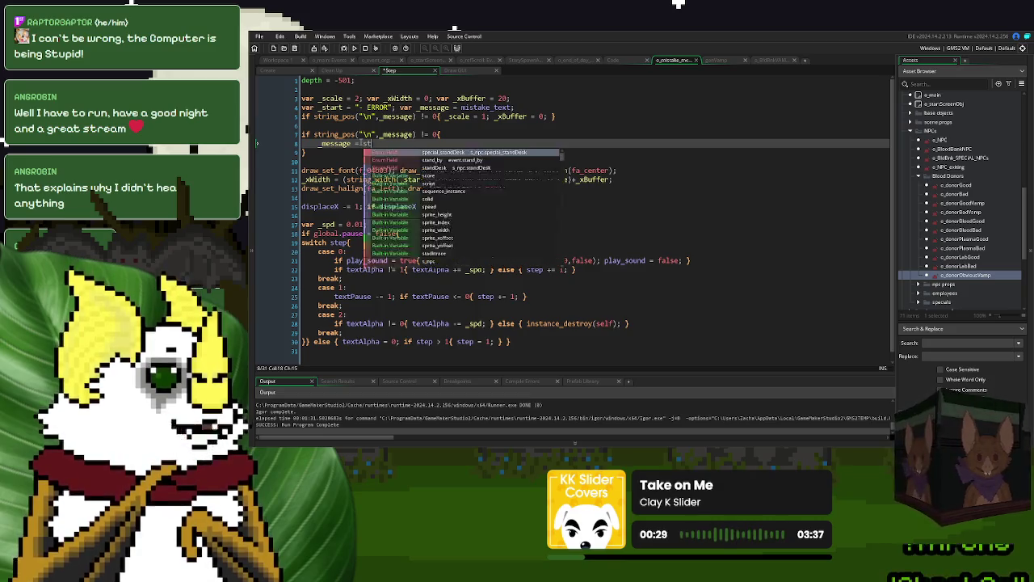
pyautogui.write('ring_pa')
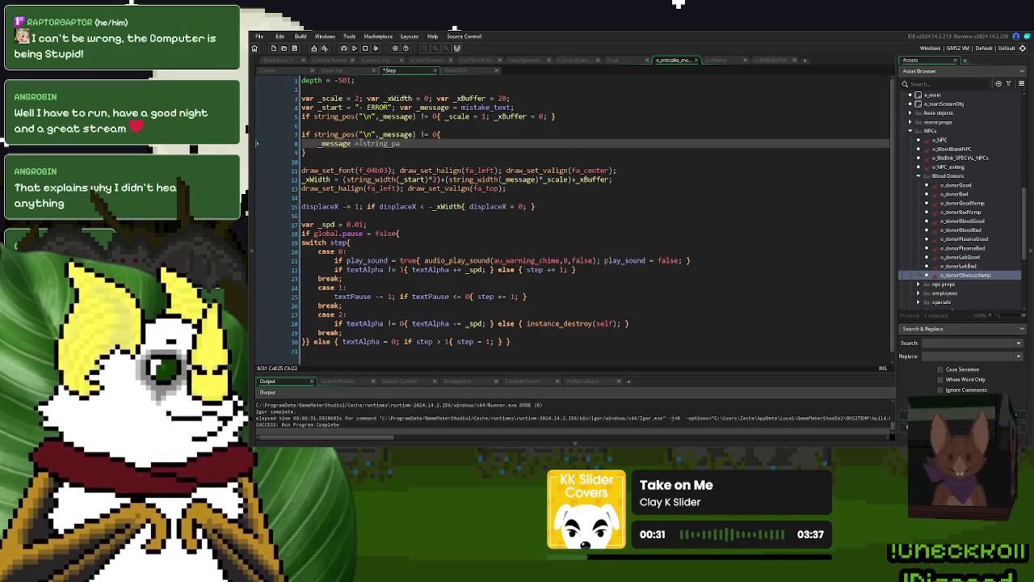
pyautogui.press('BackSpace')
pyautogui.press('BackSpace')
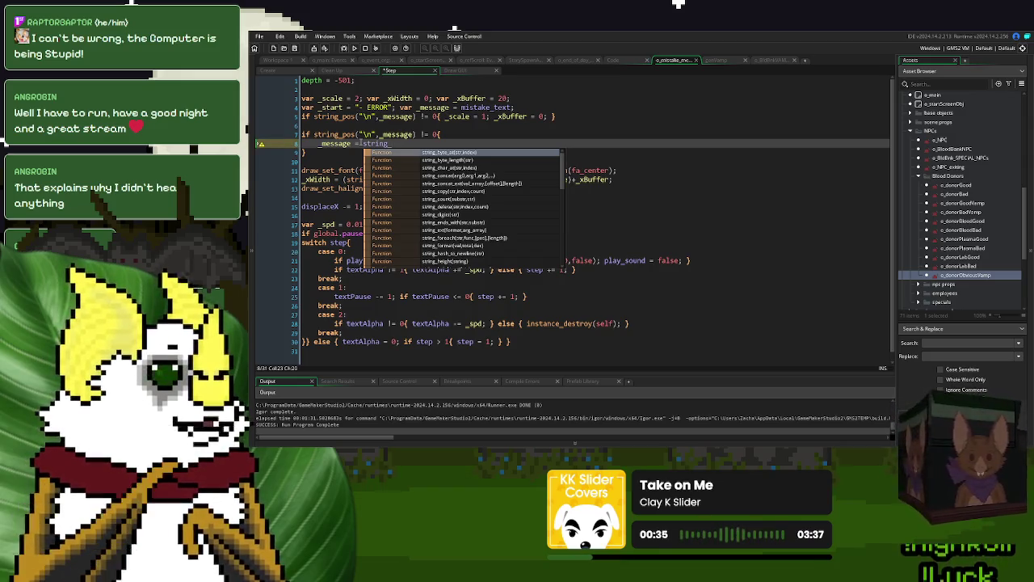
pyautogui.write('co')
pyautogui.press('Down')
pyautogui.press('Down')
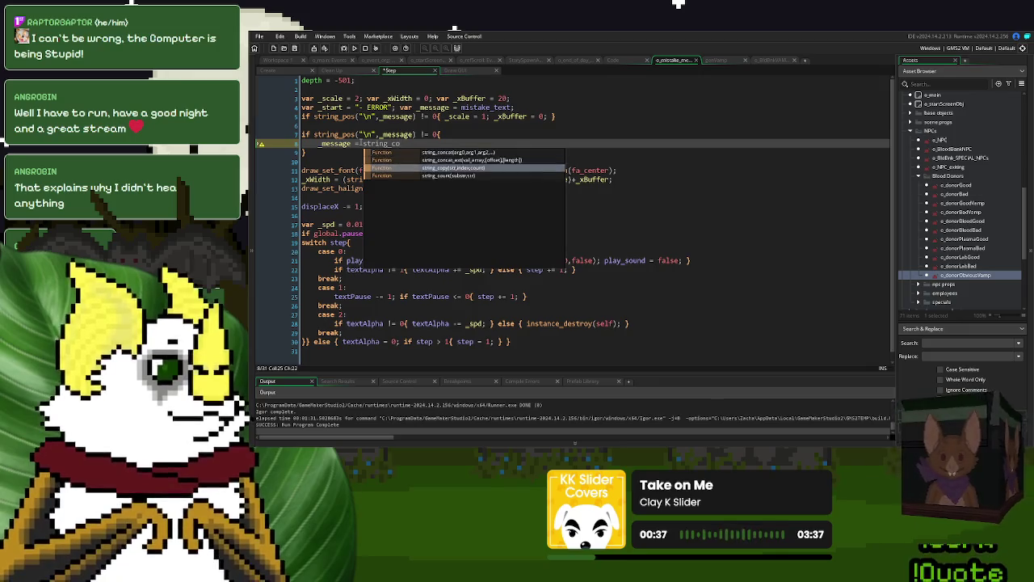
pyautogui.press('Return')
# Step: Fill string_copy's arguments with mistake_text, 0 and a string_char_at call
pyautogui.doubleClick(489, 108)
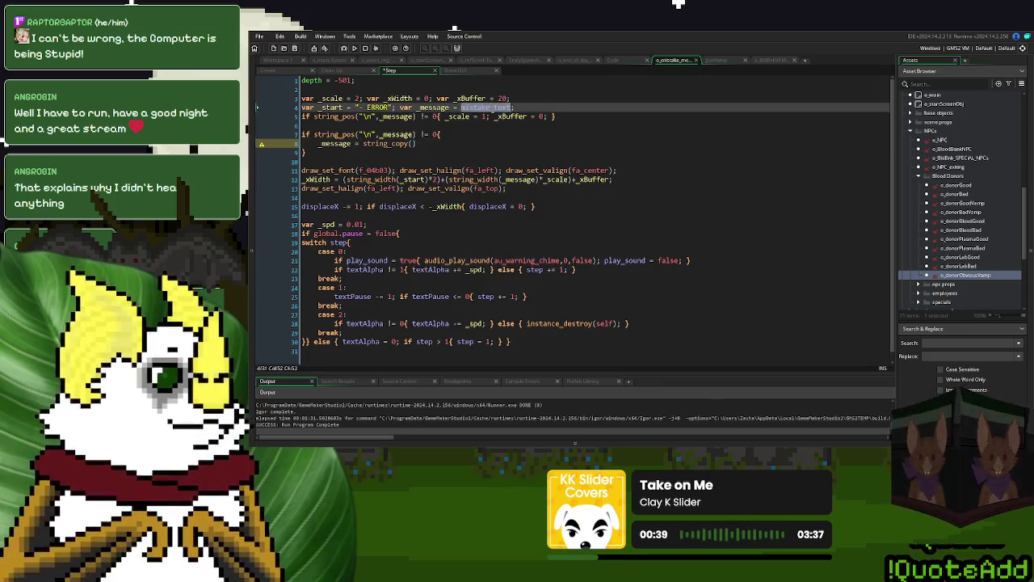
pyautogui.hotkey('ctrl', 'c')
pyautogui.click(414, 143)
pyautogui.hotkey('ctrl', 'v')
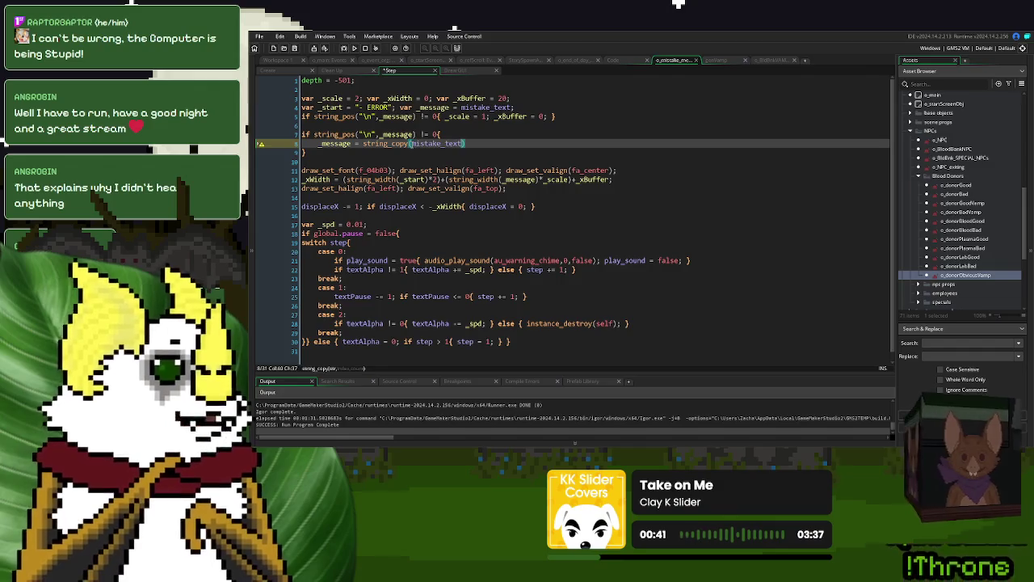
pyautogui.write(',')
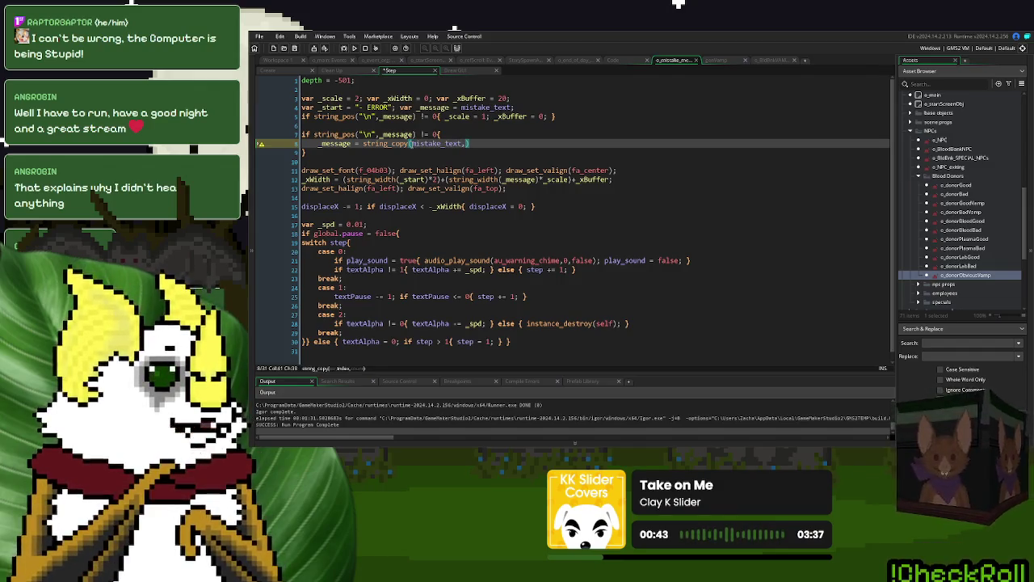
pyautogui.write('0')
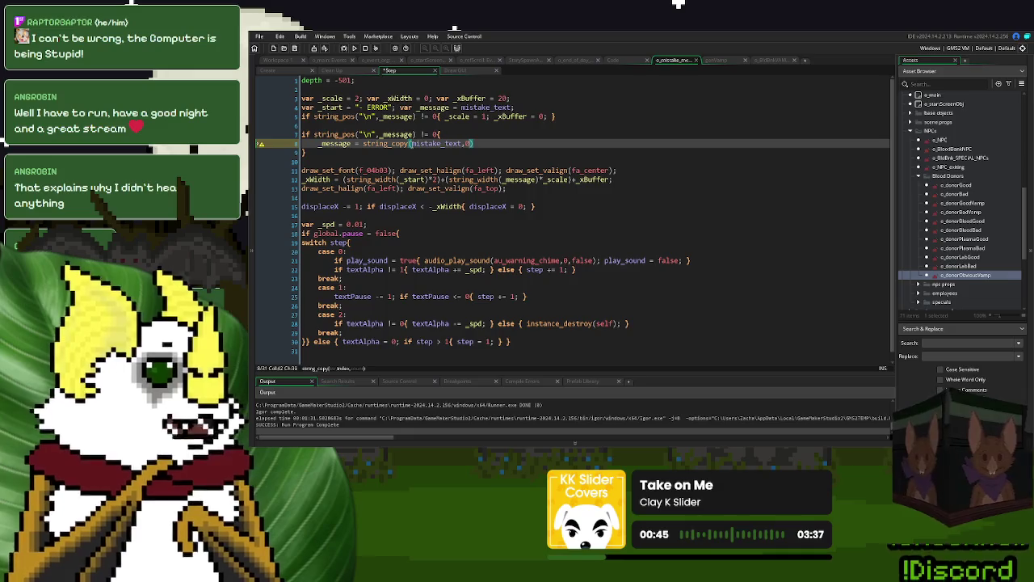
pyautogui.write(',')
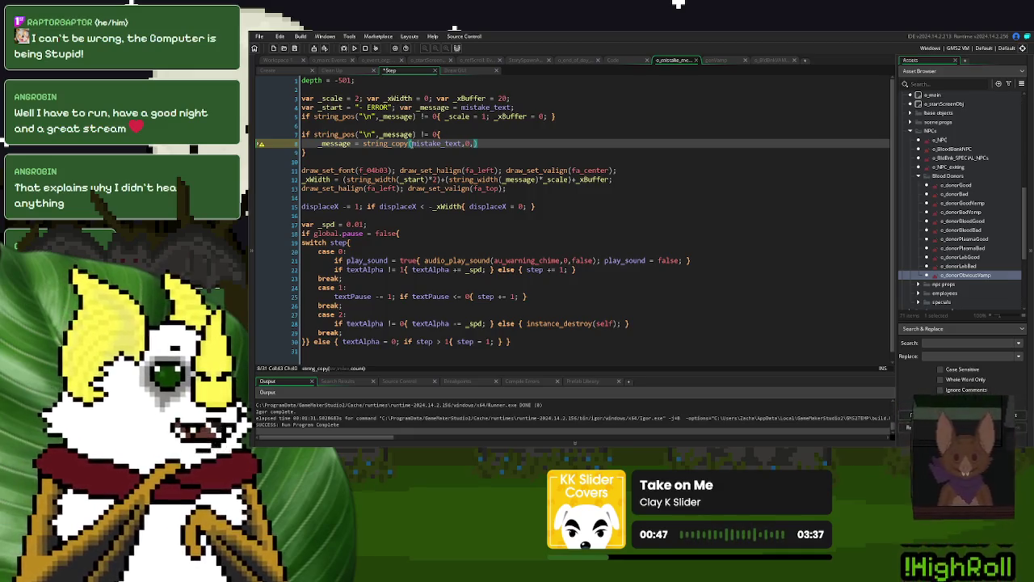
pyautogui.write('string_char')
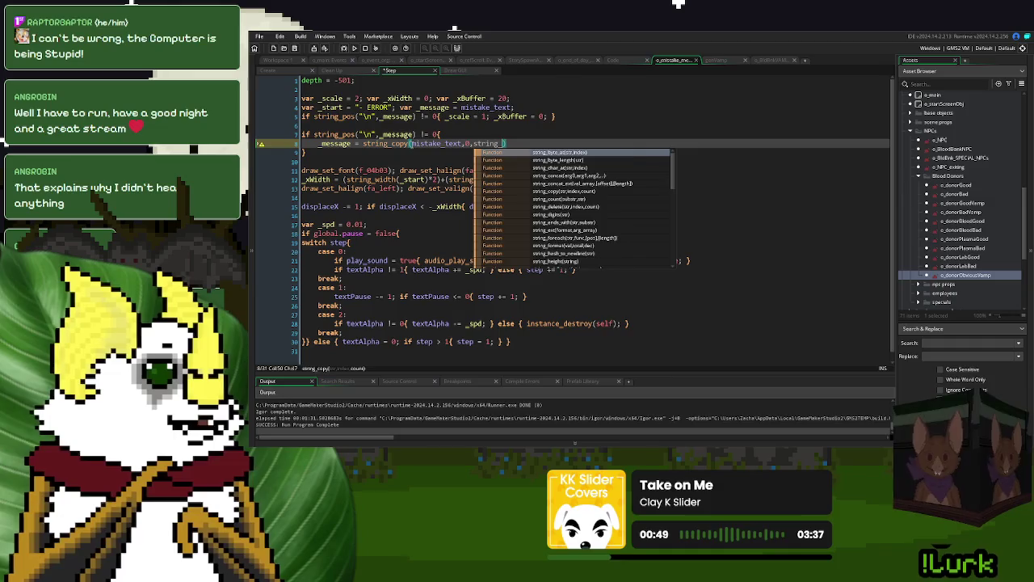
pyautogui.write('_at(')
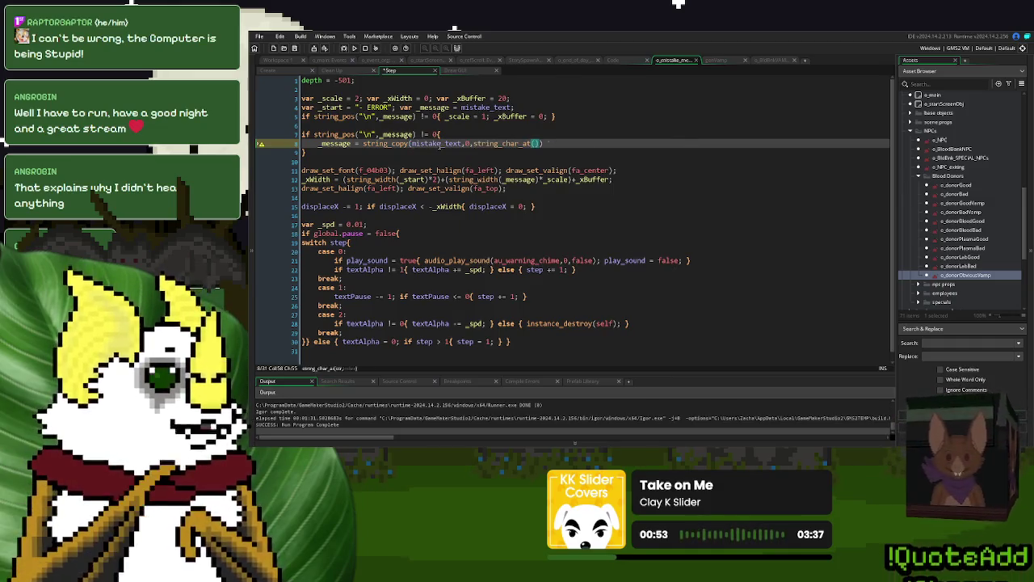
pyautogui.write('mistake_text')
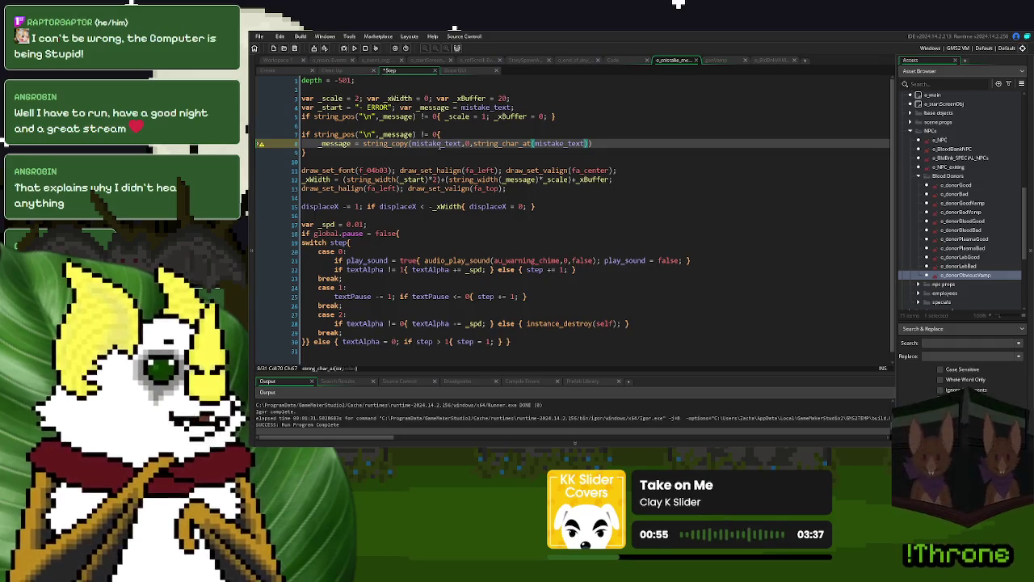
pyautogui.hotkey('ctrl', 'BackSpace')
pyautogui.press('Left')
pyautogui.press('Left')
pyautogui.press('Left')
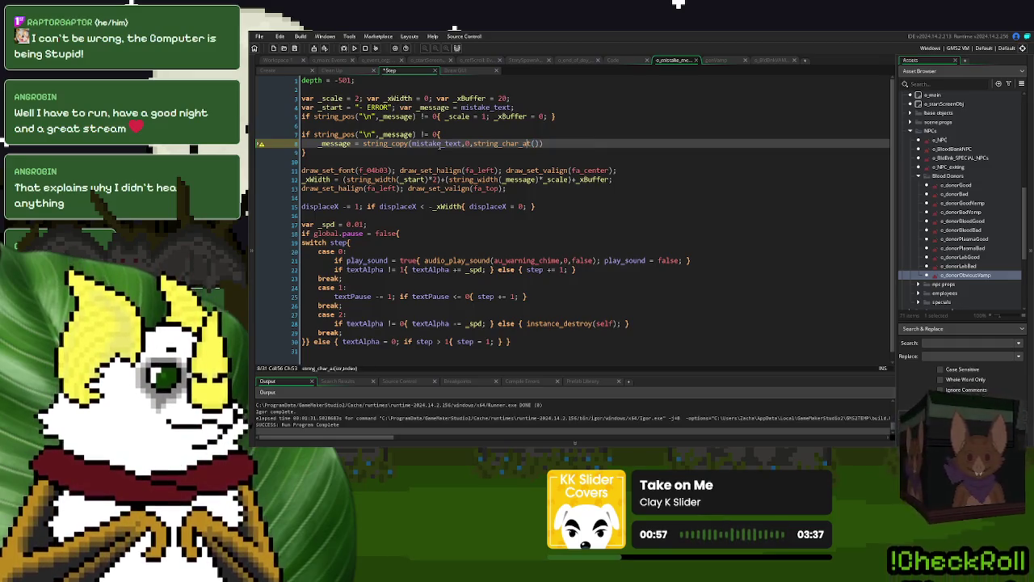
# Step: Replace string_char_at with string_pos("\n", mistake_text) and add a blank line above the assignment
pyautogui.moveTo(414, 134); pyautogui.dragTo(315, 141)
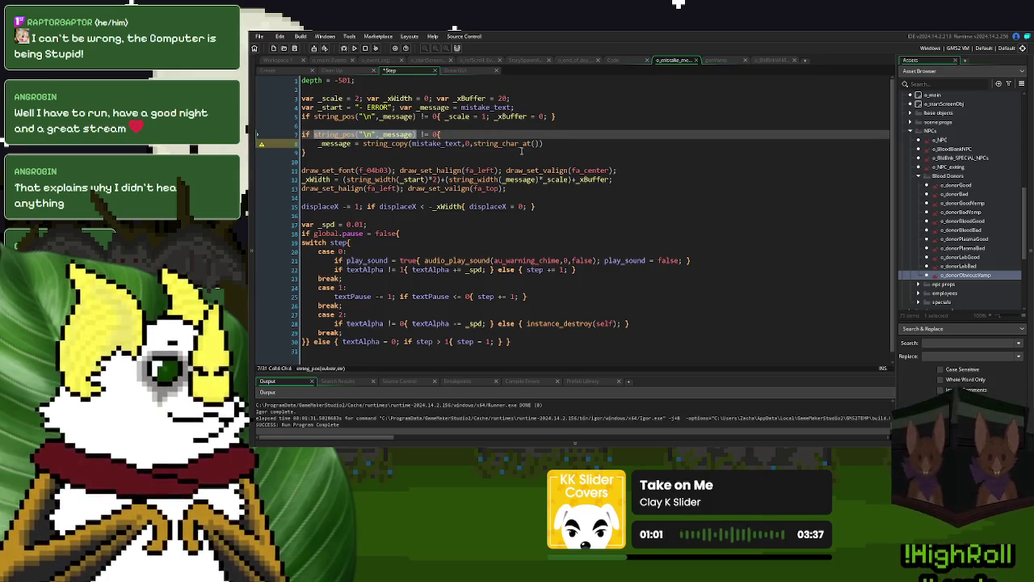
pyautogui.moveTo(541, 144); pyautogui.dragTo(474, 147)
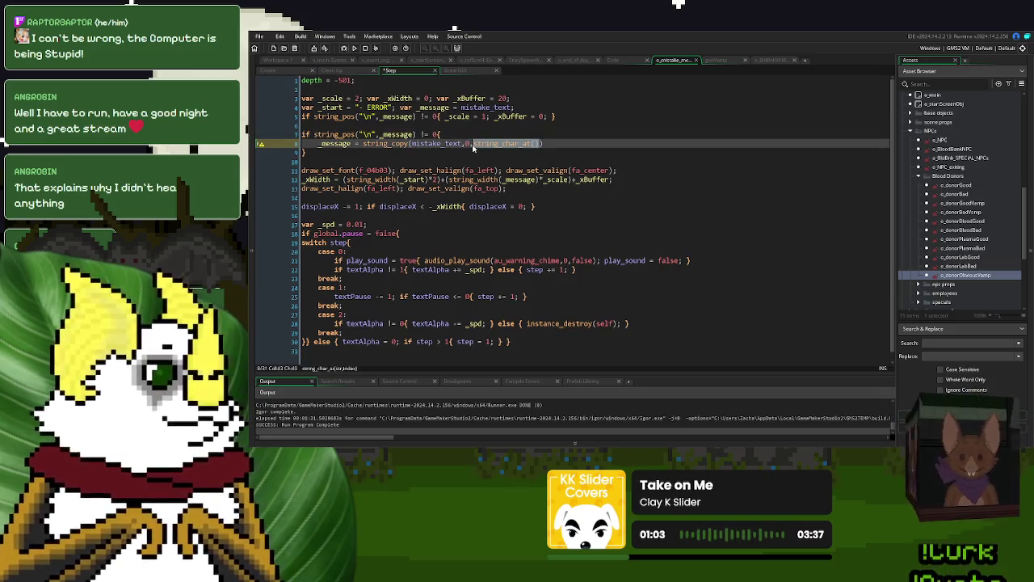
pyautogui.hotkey('ctrl', 'v')
pyautogui.doubleClick(558, 143)
pyautogui.write('mistake_text')
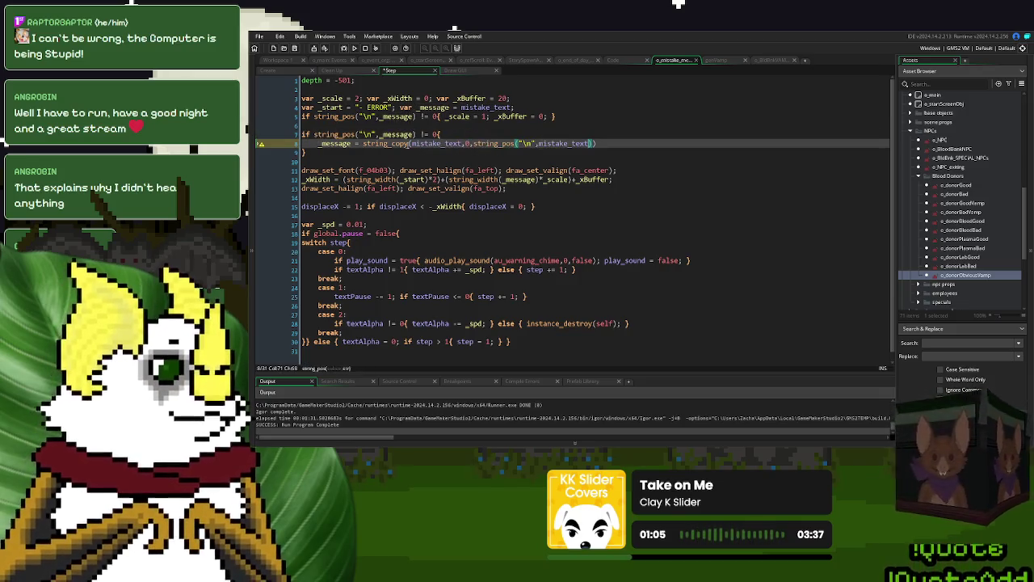
pyautogui.write(')')
pyautogui.click(316, 143)
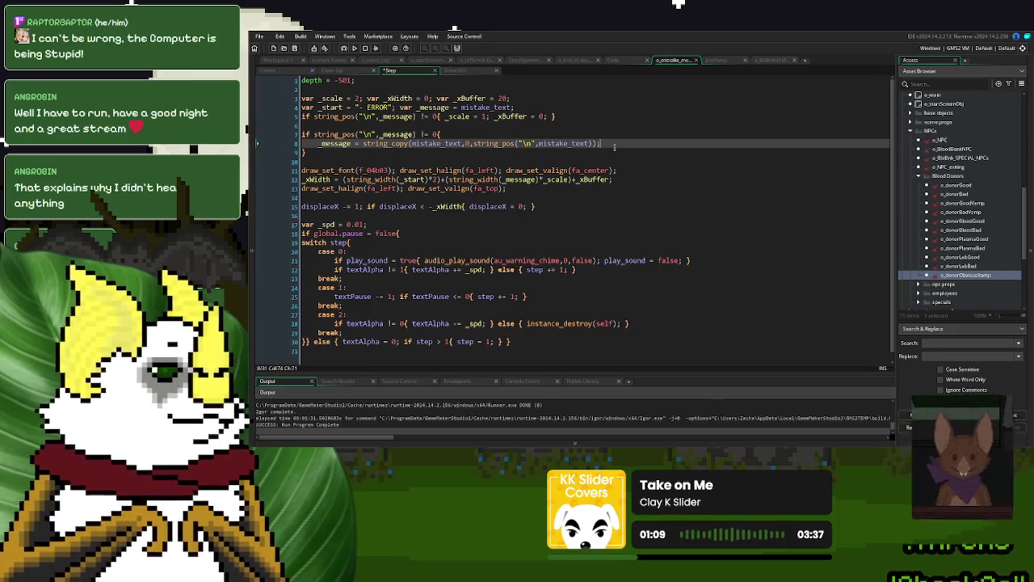
pyautogui.press('Home')
pyautogui.press('Return')
pyautogui.press('Up')
# Step: Declare var _first_line and var _second_line, both defaulting to "0"
pyautogui.write('var ')
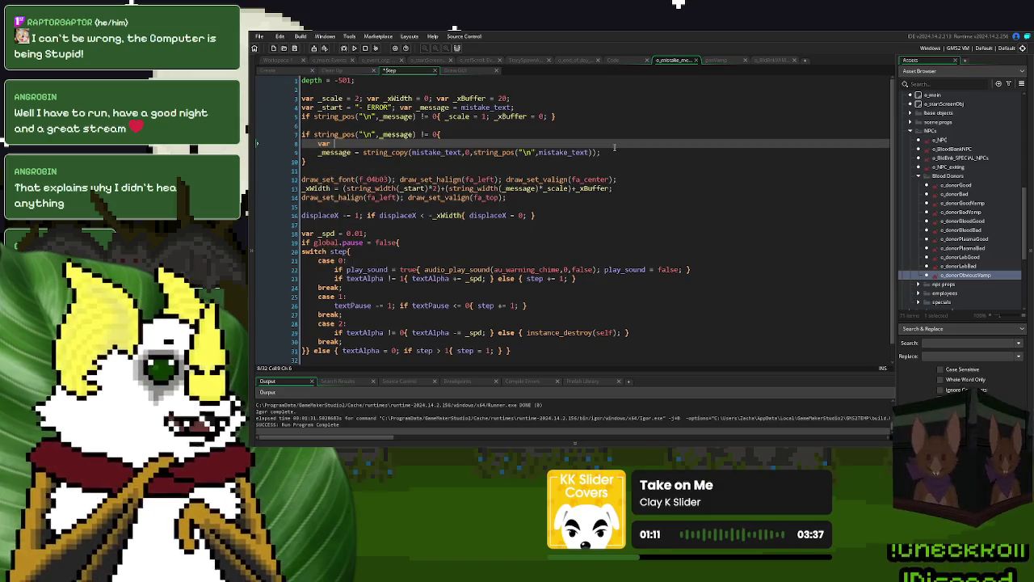
pyautogui.write('_first')
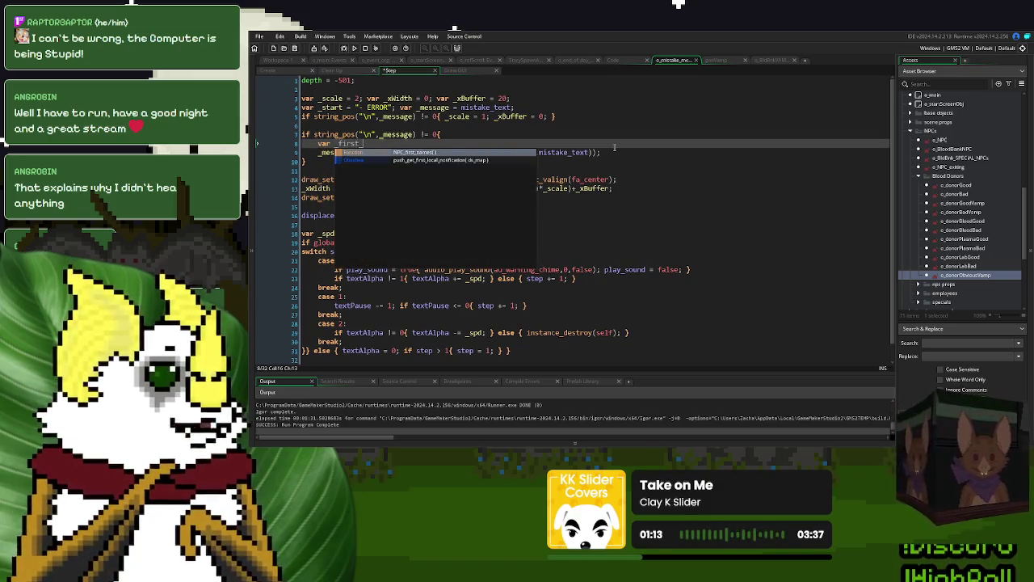
pyautogui.write('_line = "none"; ')
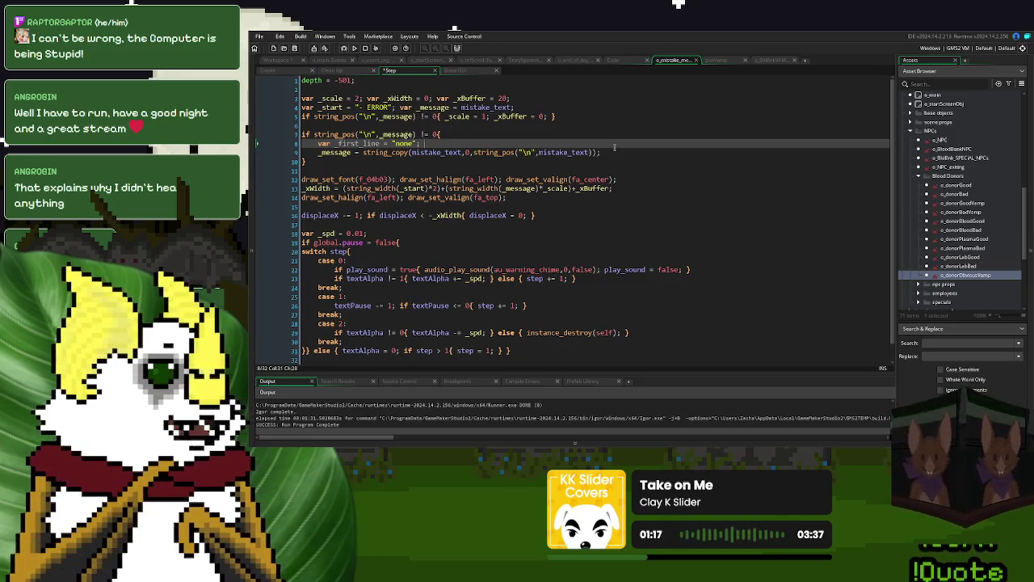
pyautogui.write('var _seco')
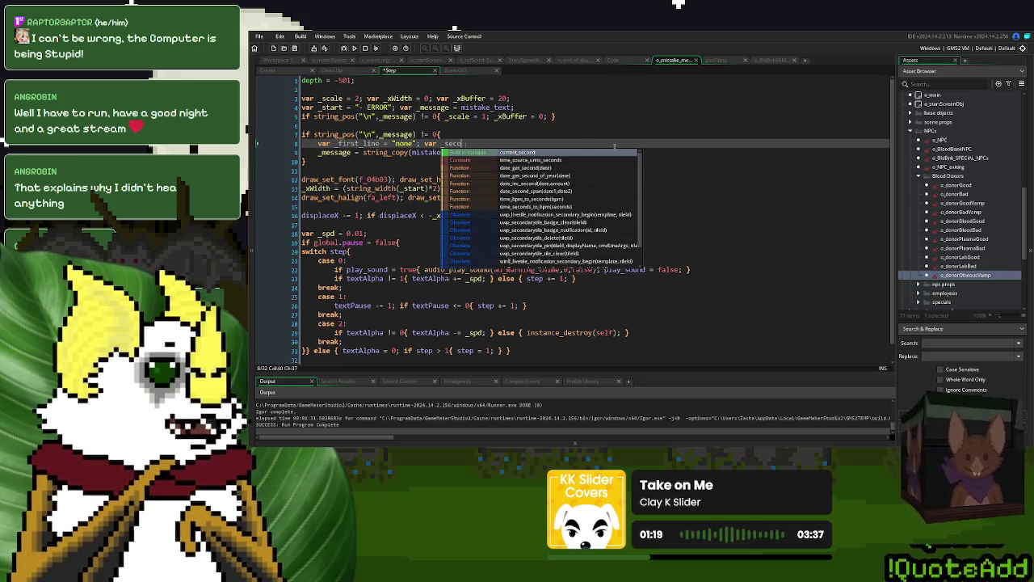
pyautogui.write('nd_line = "')
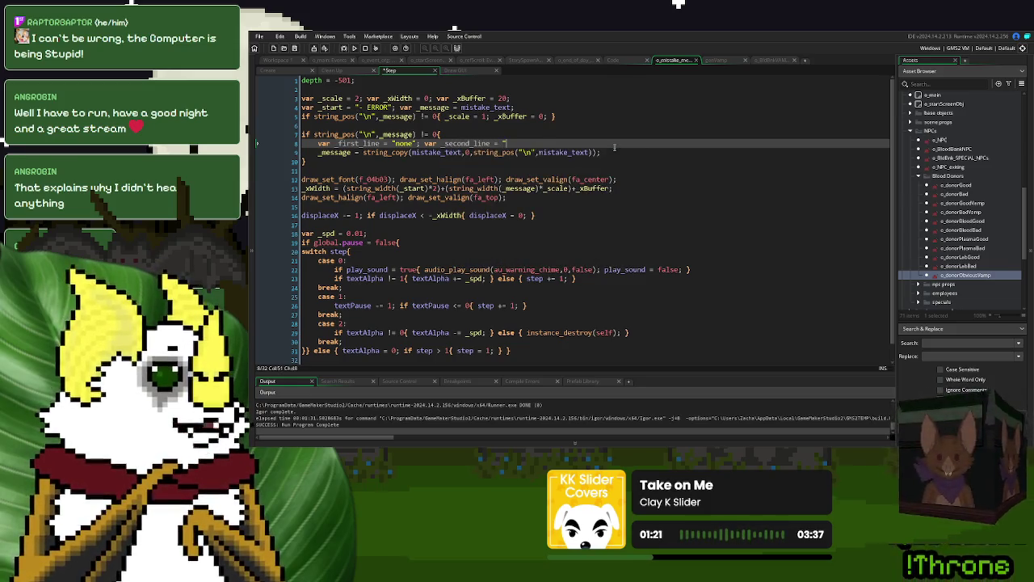
pyautogui.write('none";')
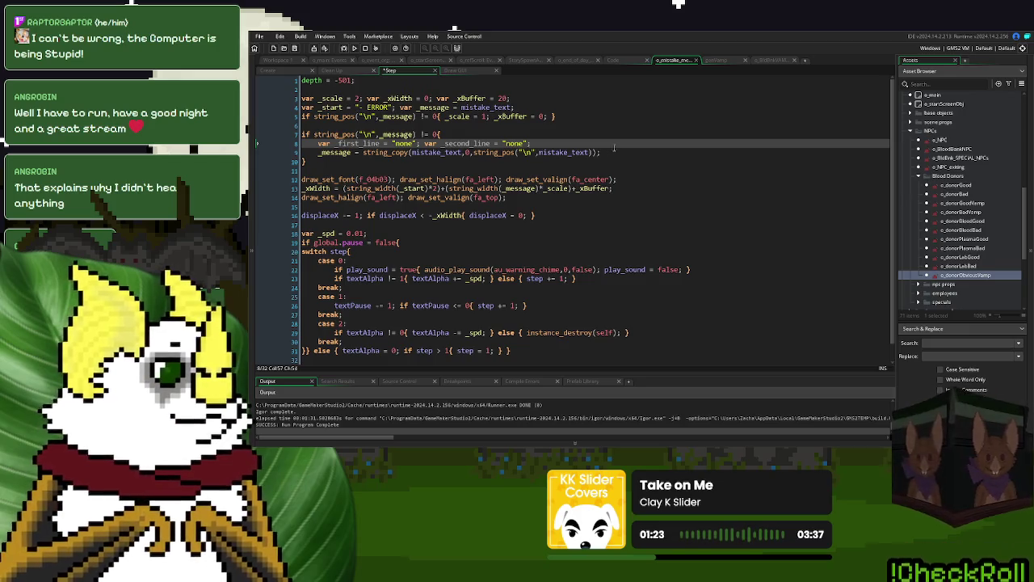
pyautogui.doubleClick(404, 143)
pyautogui.write('0')
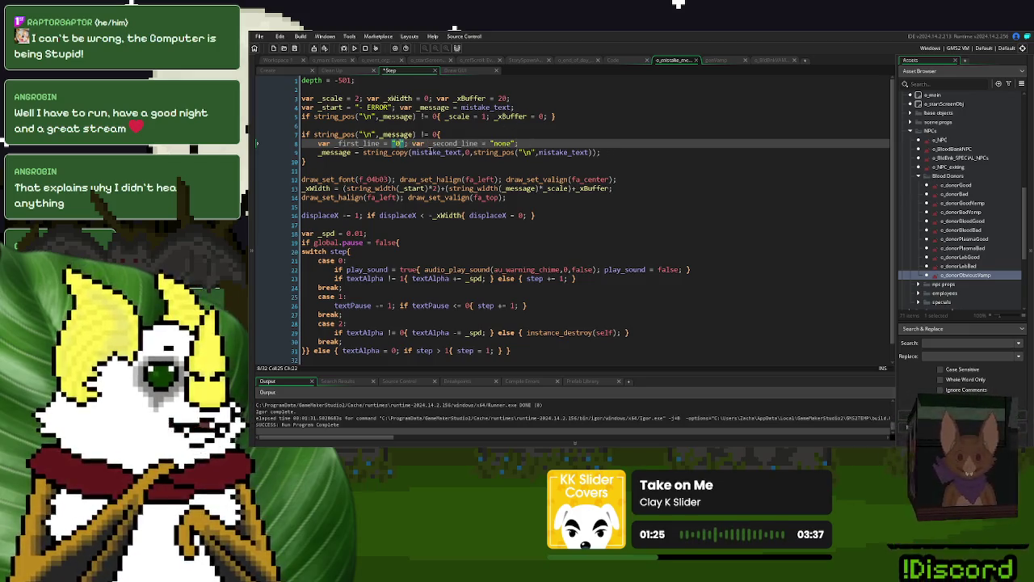
pyautogui.doubleClick(502, 143)
pyautogui.write('0')
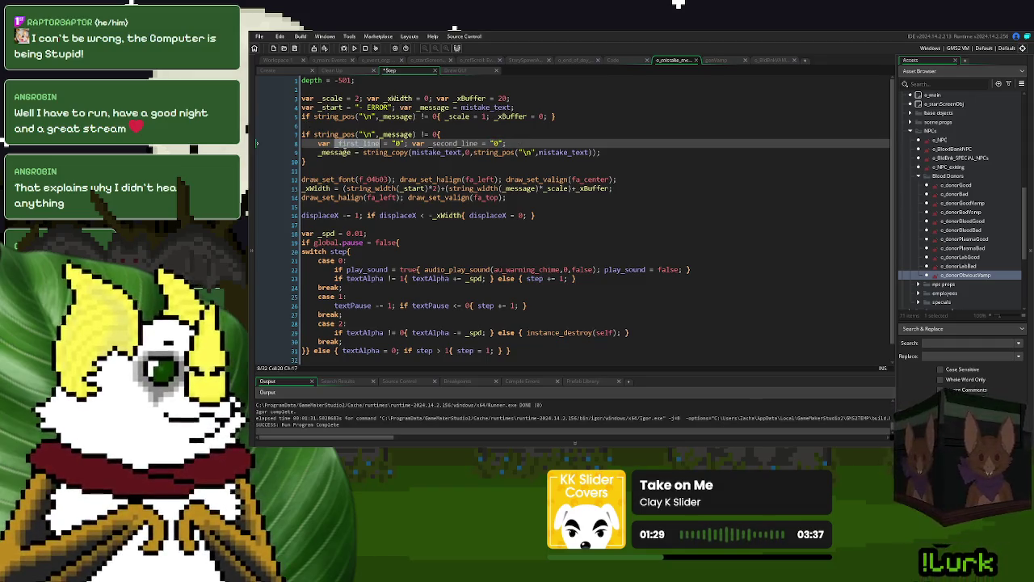
# Step: Rename the string_copy assignment's target to _first_line and duplicate that line below
pyautogui.click(337, 151)
pyautogui.doubleClick(338, 152)
pyautogui.write('_first_line')
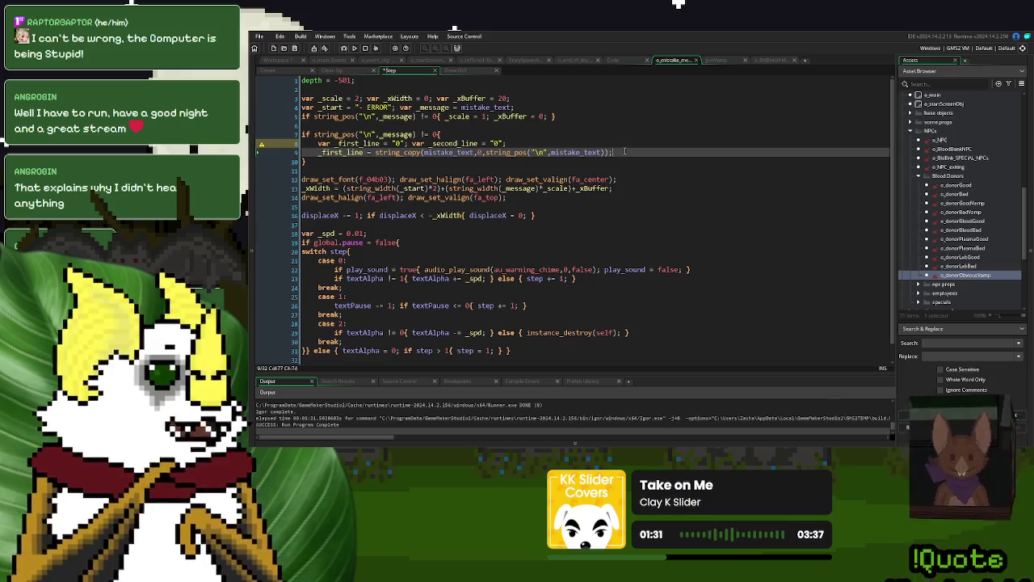
pyautogui.doubleClick(480, 152)
pyautogui.write('1')
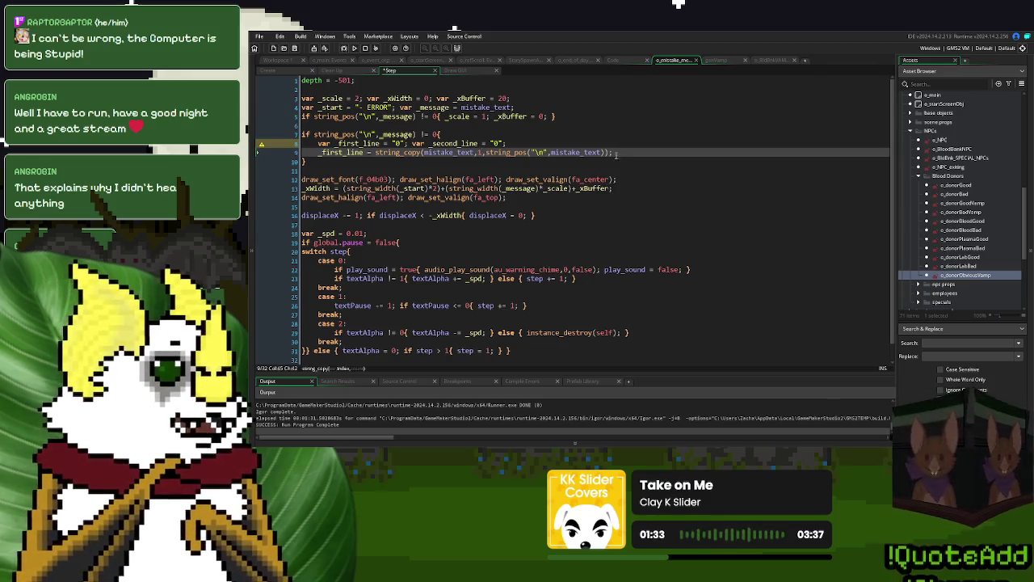
pyautogui.tripleClick(616, 153)
pyautogui.hotkey('ctrl', 'c')
pyautogui.click(619, 153)
pyautogui.press('Return')
pyautogui.press('Return')
pyautogui.hotkey('ctrl', 'v')
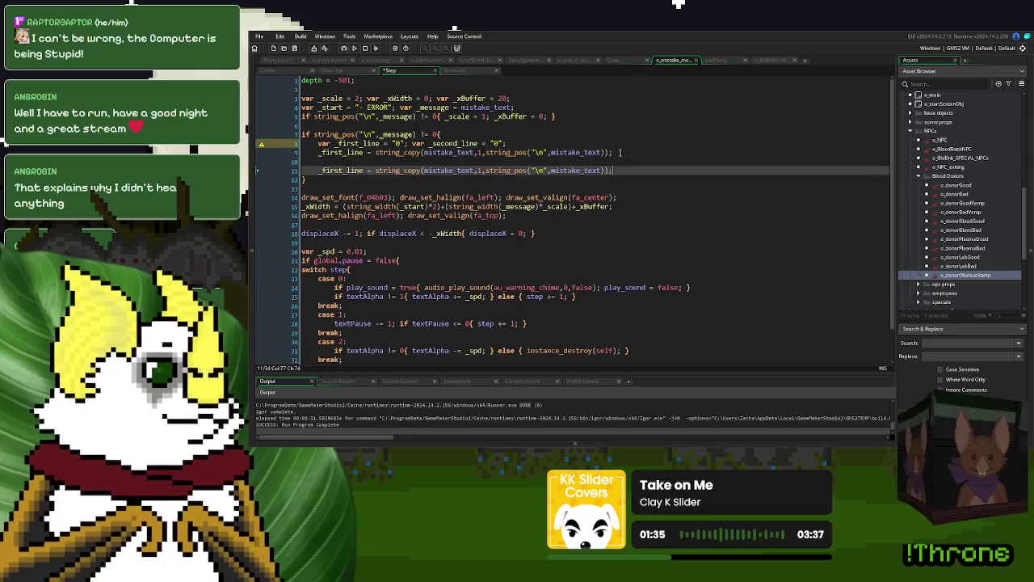
pyautogui.press('Up')
pyautogui.press('Delete')
pyautogui.press('End')
# Step: Make the duplicate assign _second_line, starting at the newline's string_pos position
pyautogui.click(458, 143)
pyautogui.doubleClick(458, 143)
pyautogui.hotkey('ctrl', 'c')
pyautogui.doubleClick(342, 161)
pyautogui.hotkey('ctrl', 'v')
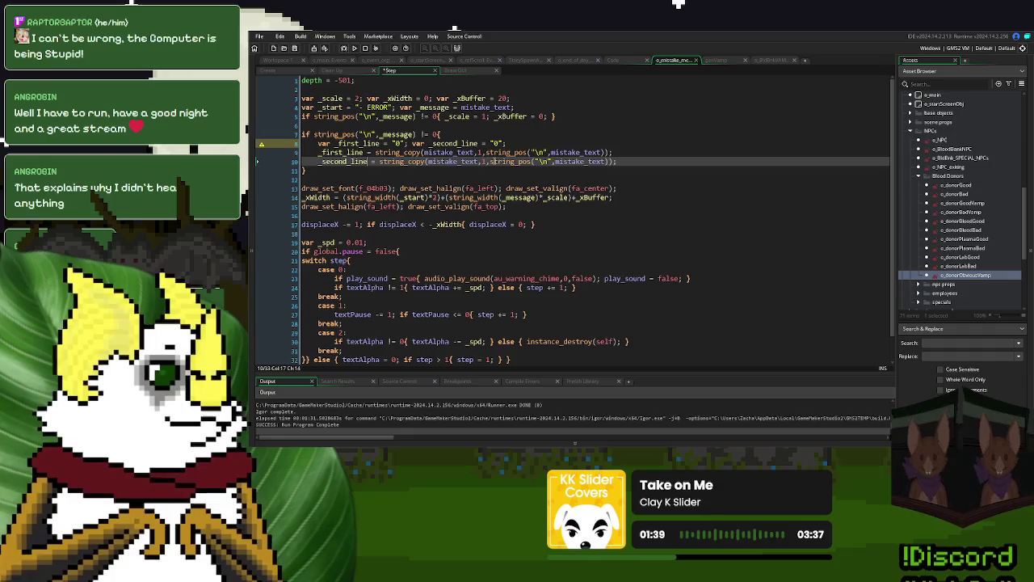
pyautogui.click(486, 161)
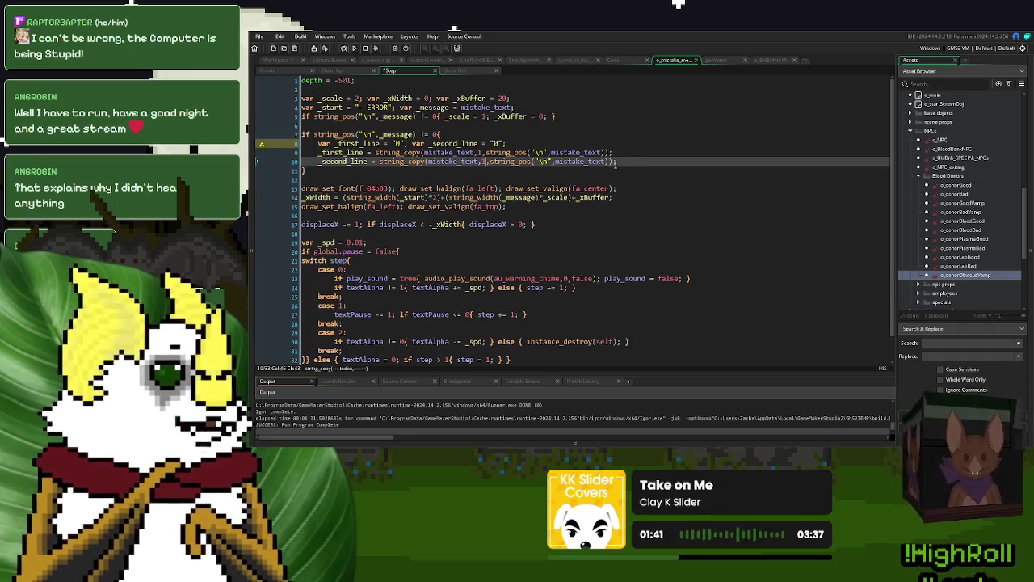
pyautogui.moveTo(609, 161); pyautogui.dragTo(488, 166)
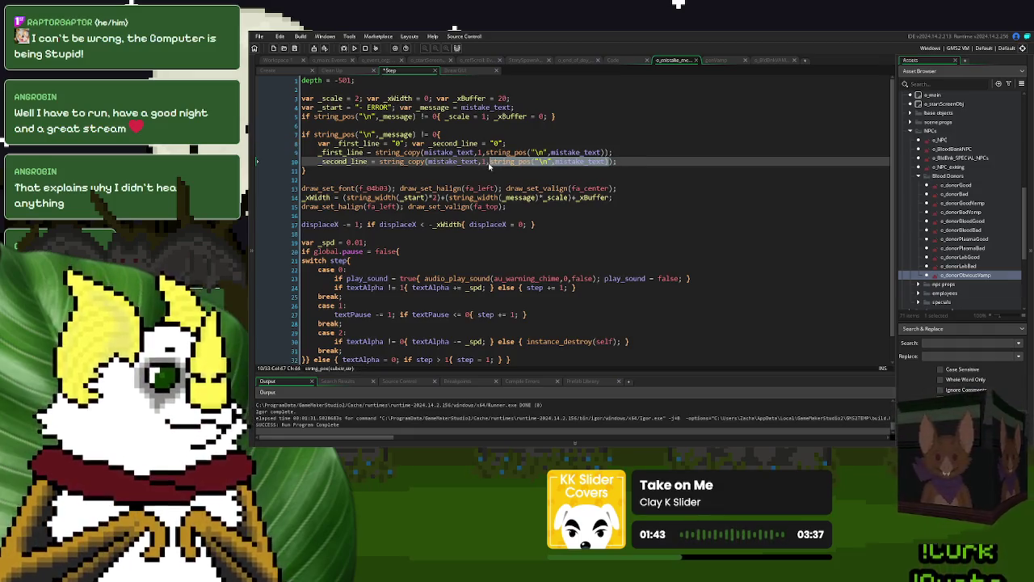
pyautogui.click(482, 162)
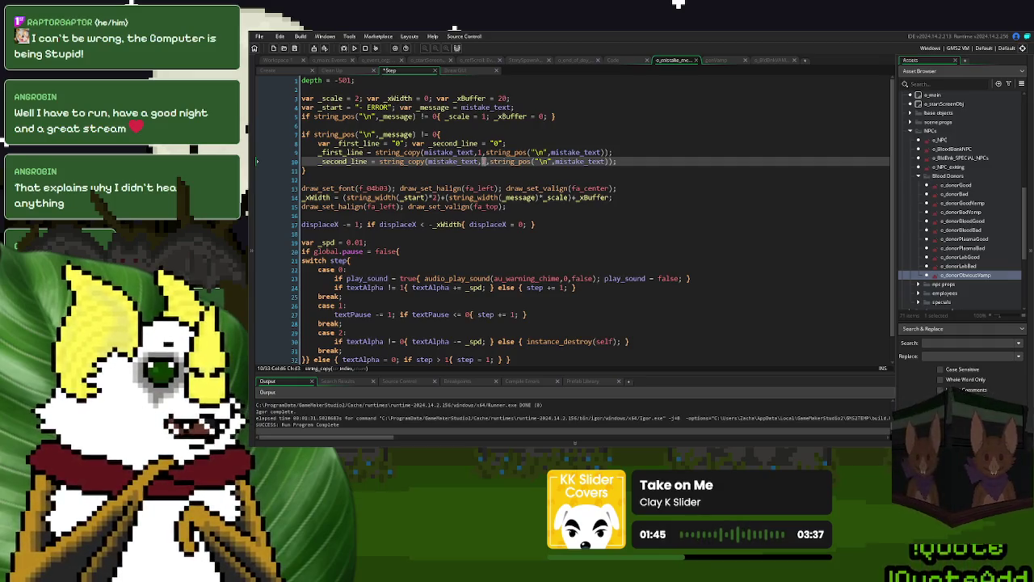
pyautogui.hotkey('ctrl', 'v')
# Step: Set the _second_line copy's length argument to string_length(mistake_text)- and add a line below
pyautogui.click(604, 161)
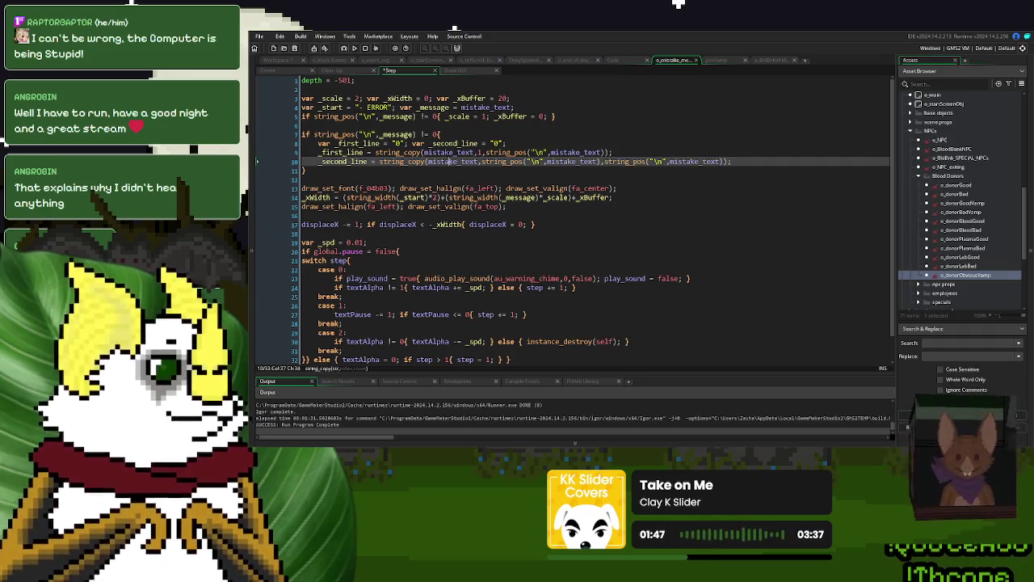
pyautogui.click(604, 162)
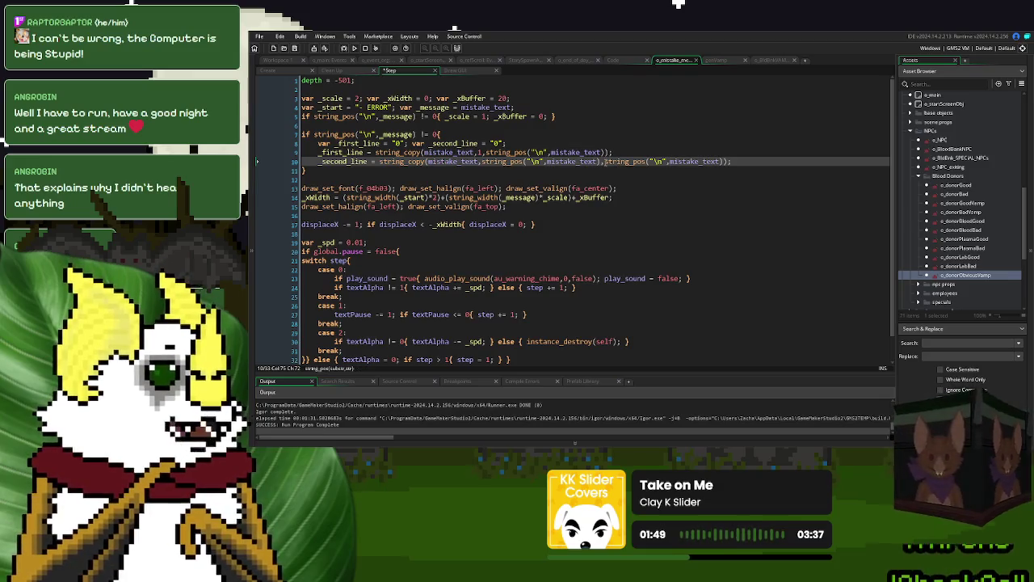
pyautogui.write('mistake_text')
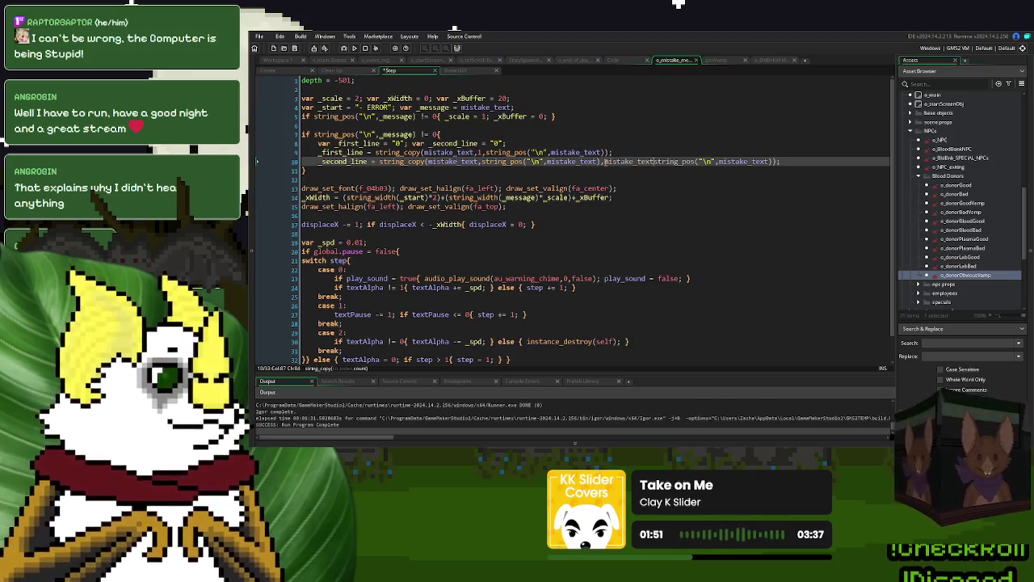
pyautogui.hotkey('ctrl', 'BackSpace')
pyautogui.write('string_length')
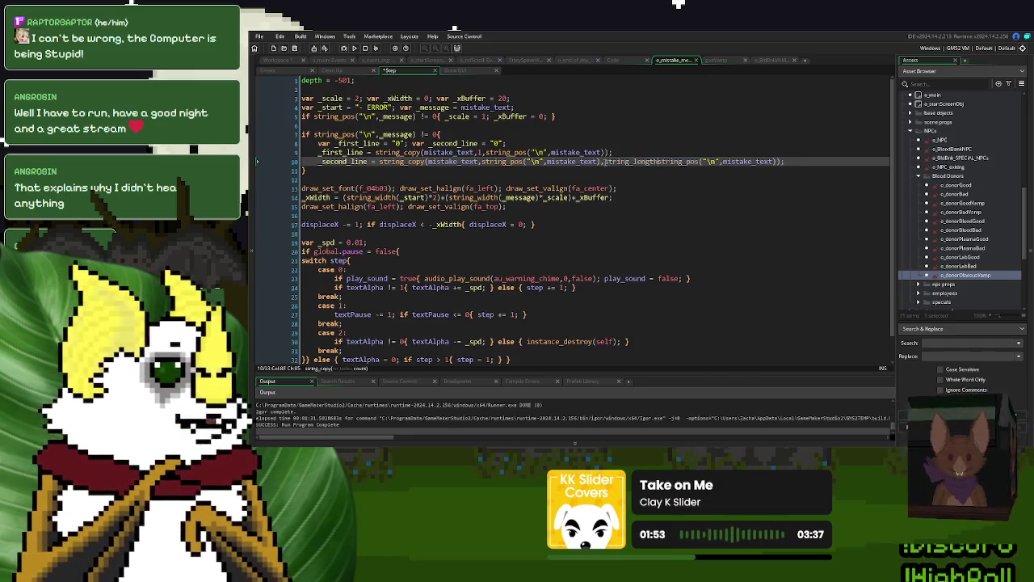
pyautogui.write('(mistake_text)-')
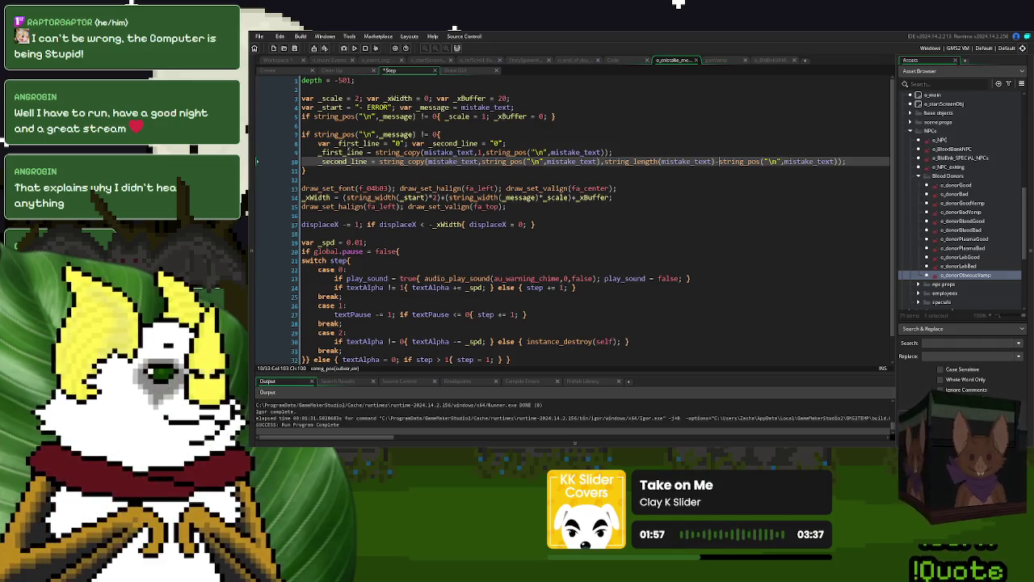
pyautogui.click(321, 151)
pyautogui.click(851, 157)
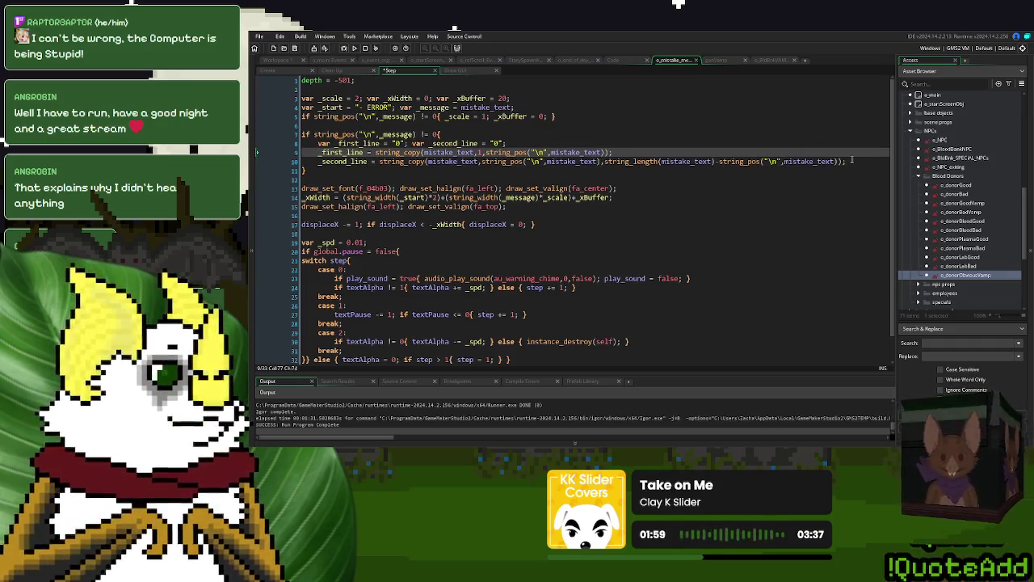
pyautogui.click(851, 160)
pyautogui.press('Return')
# Step: Write an if/else comparing string_length(_first_line) with string_length(_second_line)
pyautogui.write('if ')
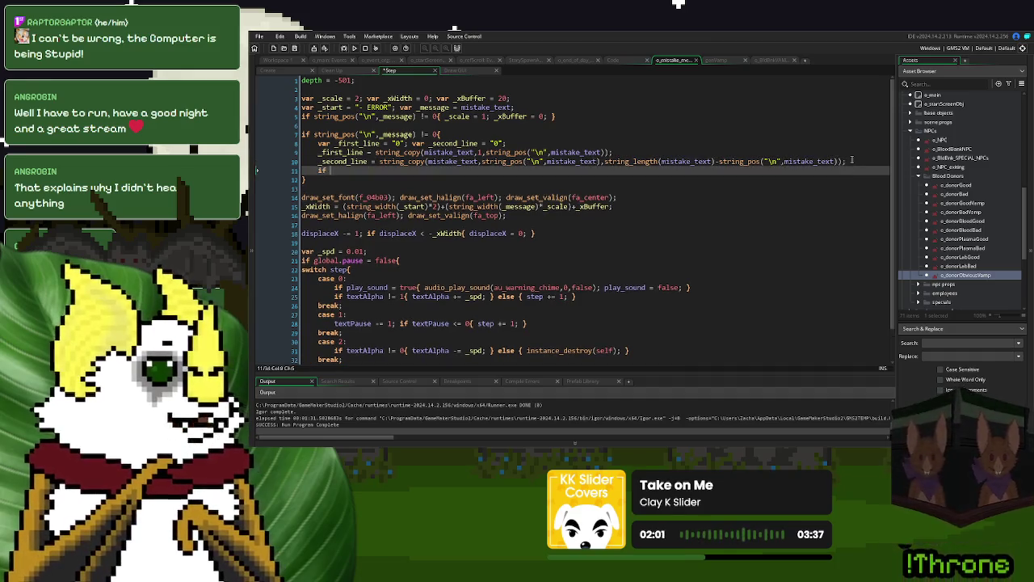
pyautogui.write('string_len')
pyautogui.press('Return')
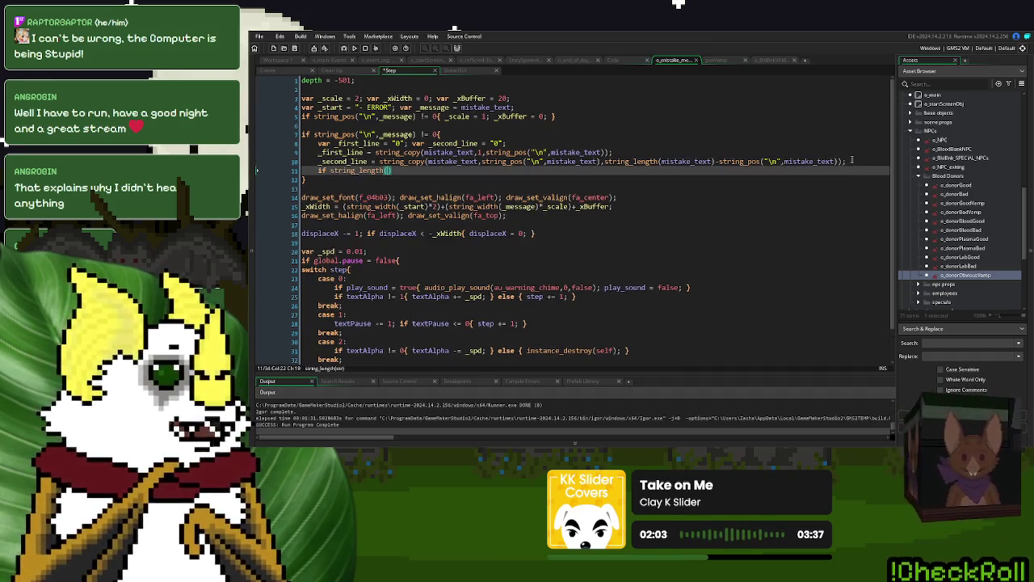
pyautogui.write('_first_line)')
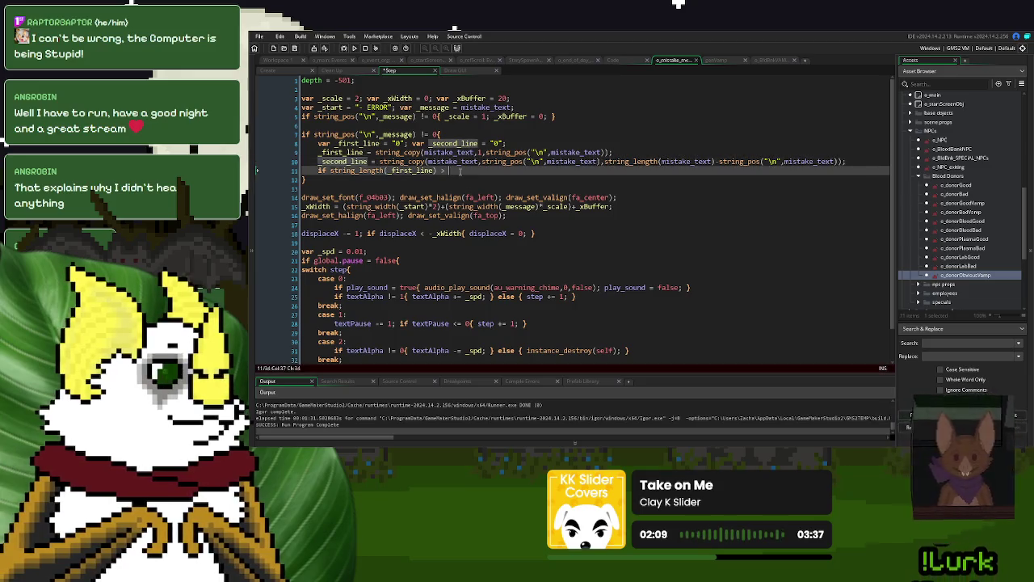
pyautogui.write('string_length(_second_line){')
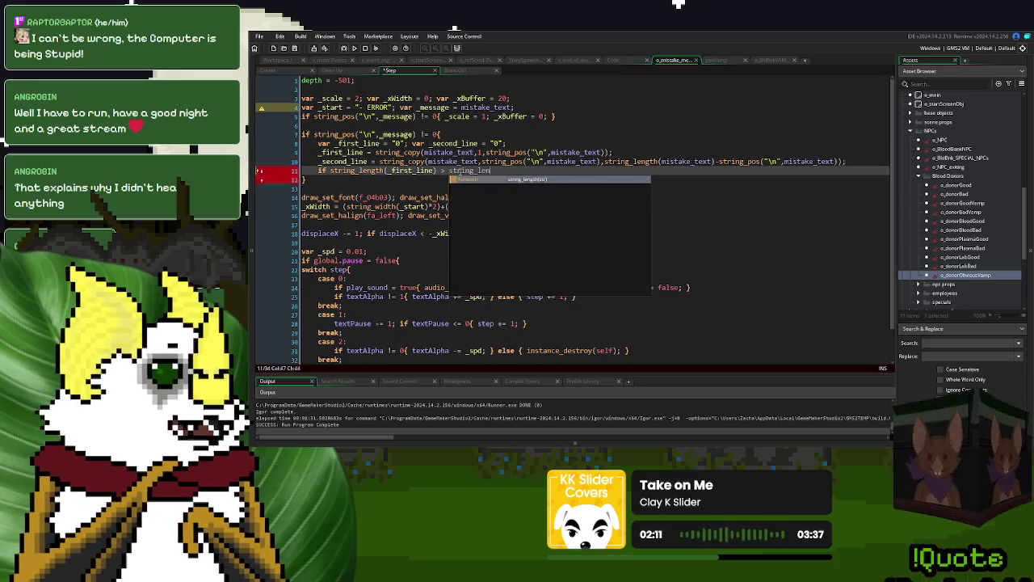
pyautogui.press('Return')
pyautogui.write('_second_line){')
pyautogui.press('Return')
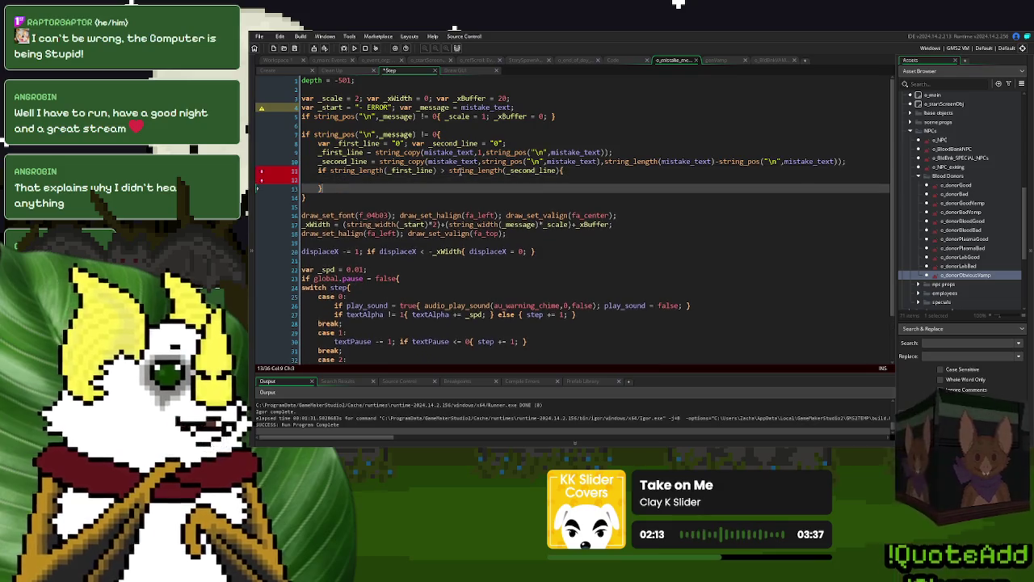
pyautogui.press('Down')
pyautogui.write('else {')
pyautogui.press('Return')
pyautogui.press('Return')
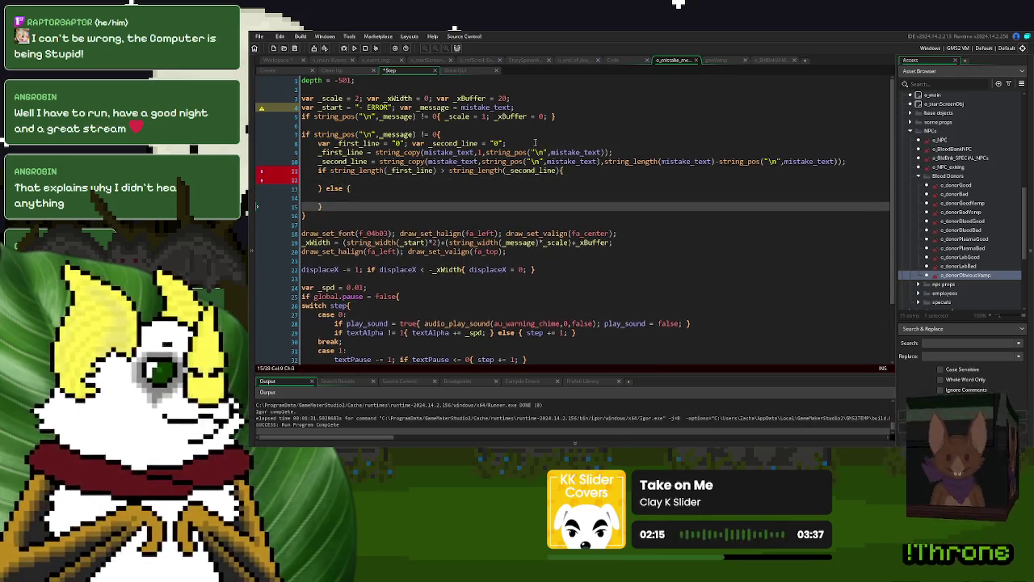
# Step: Copy the _message assignment into the if branch as _message = _first_line
pyautogui.moveTo(531, 108); pyautogui.dragTo(416, 107)
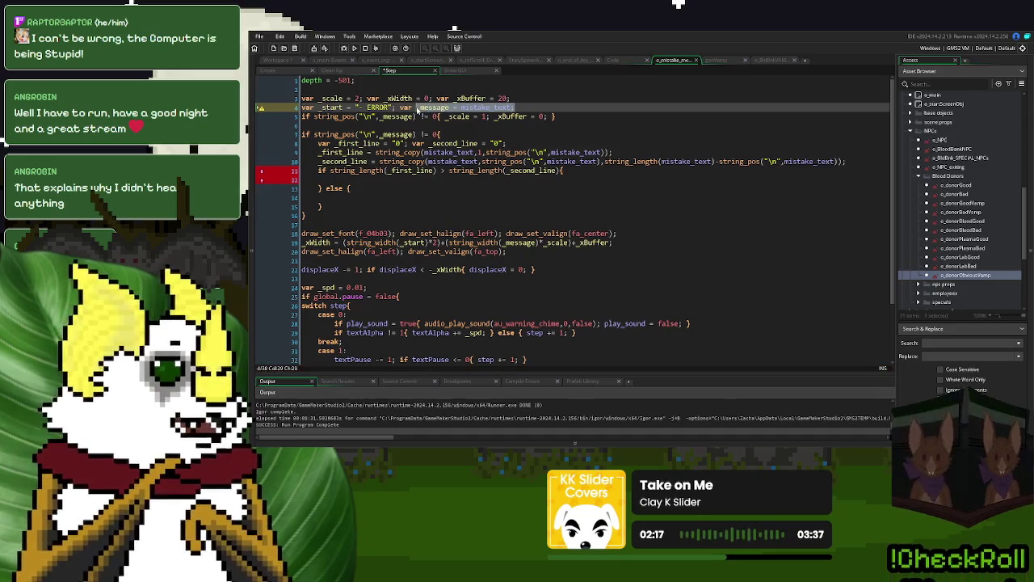
pyautogui.hotkey('ctrl', 'c')
pyautogui.click(348, 178)
pyautogui.hotkey('ctrl', 'v')
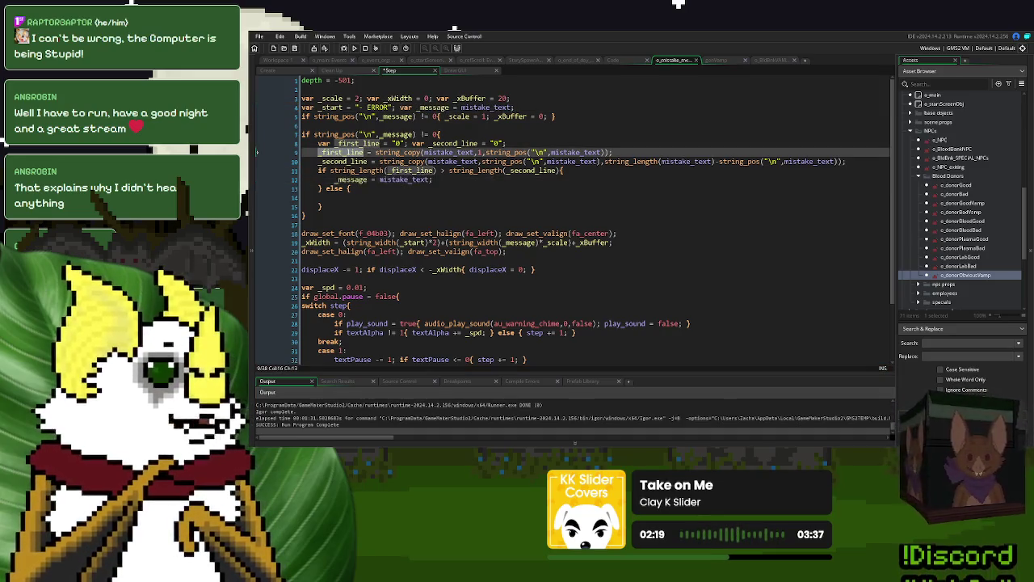
pyautogui.press('Down')
pyautogui.doubleClick(404, 179)
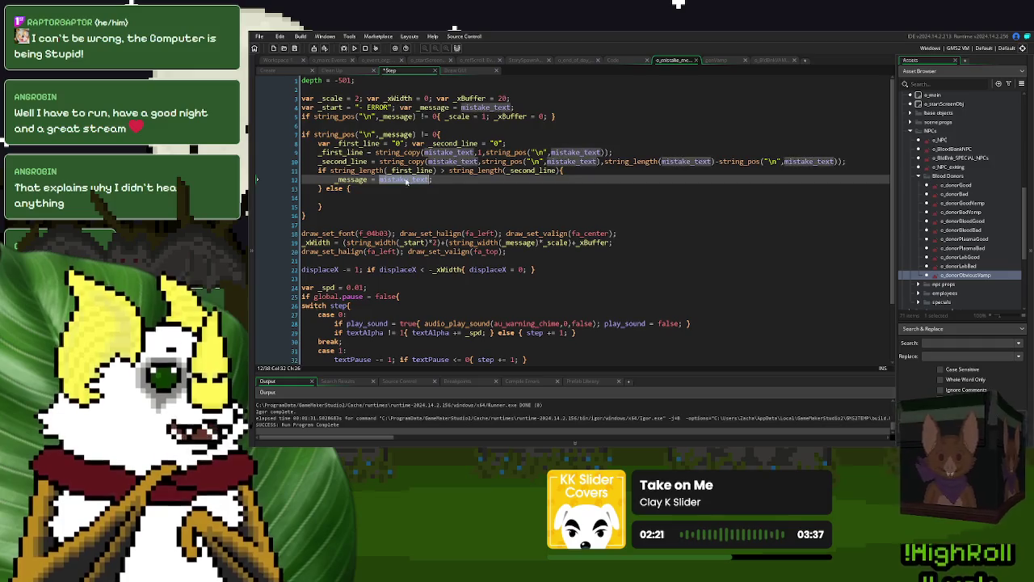
pyautogui.write('_first_line')
pyautogui.moveTo(429, 179); pyautogui.dragTo(320, 183)
pyautogui.hotkey('ctrl', 'c')
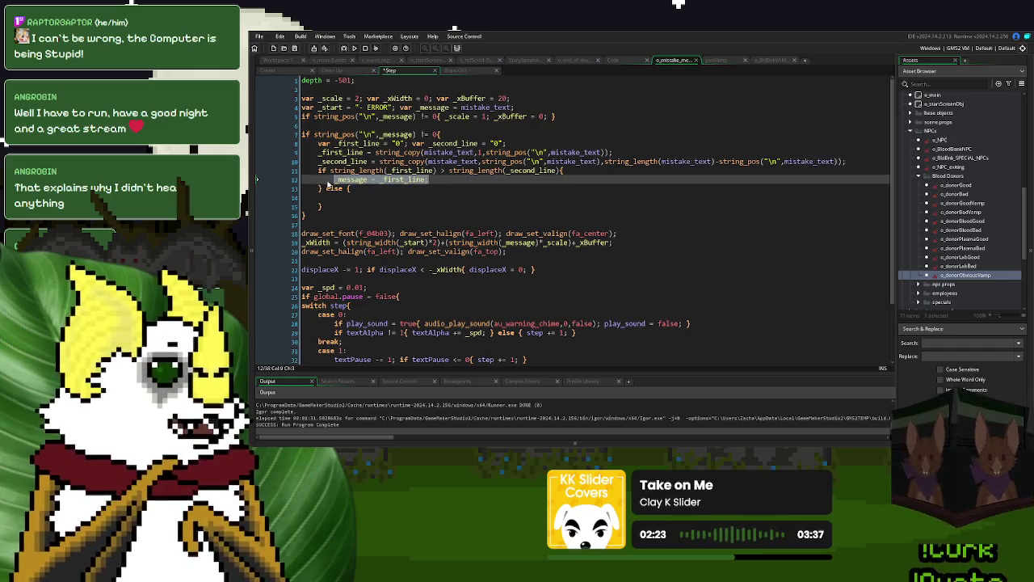
# Step: Add _message = _second_line inside the else branch
pyautogui.click(462, 197)
pyautogui.hotkey('ctrl', 'v')
pyautogui.press('Up')
pyautogui.press('Up')
pyautogui.press('Up')
pyautogui.press('End')
pyautogui.doubleClick(404, 197)
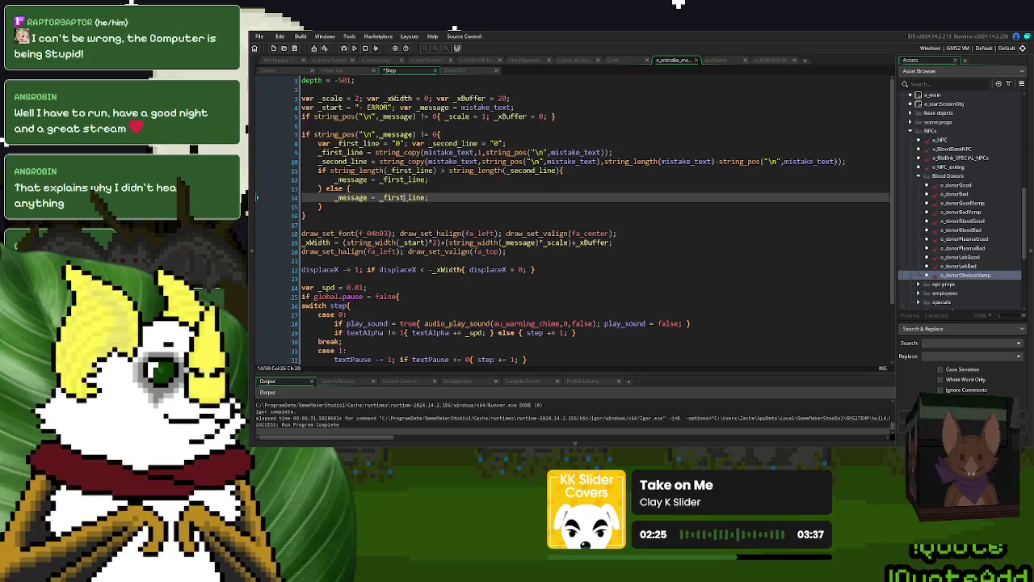
pyautogui.write('_second_line')
# Step: Insert _message = _first_line as a default above the length check, then select the block
pyautogui.moveTo(430, 180); pyautogui.dragTo(329, 185)
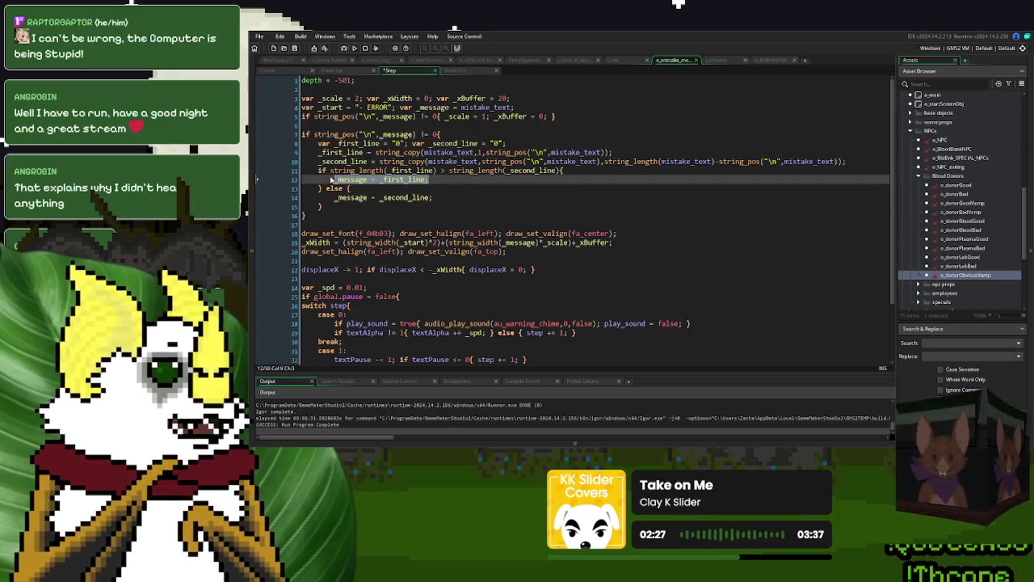
pyautogui.click(319, 177)
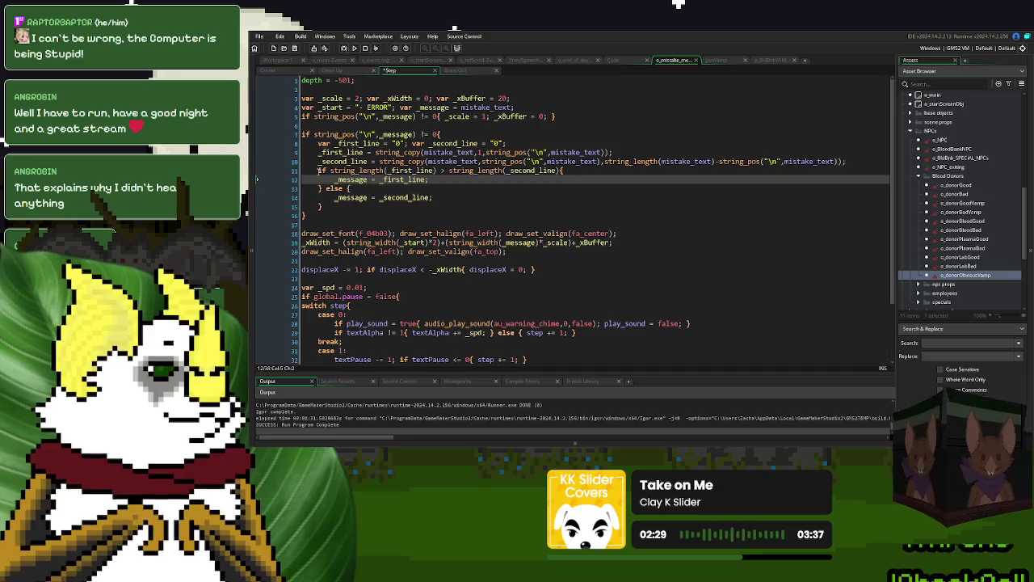
pyautogui.click(319, 170)
pyautogui.press('Return')
pyautogui.press('Up')
pyautogui.hotkey('ctrl', 'v')
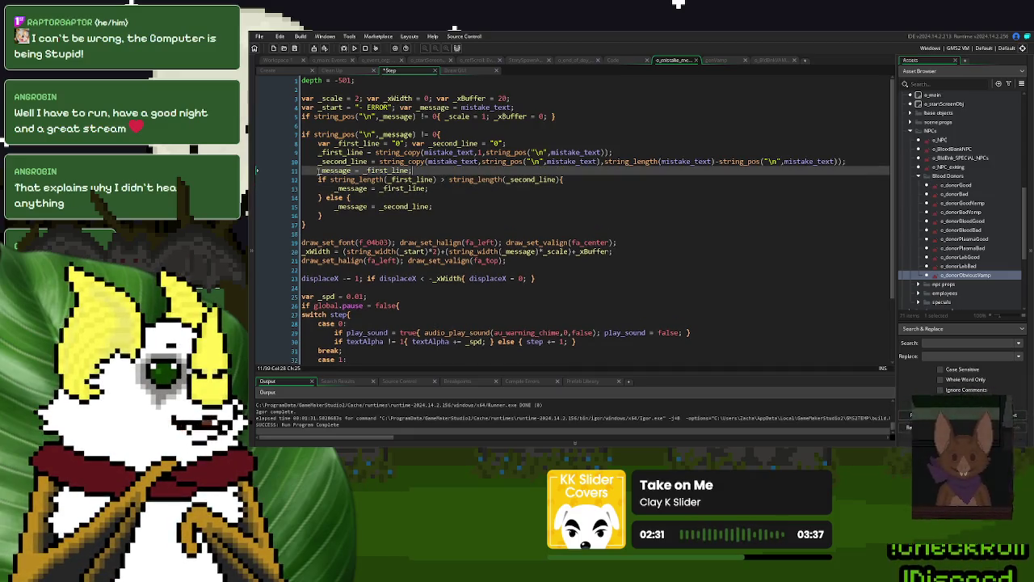
pyautogui.click(528, 206)
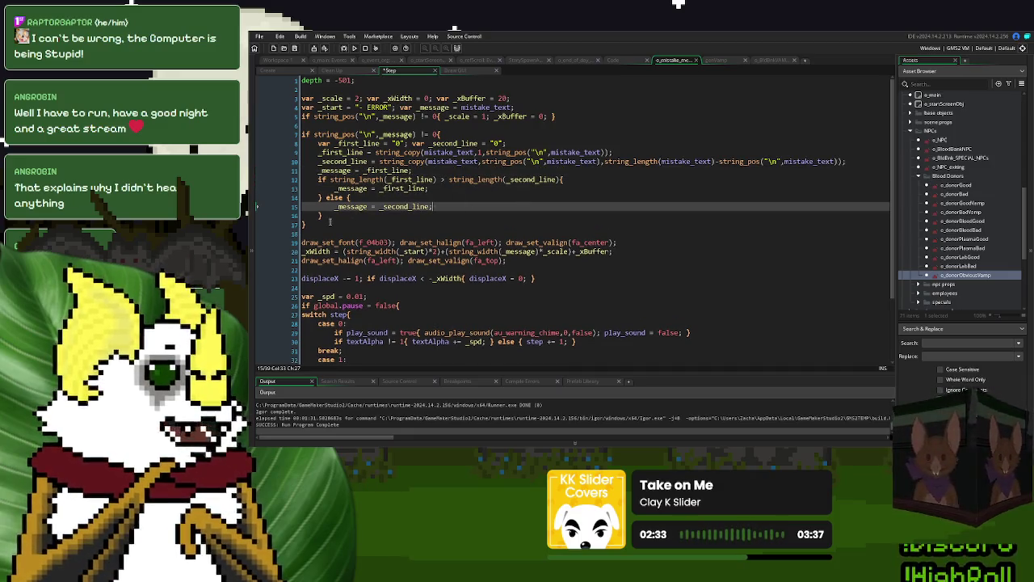
pyautogui.moveTo(326, 223); pyautogui.dragTo(301, 136)
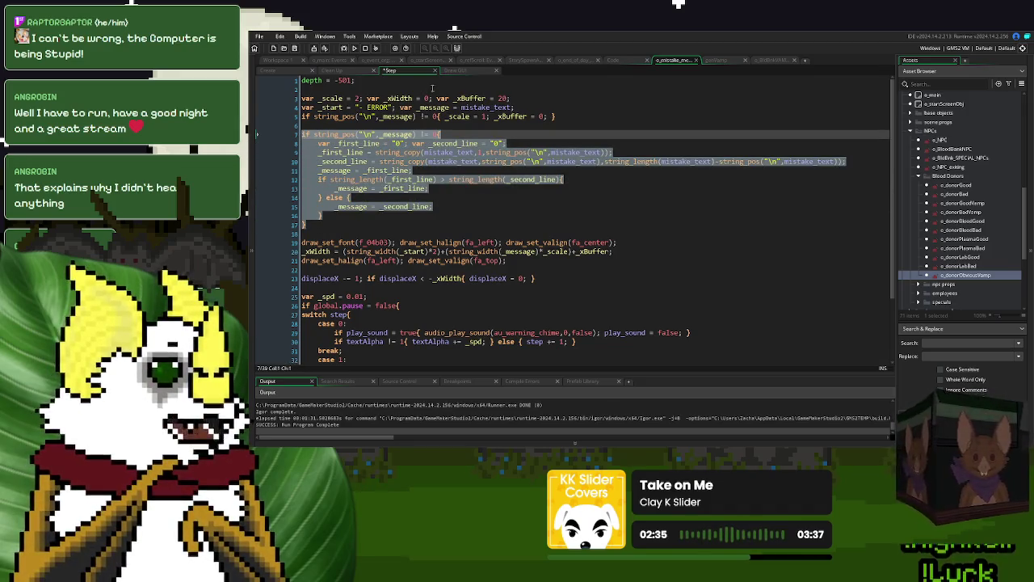
# Step: Paste the line-splitting block after the Draw GUI newline check and indent it one level
pyautogui.click(463, 73)
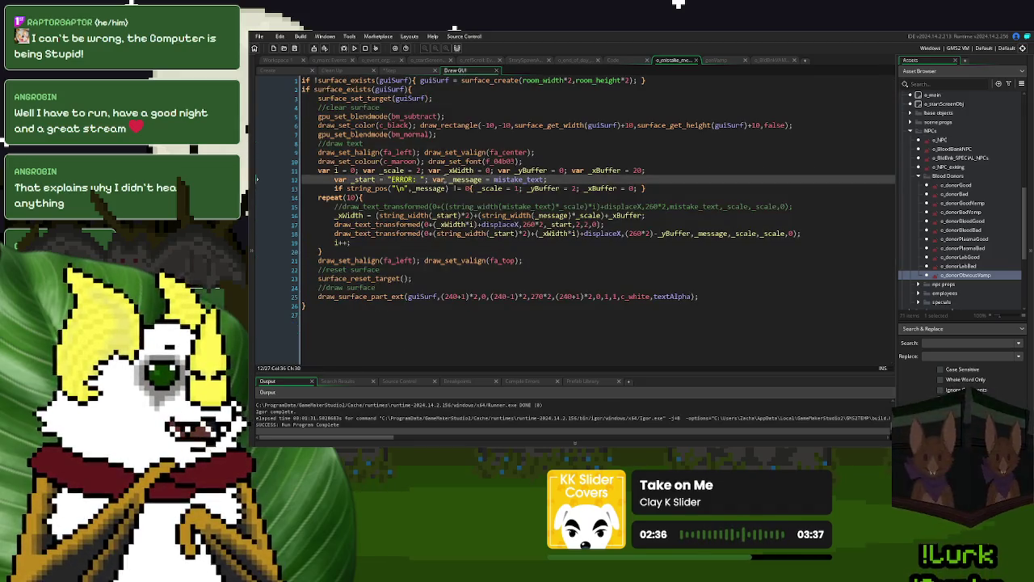
pyautogui.click(671, 191)
pyautogui.hotkey('ctrl', 'v')
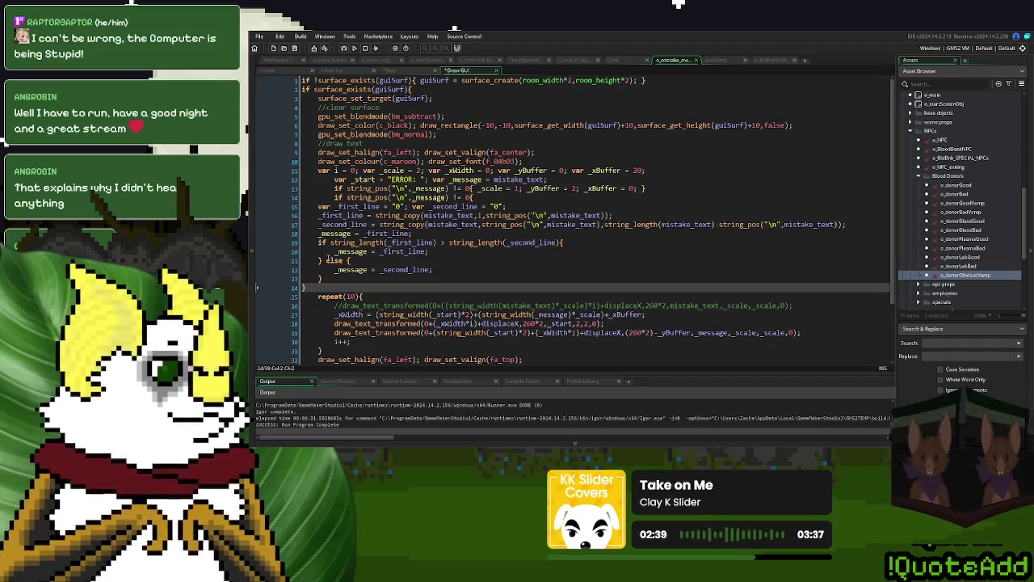
pyautogui.moveTo(307, 288); pyautogui.dragTo(304, 226)
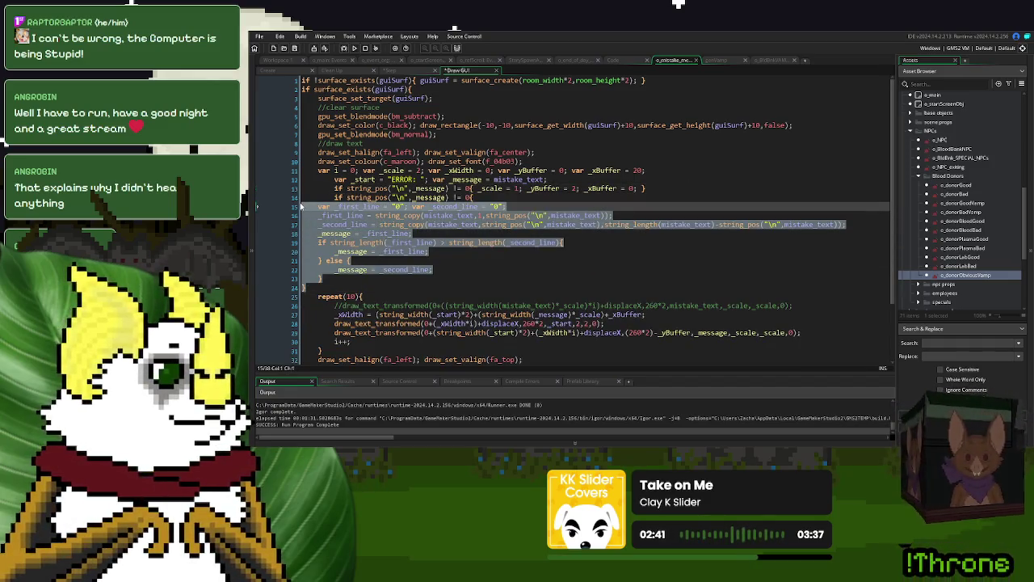
pyautogui.click(351, 260)
pyautogui.moveTo(308, 288); pyautogui.dragTo(304, 203)
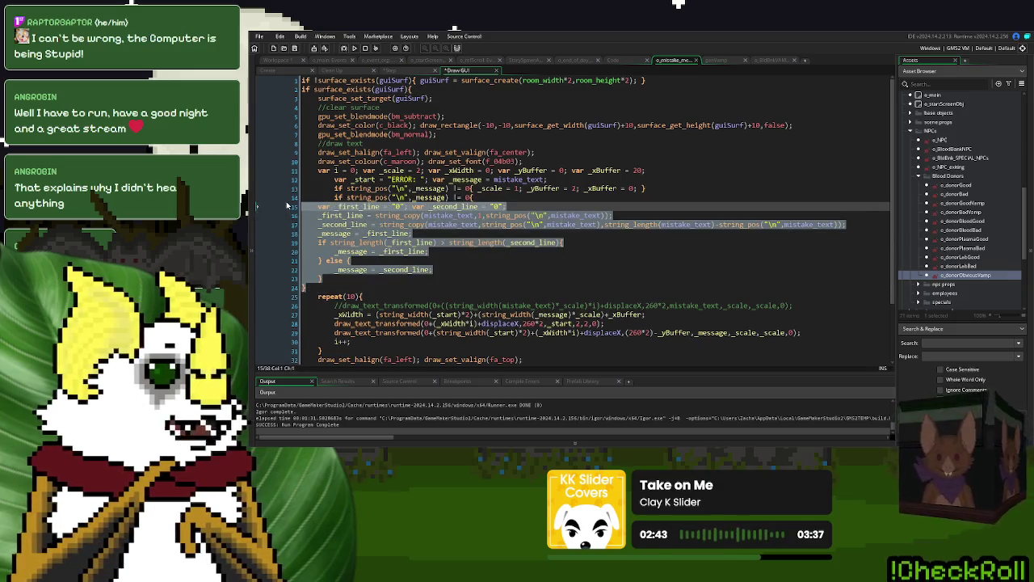
pyautogui.press('Tab')
pyautogui.press('Tab')
pyautogui.click(488, 252)
pyautogui.scroll(-3, 500, 255)
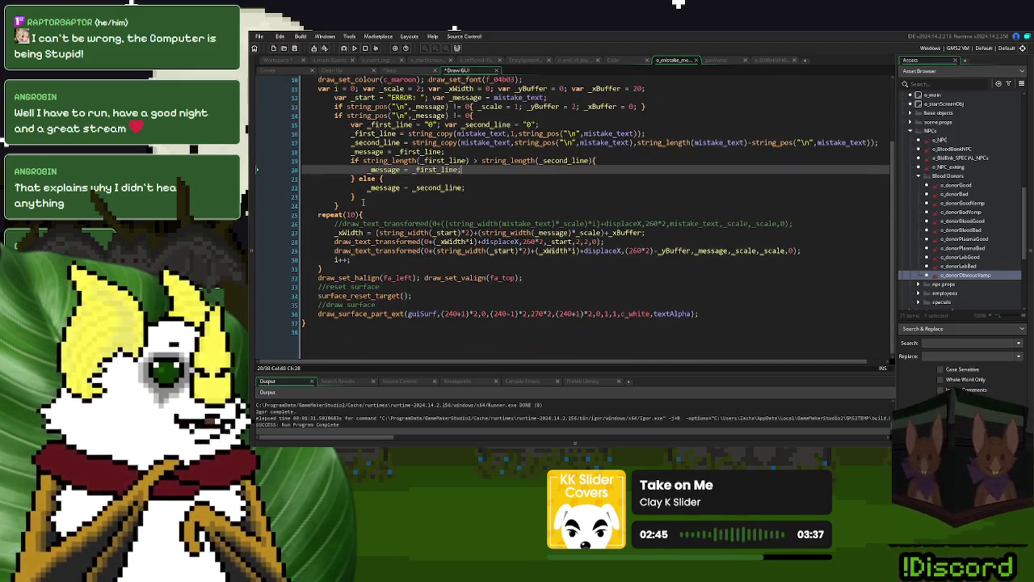
pyautogui.click(362, 203)
pyautogui.scroll(1, 416, 223)
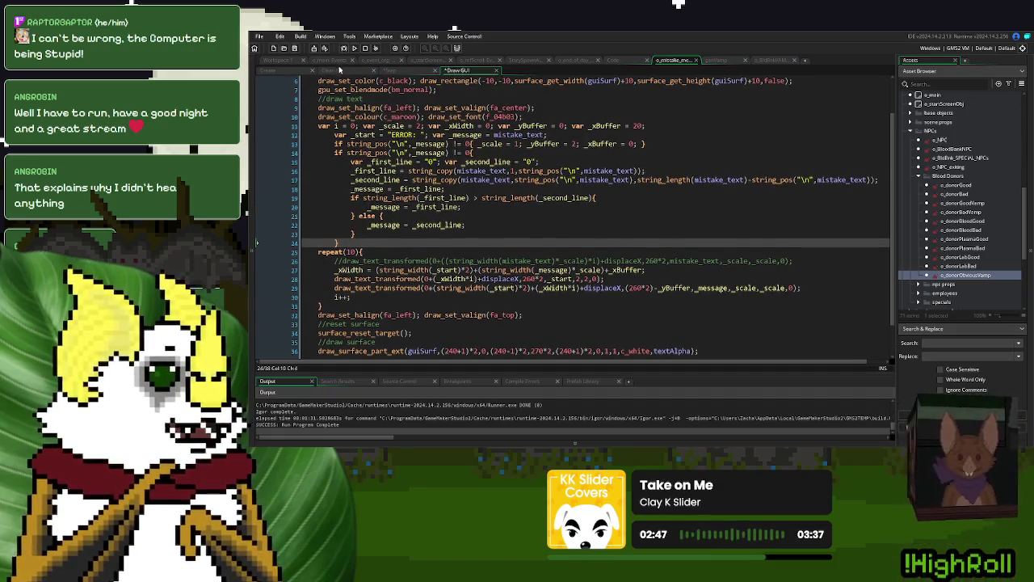
# Step: Test-run the game and exit it from the title screen
pyautogui.click(354, 48)
pyautogui.click(656, 224)
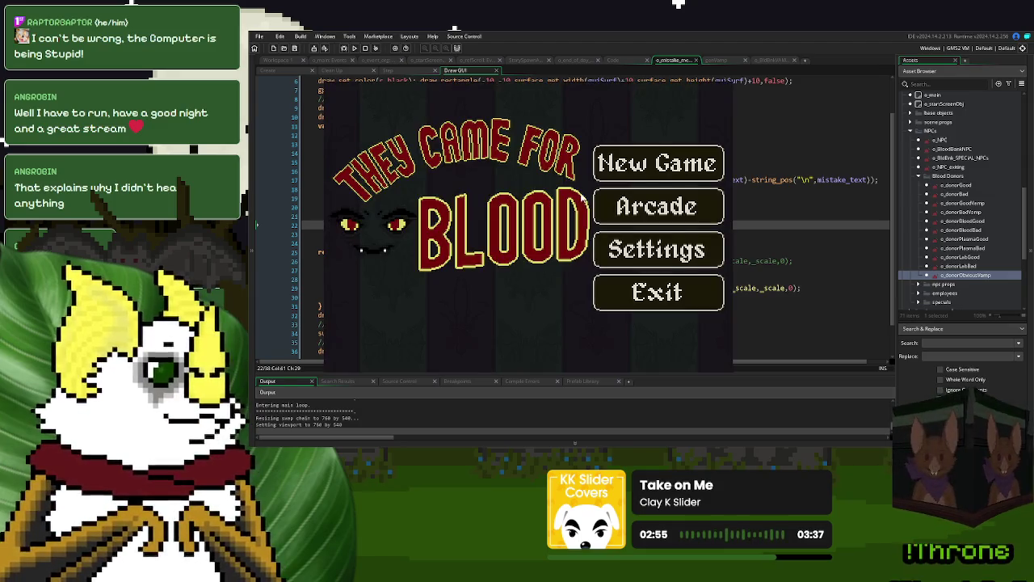
pyautogui.click(629, 295)
pyautogui.click(550, 187)
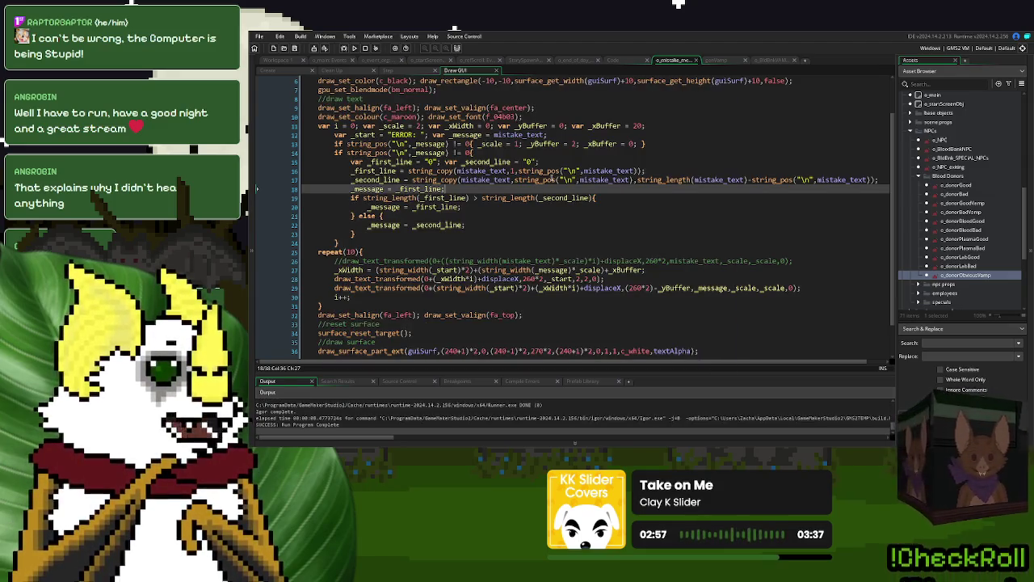
# Step: Add var _sample_message = message; to the end of the declarations line
pyautogui.click(573, 152)
pyautogui.click(401, 224)
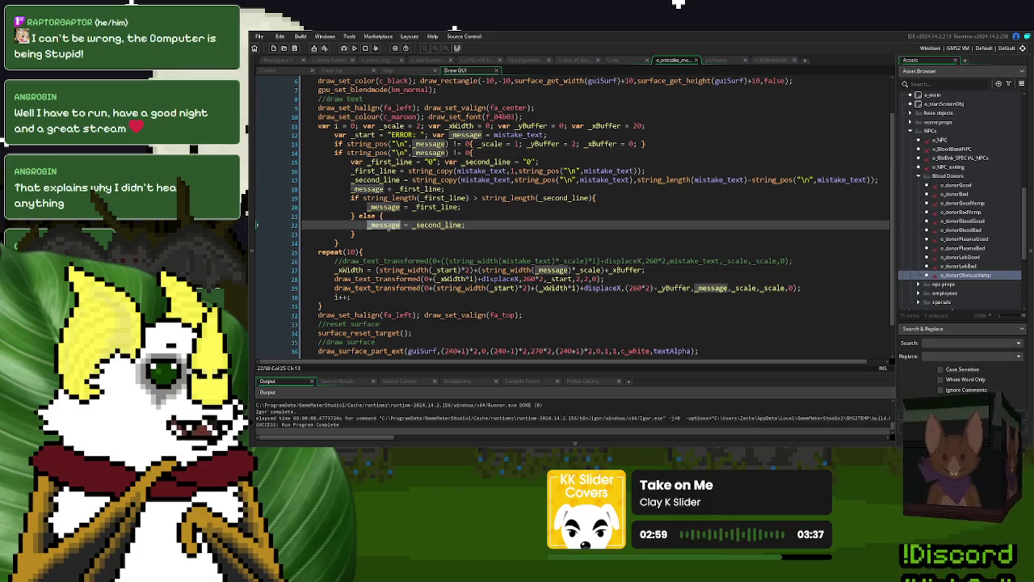
pyautogui.click(555, 135)
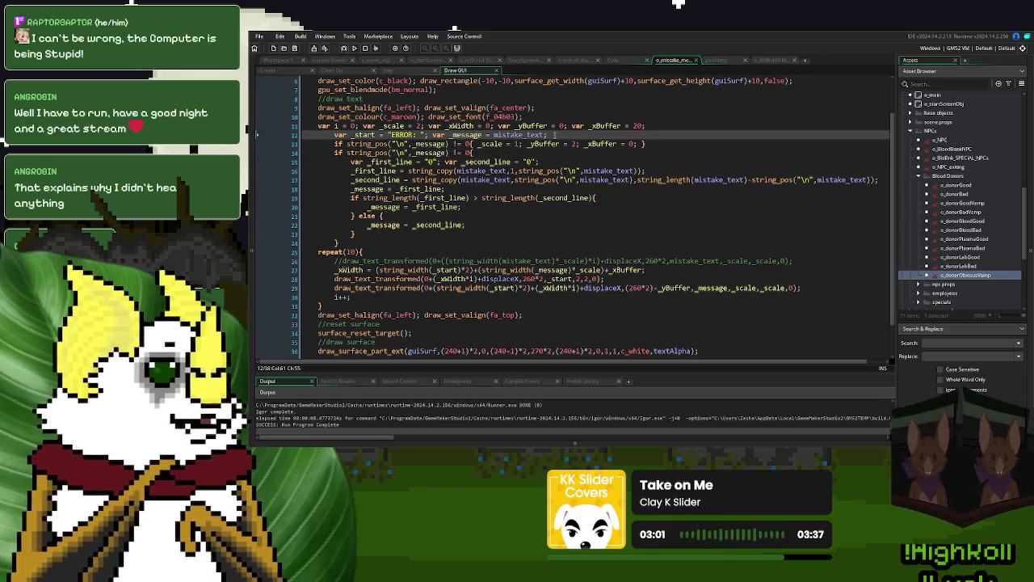
pyautogui.write('var _s')
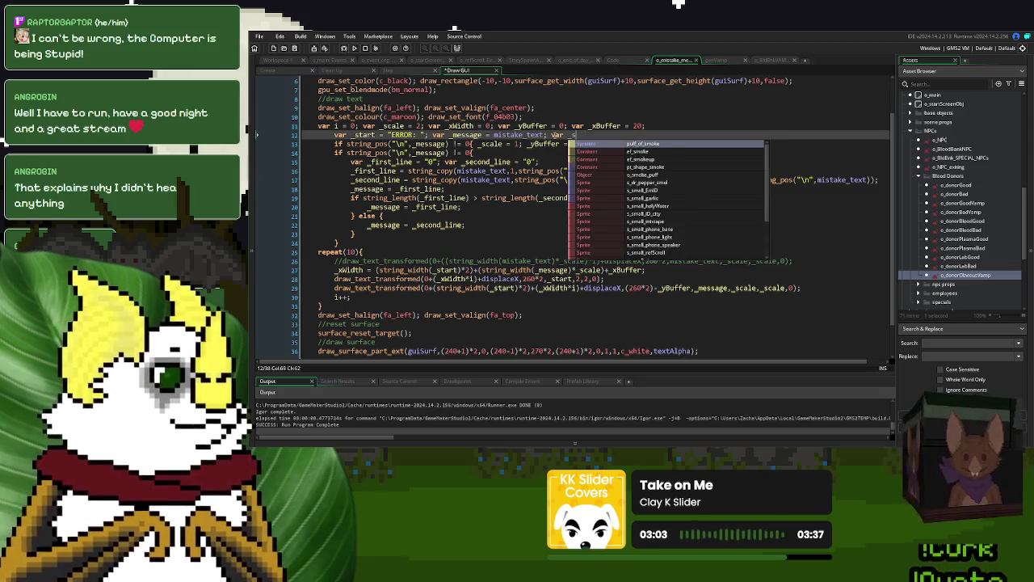
pyautogui.write('ample_message')
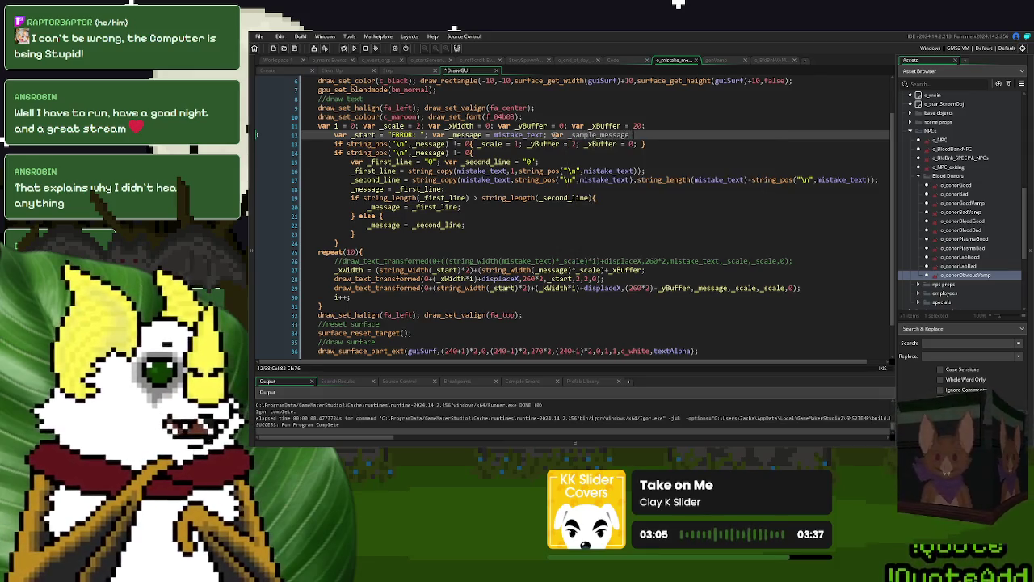
pyautogui.write(' = mess')
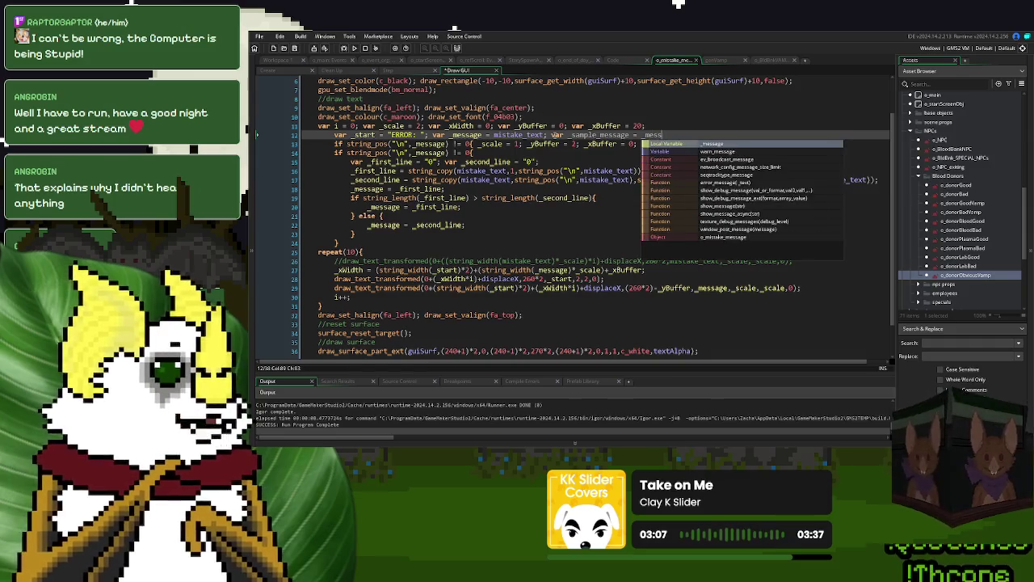
pyautogui.press('BackSpace')
pyautogui.press('BackSpace')
pyautogui.press('BackSpace')
pyautogui.press('BackSpace')
pyautogui.write('_message;')
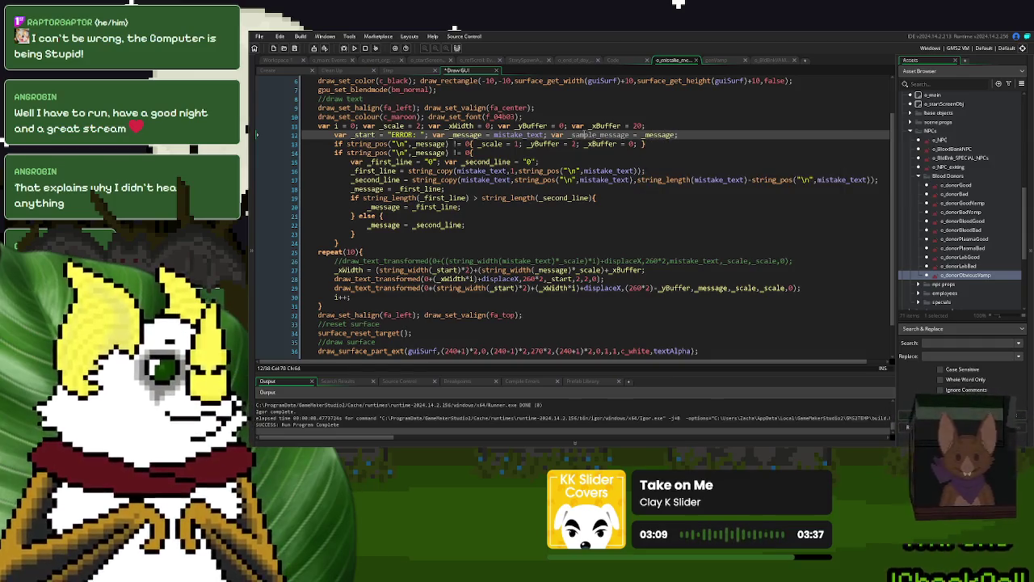
# Step: Replace _message with _sample_message in the three assignments and the _xWidth string_width call, then test-run
pyautogui.doubleClick(582, 134)
pyautogui.hotkey('ctrl', 'c')
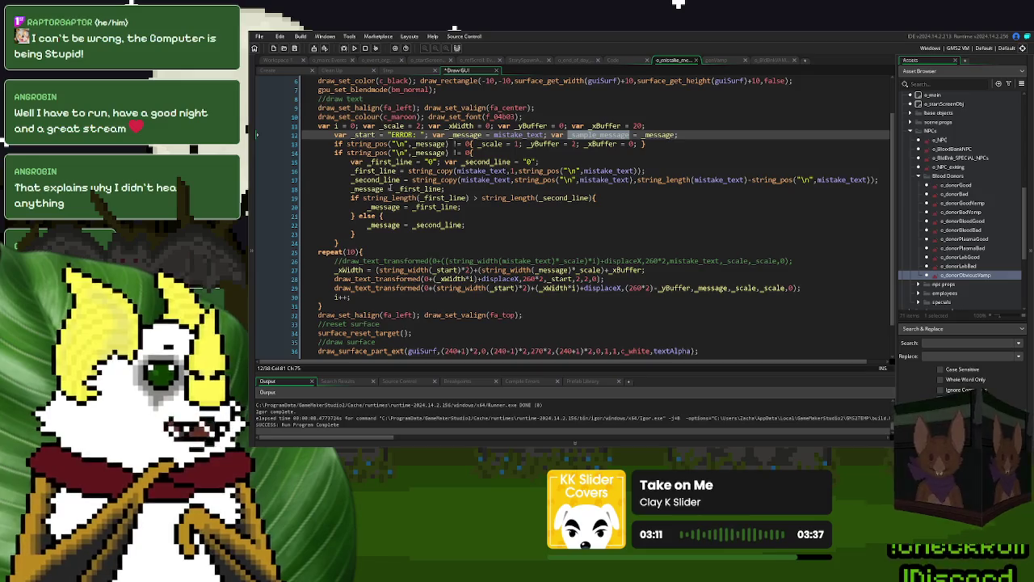
pyautogui.doubleClick(376, 208)
pyautogui.hotkey('ctrl', 'v')
pyautogui.doubleClick(368, 188)
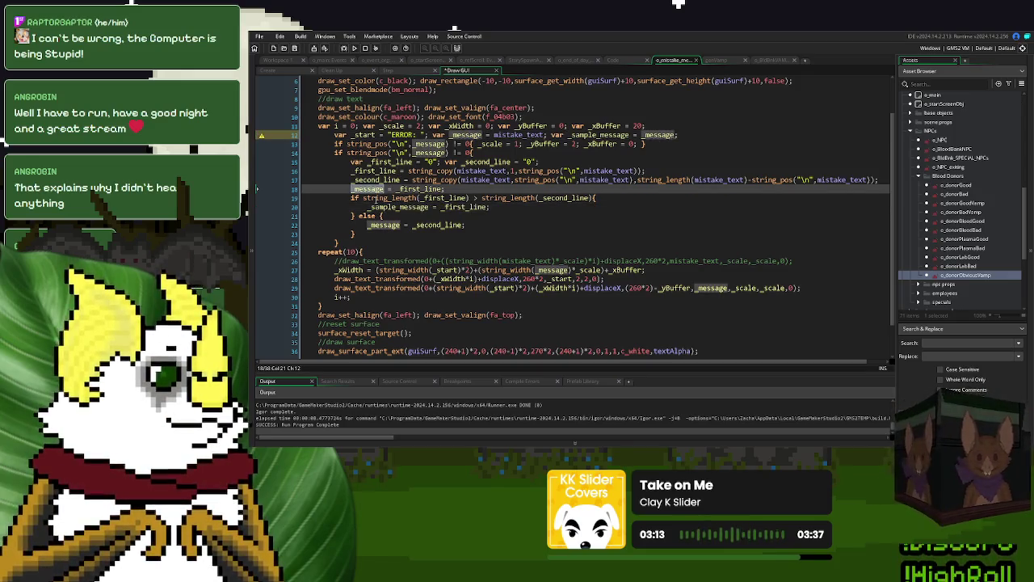
pyautogui.hotkey('ctrl', 'v')
pyautogui.doubleClick(384, 225)
pyautogui.hotkey('ctrl', 'v')
pyautogui.doubleClick(554, 270)
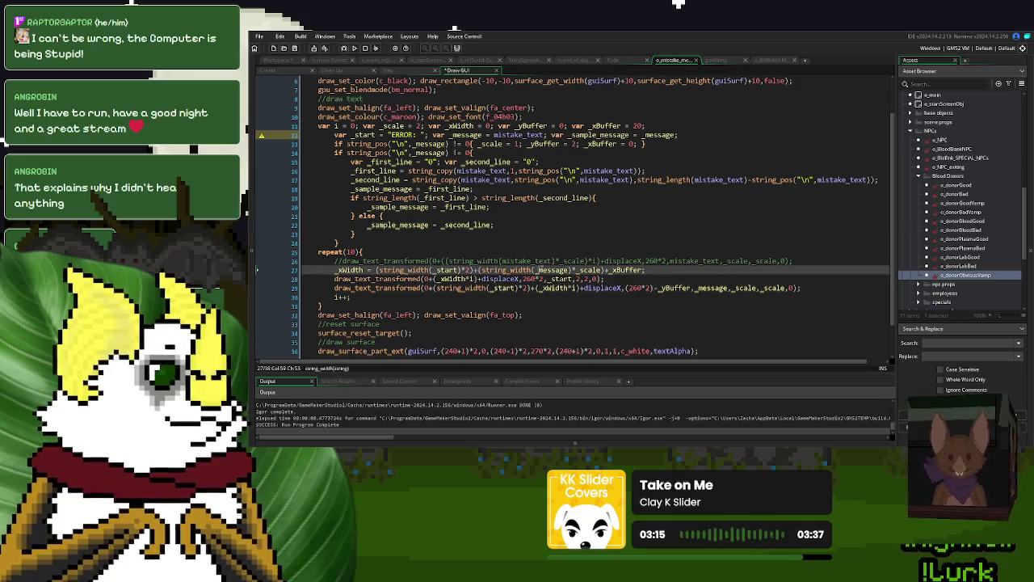
pyautogui.hotkey('ctrl', 'v')
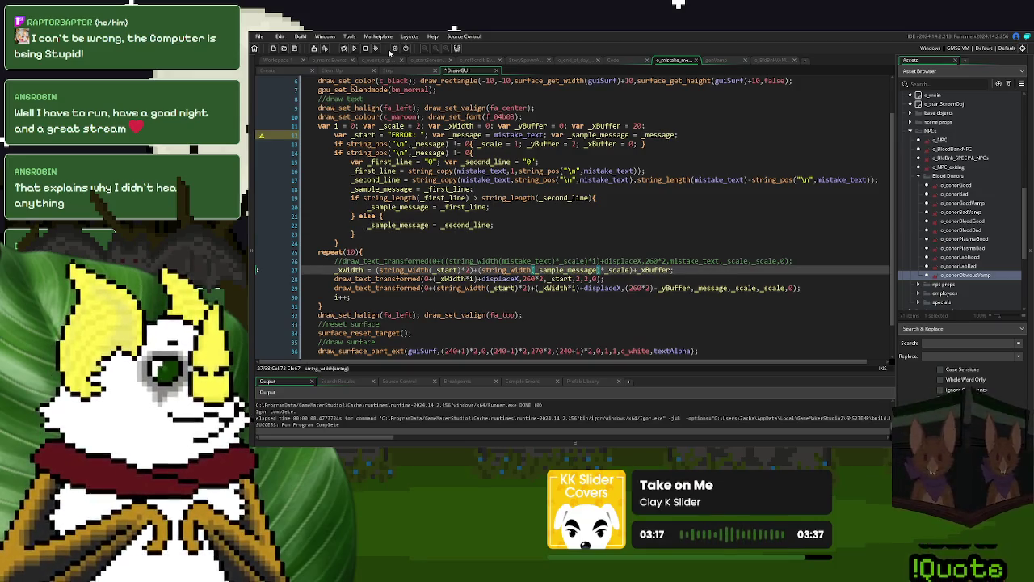
pyautogui.click(354, 48)
pyautogui.click(697, 204)
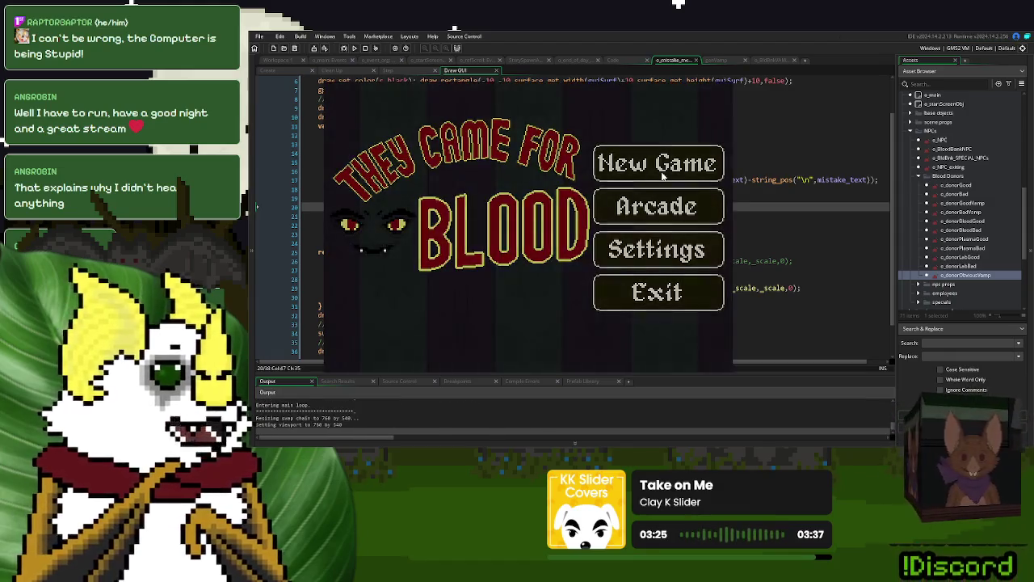
# Step: Choose New Game on the title screen to reach the Check in Donors! desk
pyautogui.click(662, 175)
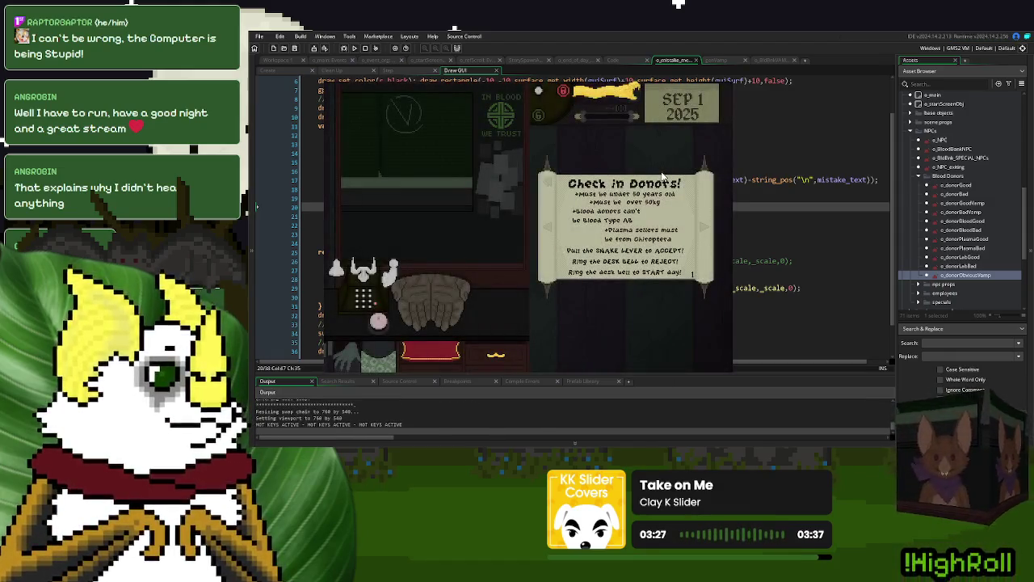
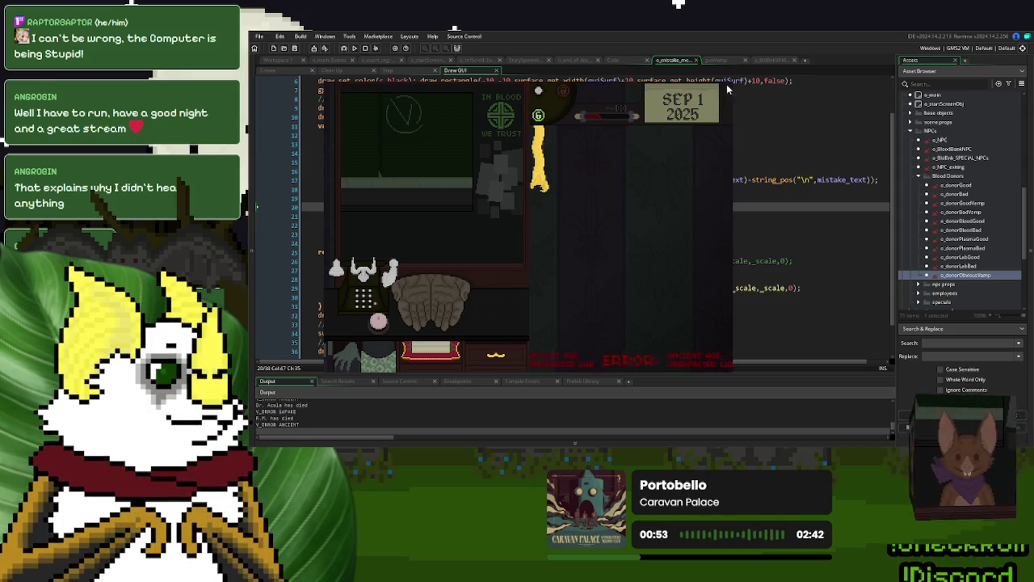
# Step: Delete the _xBuffer term, declaration and reset from the Draw GUI banner width code
pyautogui.press('Escape')
pyautogui.click(606, 125)
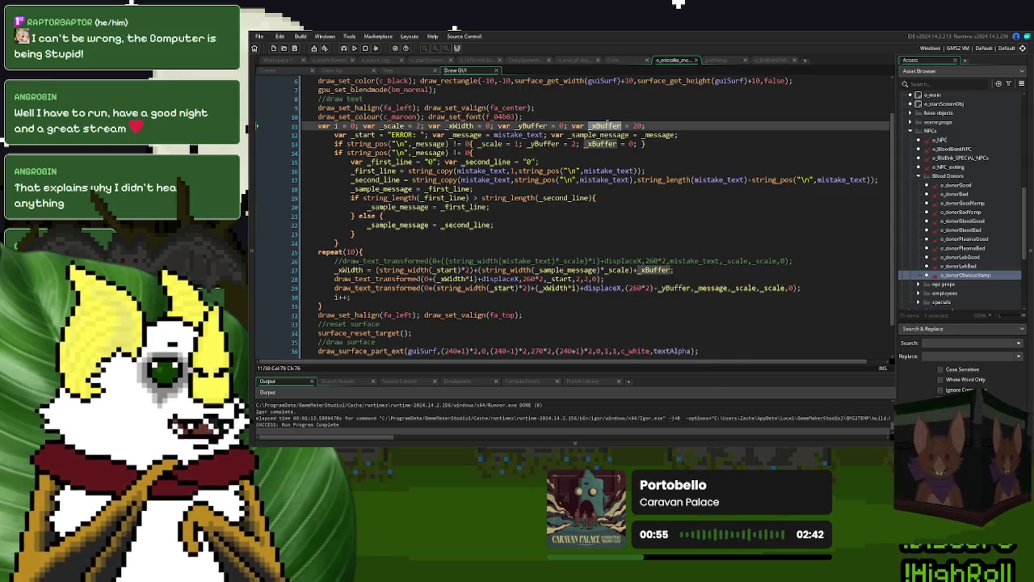
pyautogui.doubleClick(661, 271)
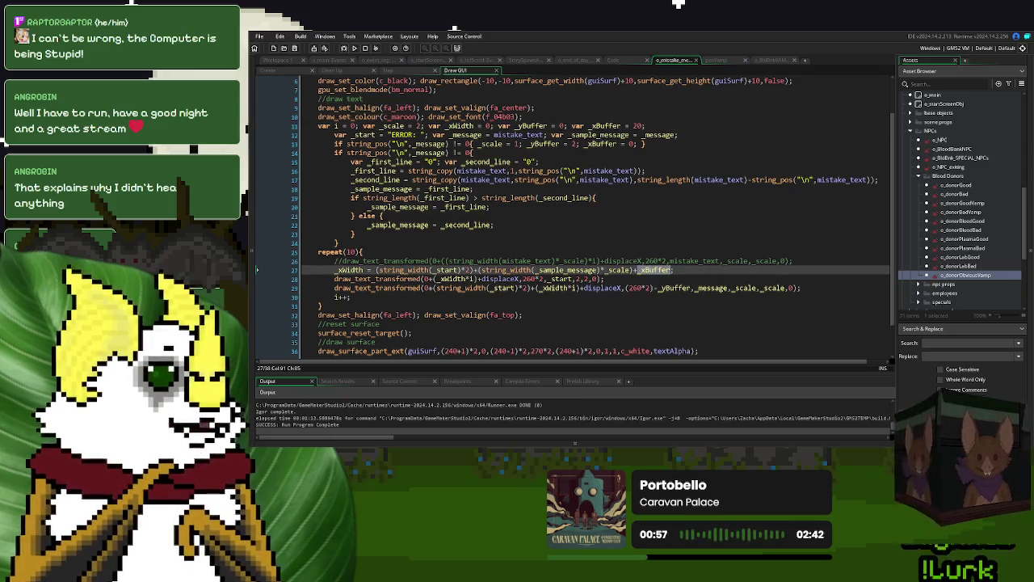
pyautogui.press('BackSpace')
pyautogui.moveTo(649, 126); pyautogui.dragTo(572, 129)
pyautogui.press('BackSpace')
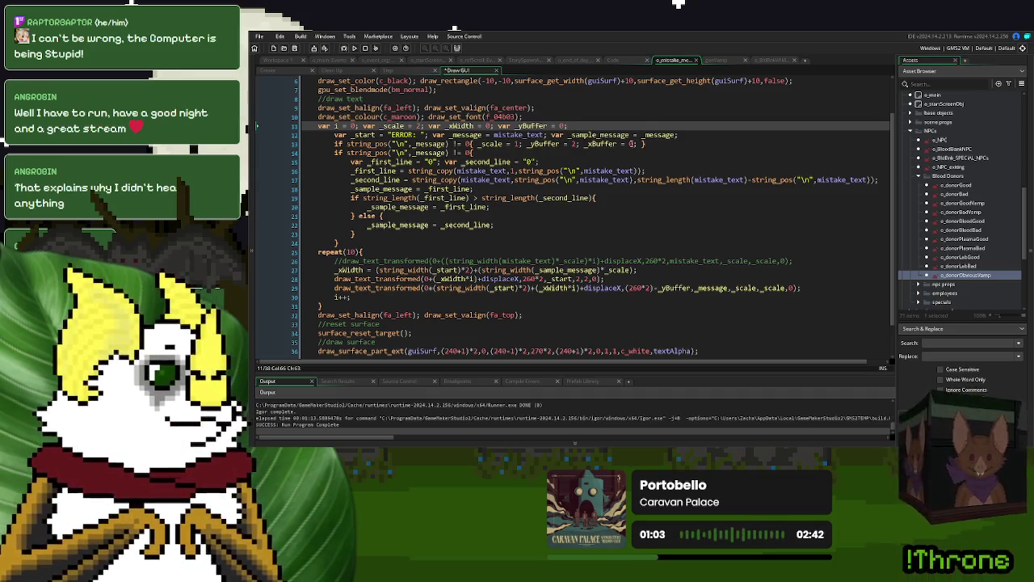
pyautogui.moveTo(638, 144); pyautogui.dragTo(588, 144)
pyautogui.press('BackSpace')
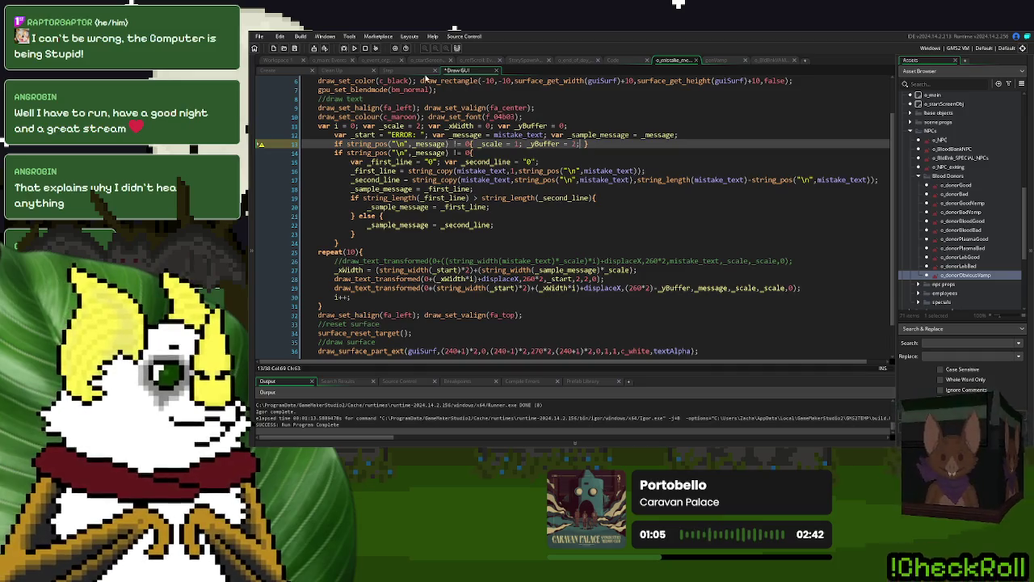
# Step: Delete _xBuffer's reset, declaration and +_xBuffer term from the Step code, then relaunch the game
pyautogui.click(425, 74)
pyautogui.click(580, 146)
pyautogui.moveTo(552, 116)
pyautogui.mouseDown()
pyautogui.moveTo(489, 116)
pyautogui.moveTo(432, 98)
pyautogui.mouseUp()
pyautogui.press('BackSpace')
pyautogui.click(513, 98)
pyautogui.press('BackSpace')
pyautogui.click(452, 188)
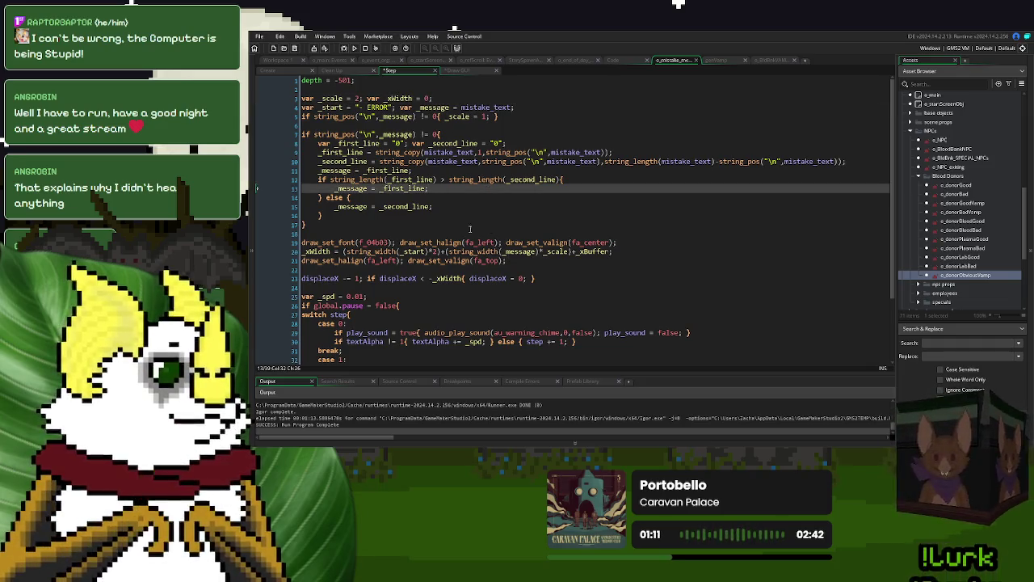
pyautogui.doubleClick(592, 251)
pyautogui.press('BackSpace')
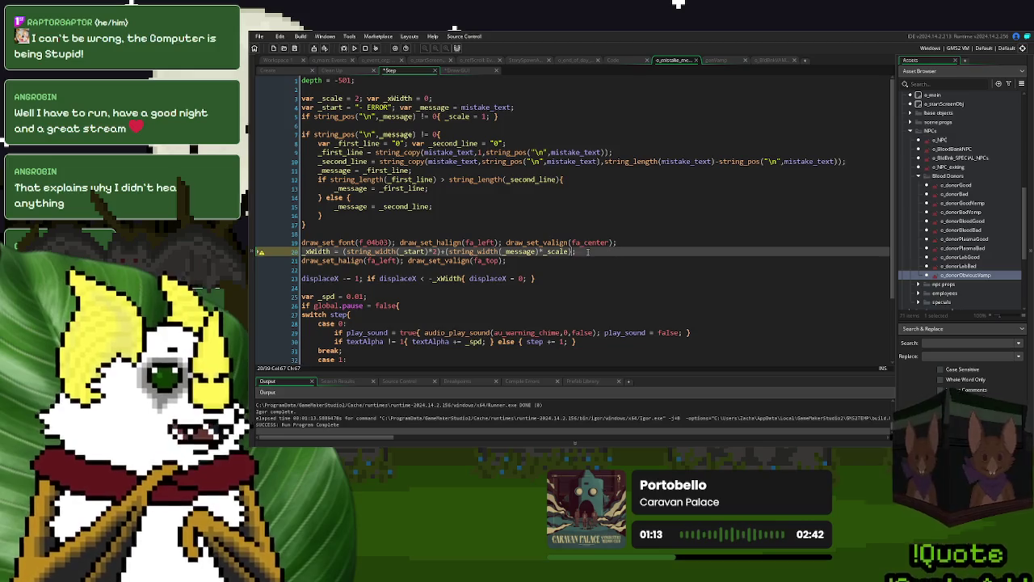
pyautogui.press('BackSpace')
pyautogui.click(355, 50)
pyautogui.click(568, 187)
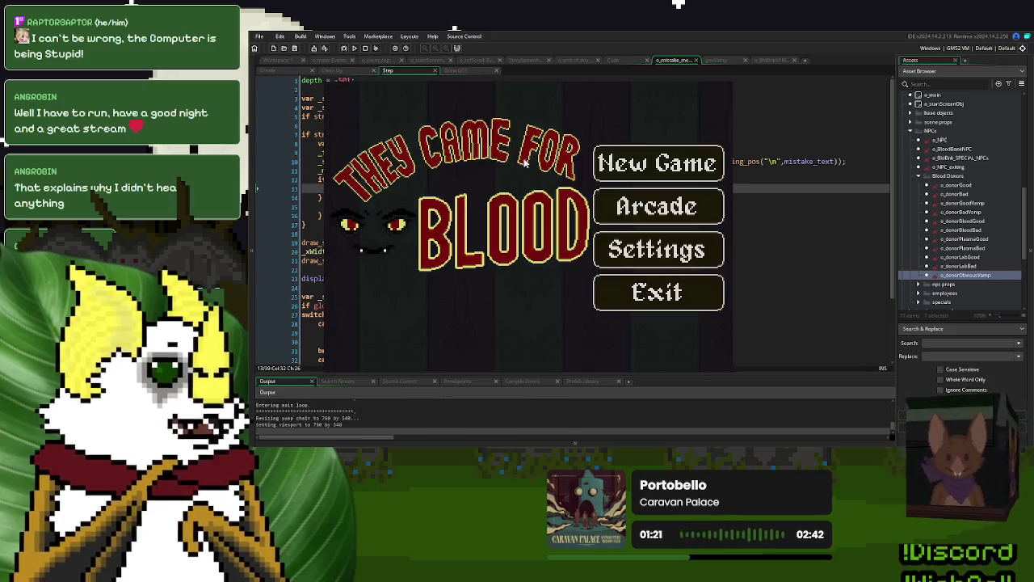
pyautogui.press('Return')
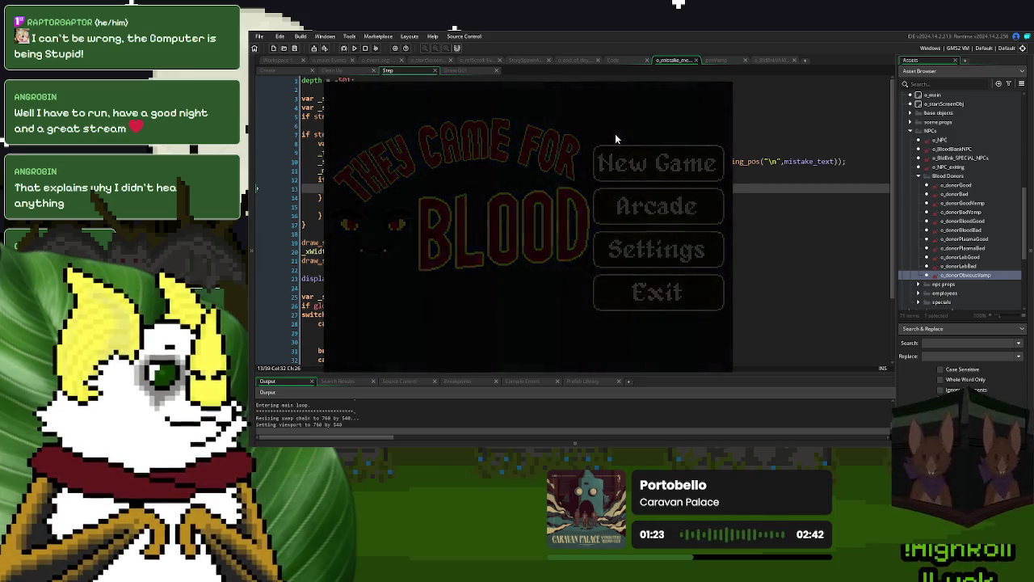
pyautogui.press('space')
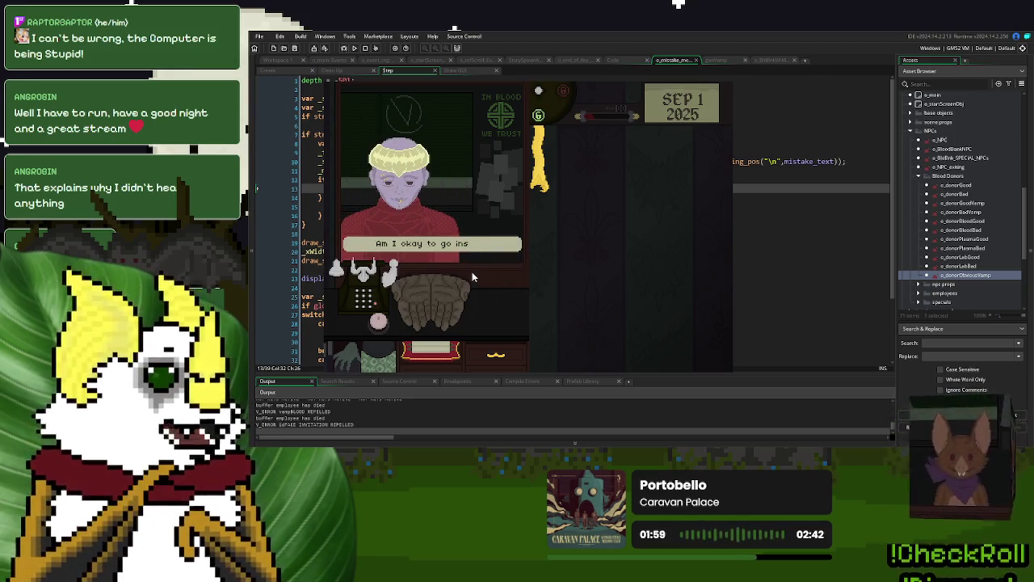
pyautogui.click(443, 272)
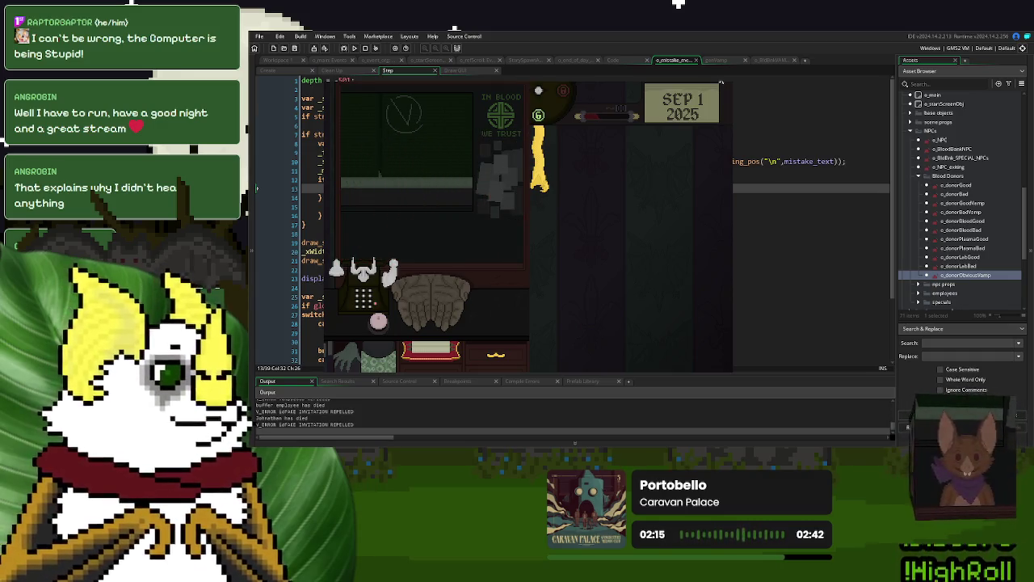
pyautogui.press('Escape')
pyautogui.press('Up')
pyautogui.press('Up')
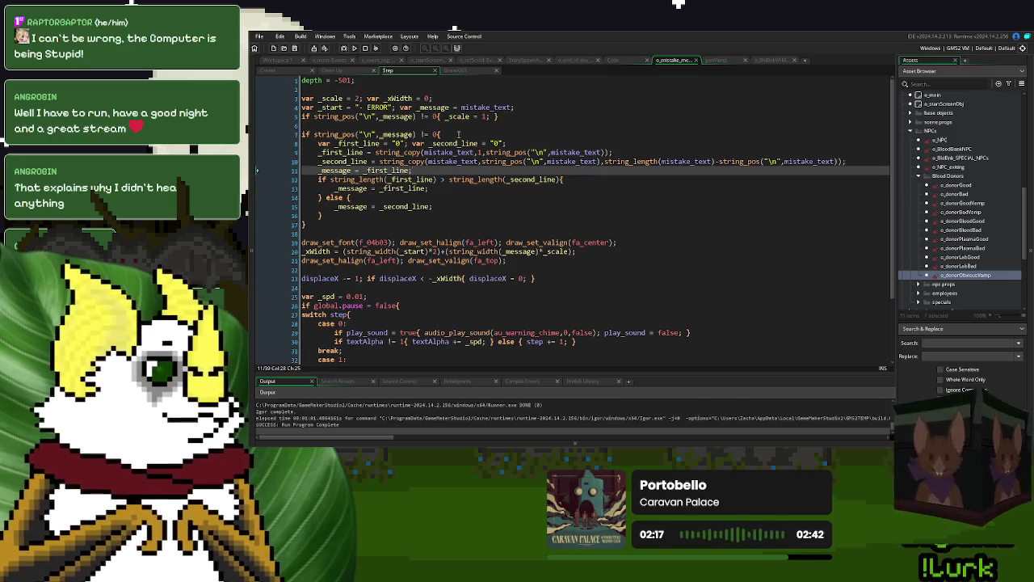
# Step: Replace _scale with 2 in the Step event's line-20 width formula, run the game, and return to Draw GUI
pyautogui.doubleClick(456, 117)
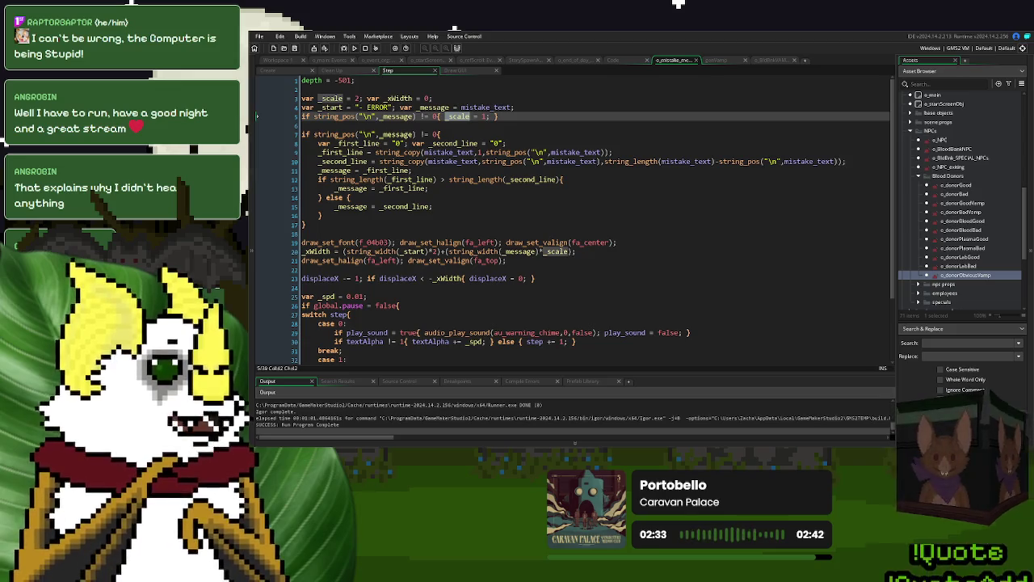
pyautogui.doubleClick(556, 252)
pyautogui.write('2')
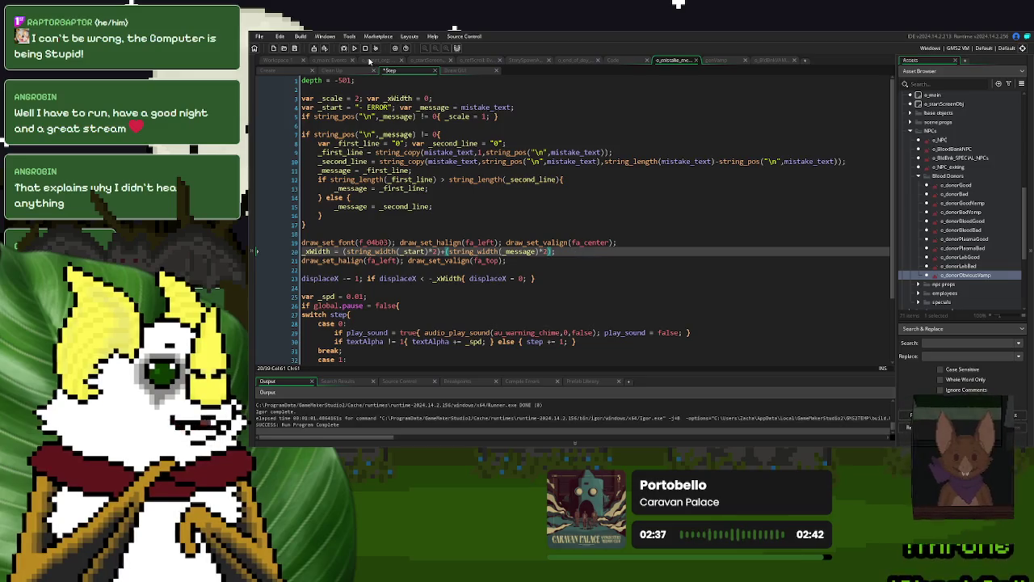
pyautogui.click(354, 48)
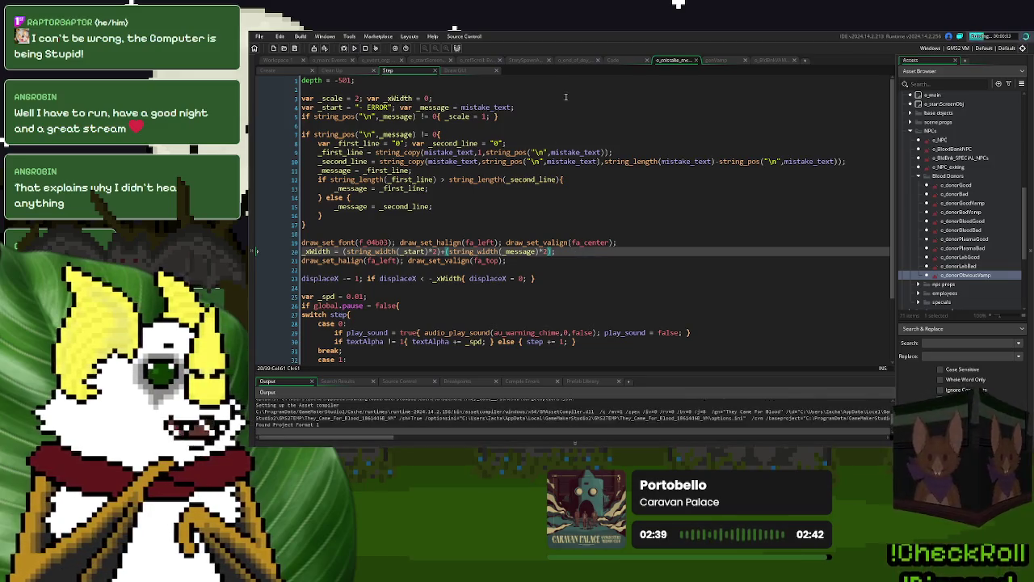
pyautogui.click(436, 71)
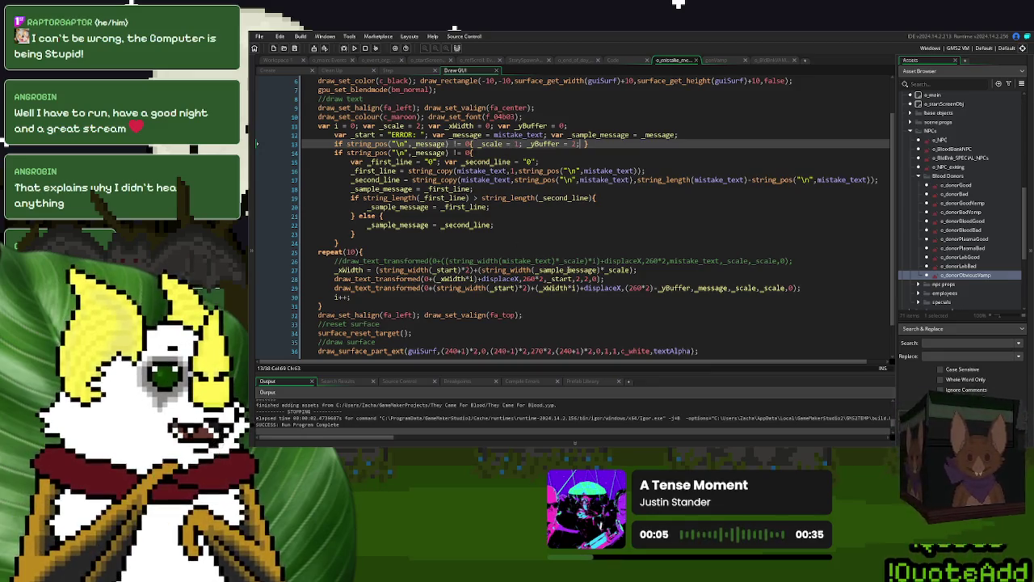
# Step: Use 2 instead of _scale in Draw GUI's line-27 width formula, then playtest a new game and close it
pyautogui.click(618, 270)
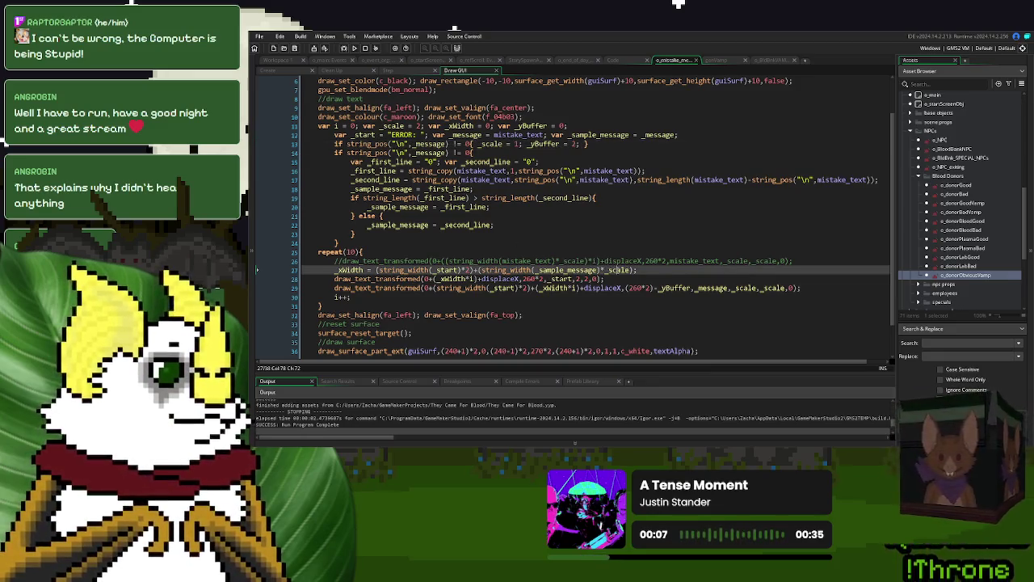
pyautogui.write('2')
pyautogui.click(344, 47)
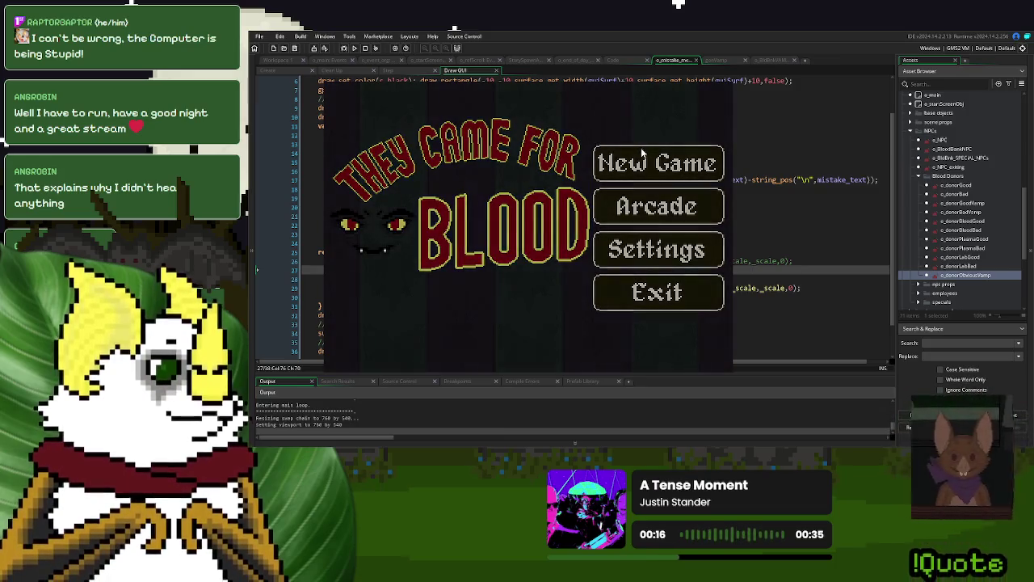
pyautogui.click(642, 152)
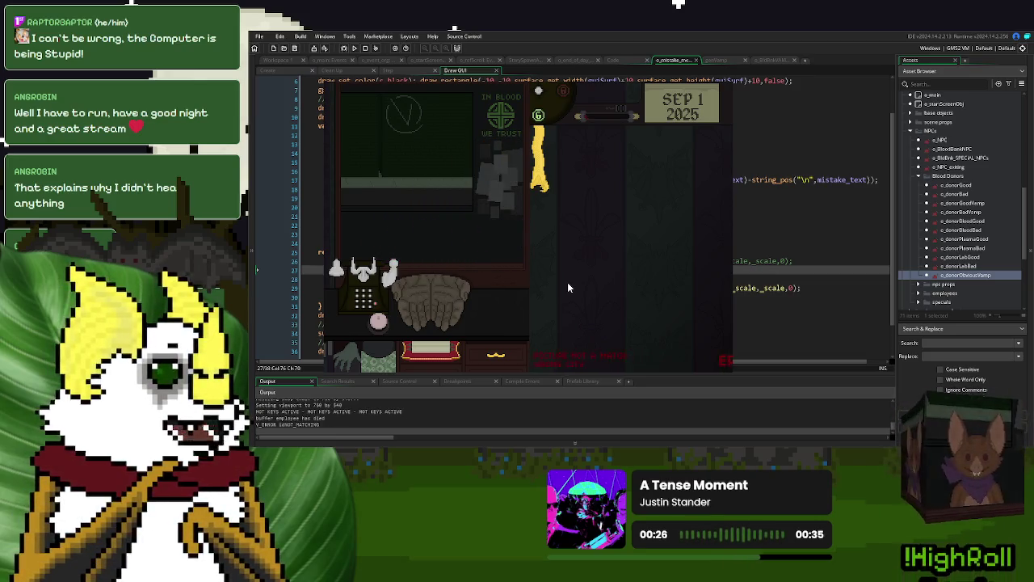
pyautogui.press('Escape')
pyautogui.click(600, 260)
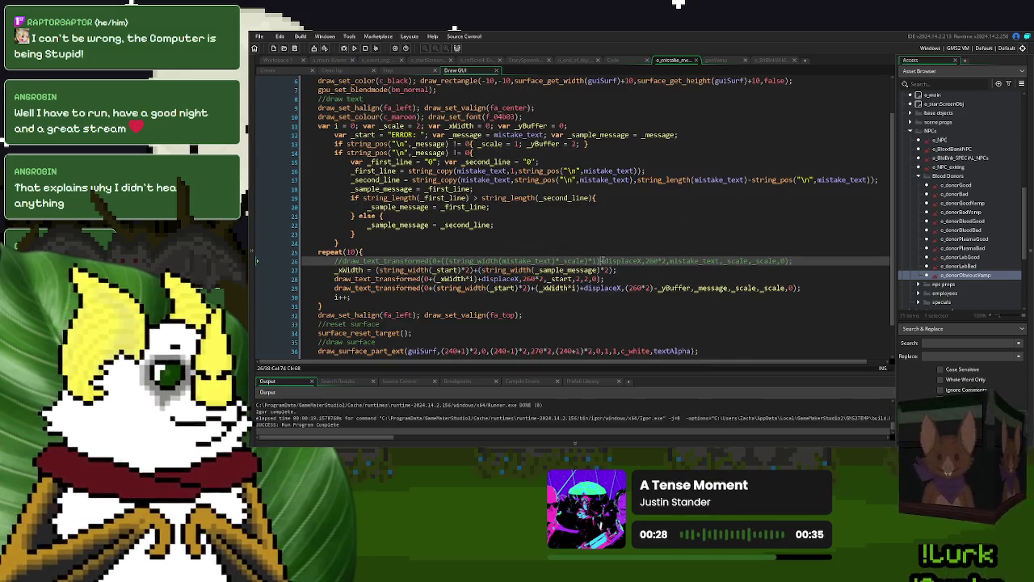
# Step: Put _scale back into Draw GUI's width formula, set Step's multi-line _scale to 1*2, and start a new game
pyautogui.click(603, 270)
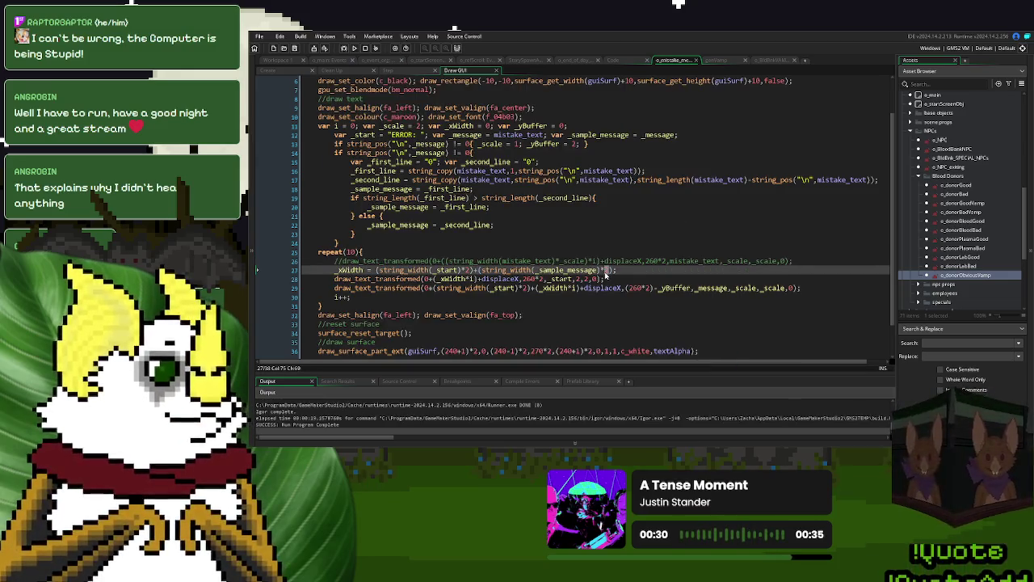
pyautogui.write('_scale')
pyautogui.click(402, 71)
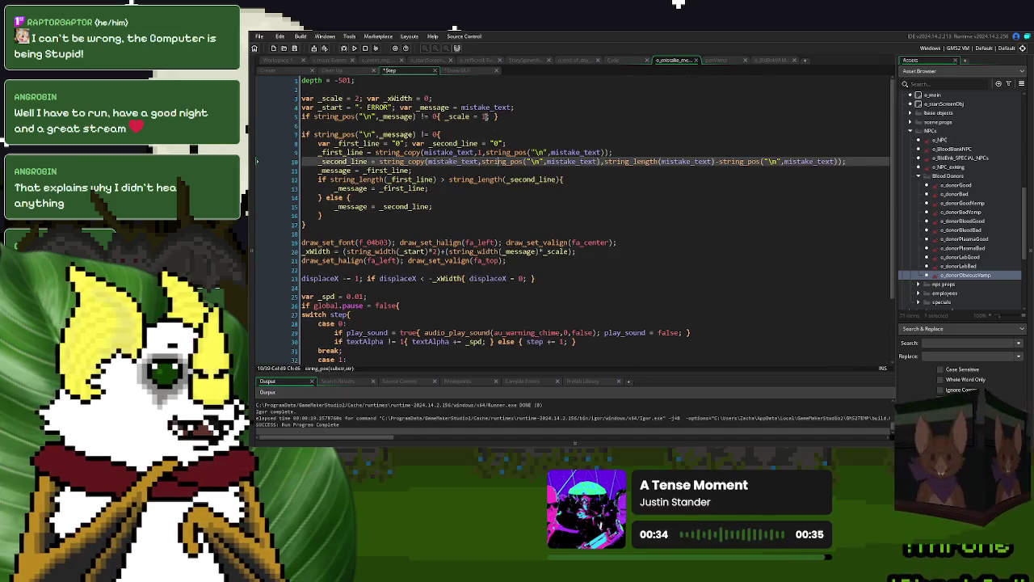
pyautogui.click(484, 116)
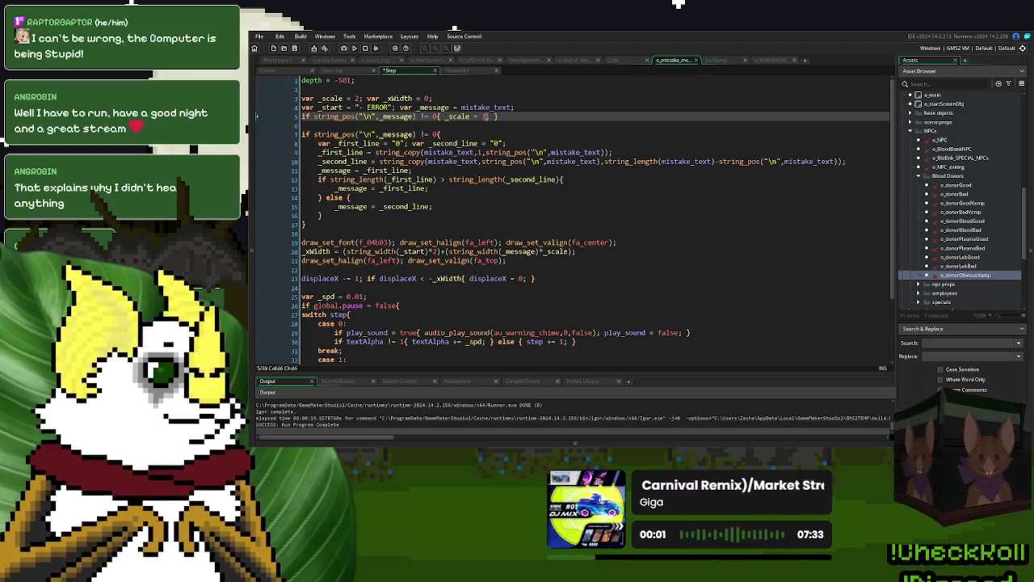
pyautogui.write('.5')
pyautogui.press('F5')
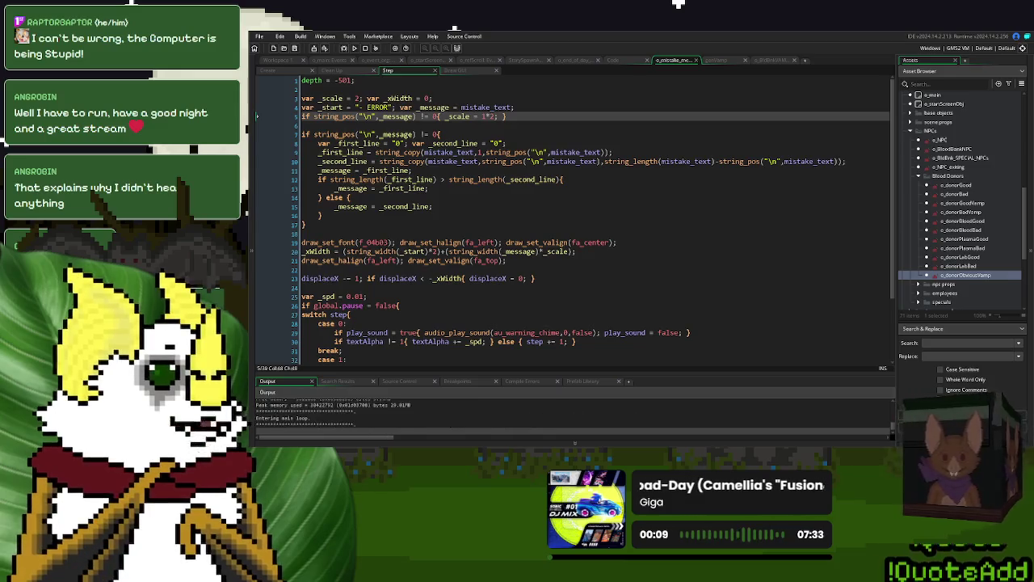
pyautogui.click(707, 166)
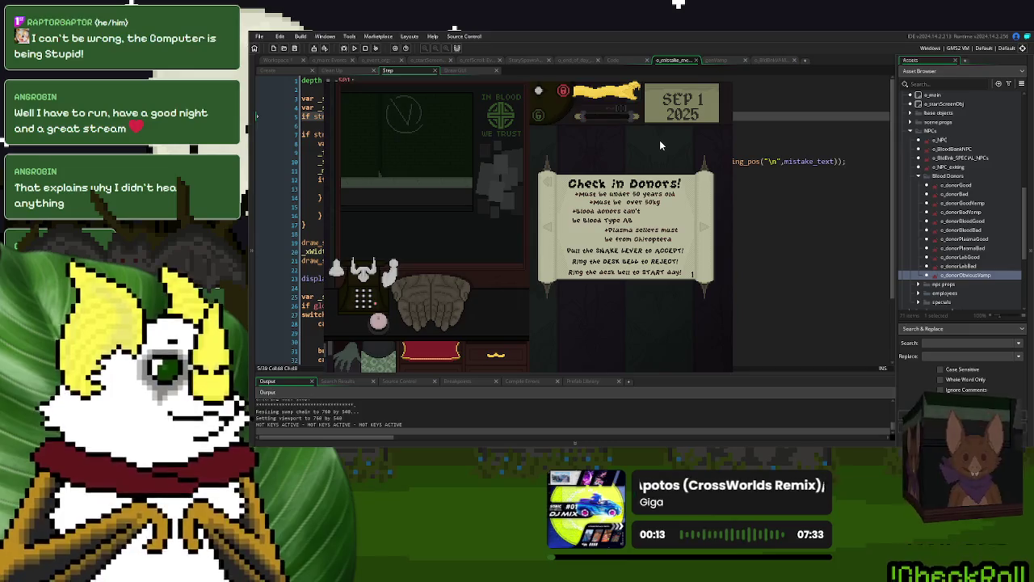
# Step: Play until the multi-line ERROR banner scrolls across, then close the game
pyautogui.click(455, 70)
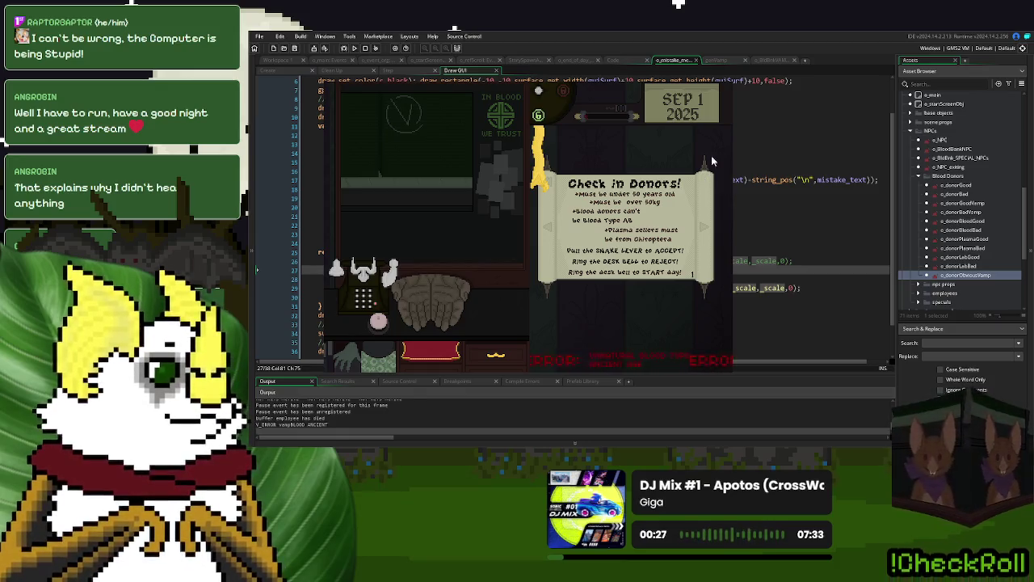
pyautogui.press('Escape')
pyautogui.click(476, 170)
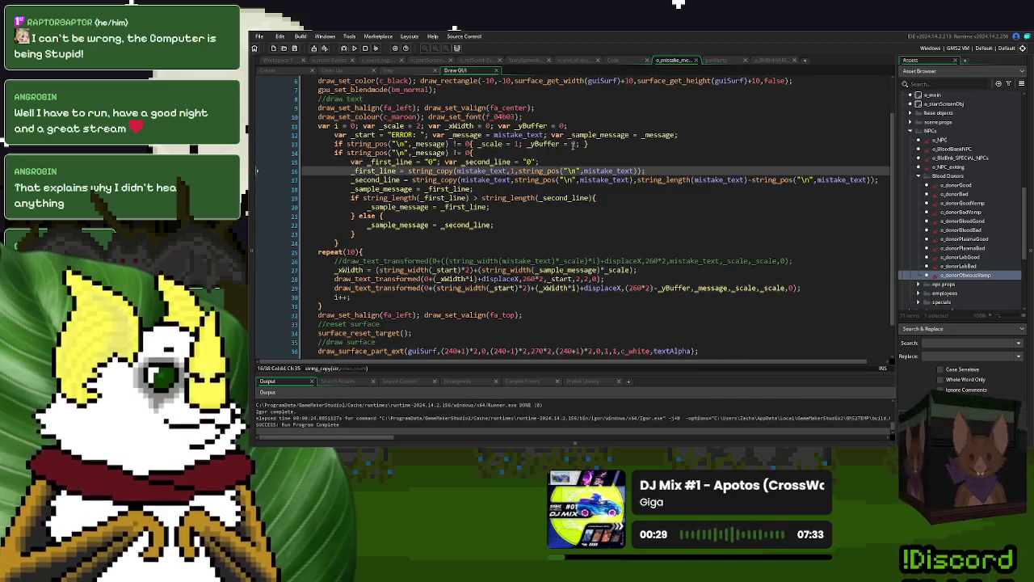
# Step: Change the multi-line _scale to 1.2 on Draw GUI line 13 and Step line 5, then rerun
pyautogui.click(518, 144)
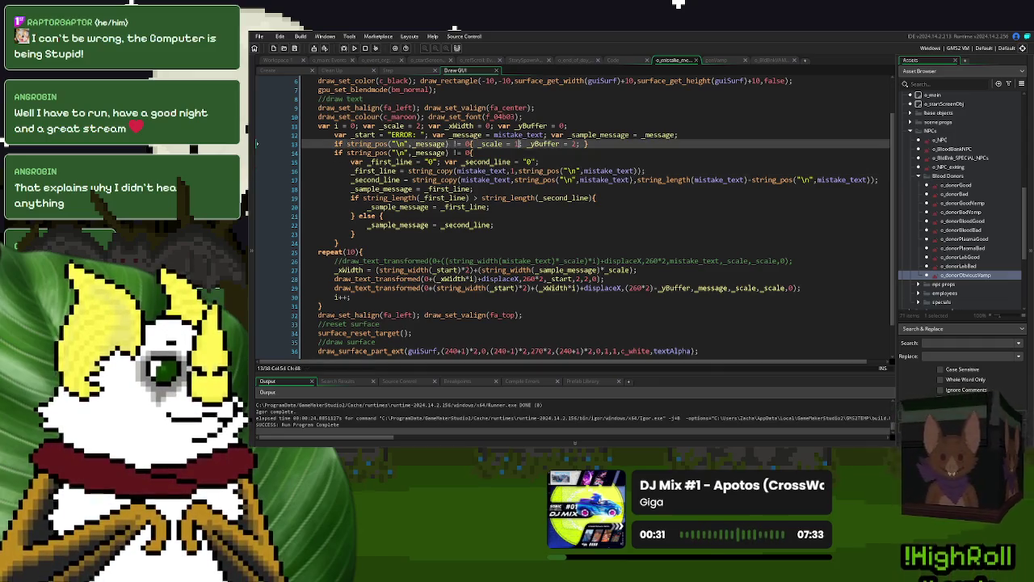
pyautogui.write('.2')
pyautogui.click(354, 47)
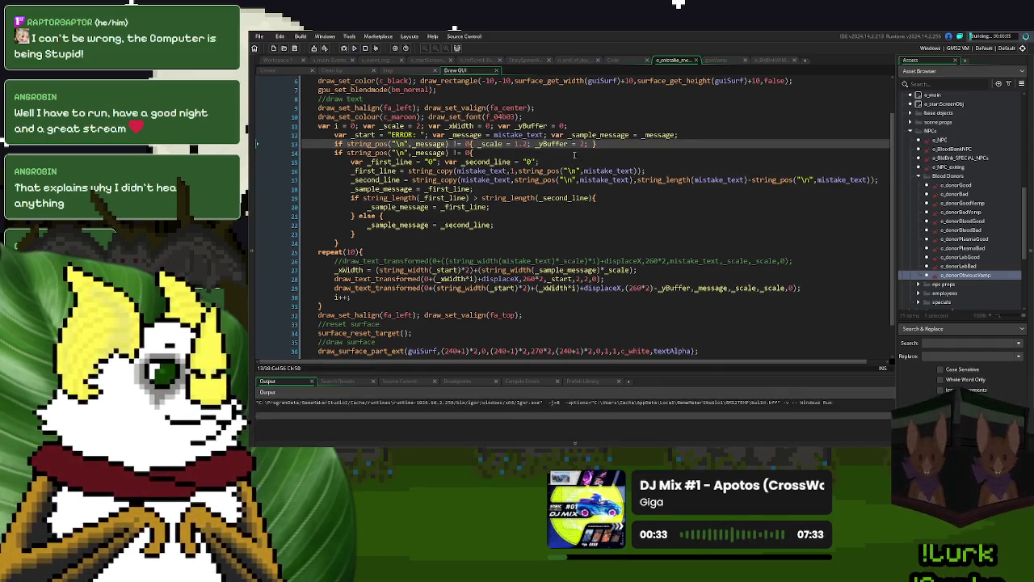
pyautogui.click(402, 70)
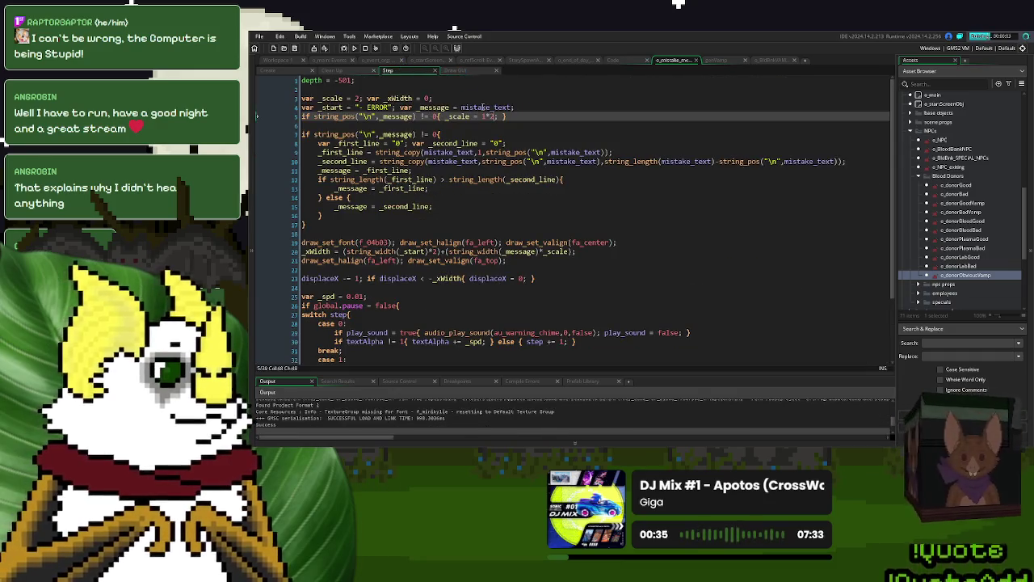
pyautogui.click(364, 49)
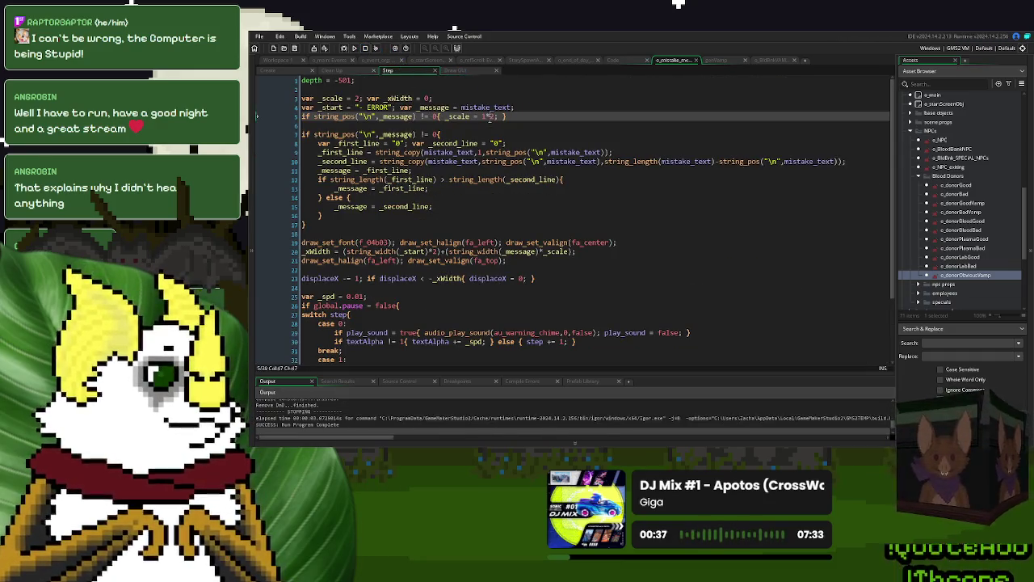
pyautogui.write('.2')
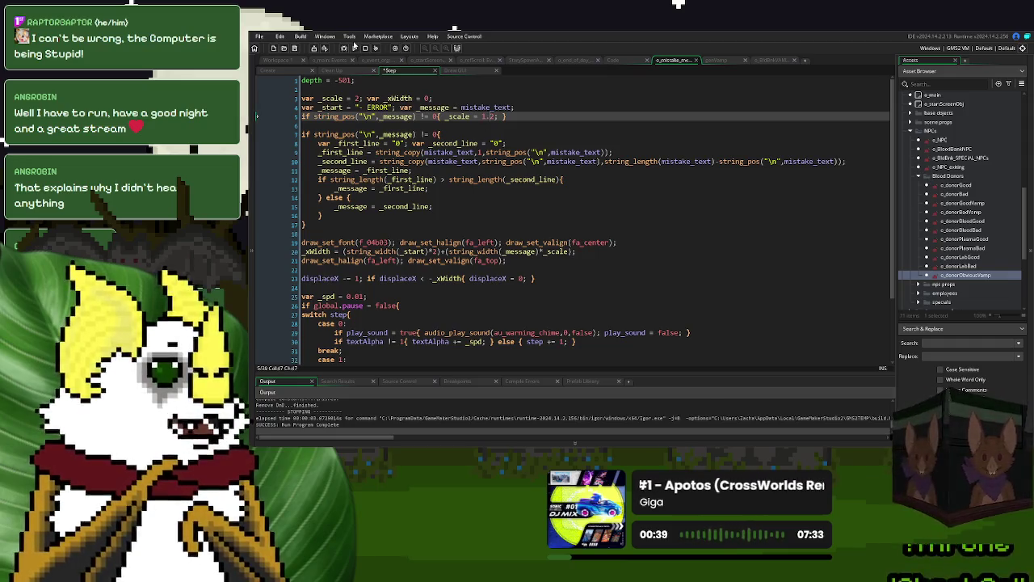
pyautogui.click(354, 49)
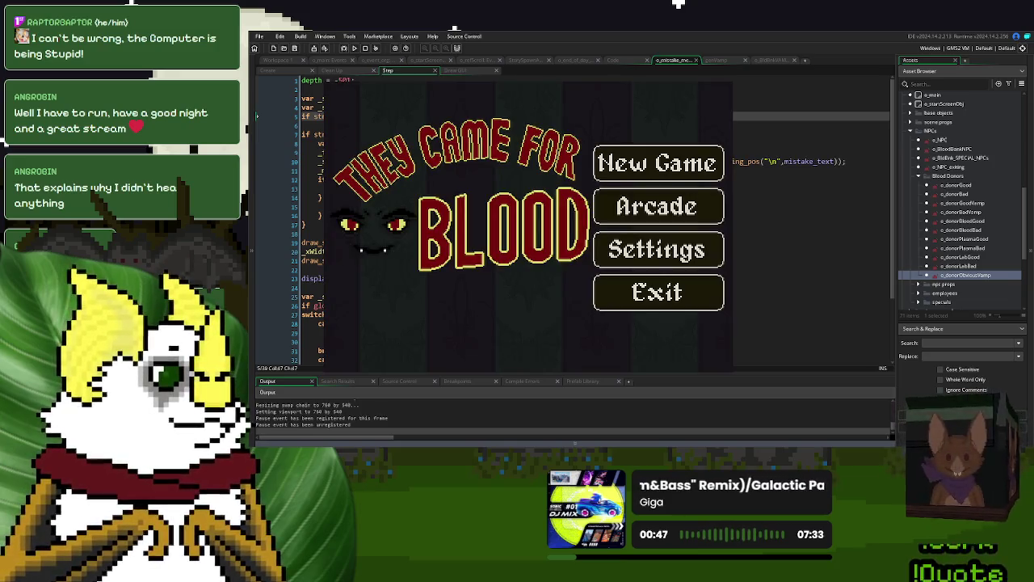
# Step: Start a new game, call in the first donor to see the 1.2-scale banner, then close the game
pyautogui.click(655, 164)
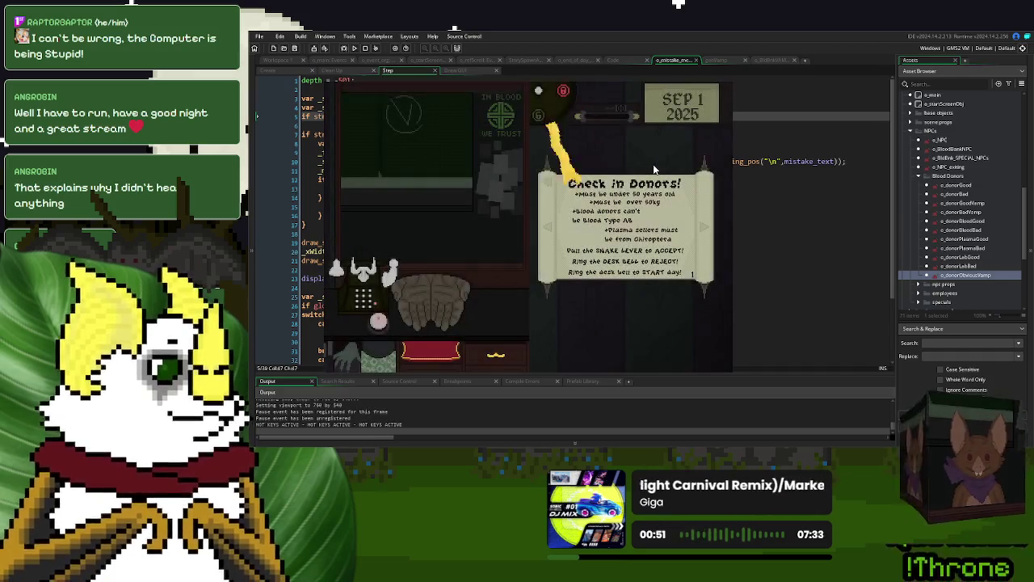
pyautogui.click(647, 191)
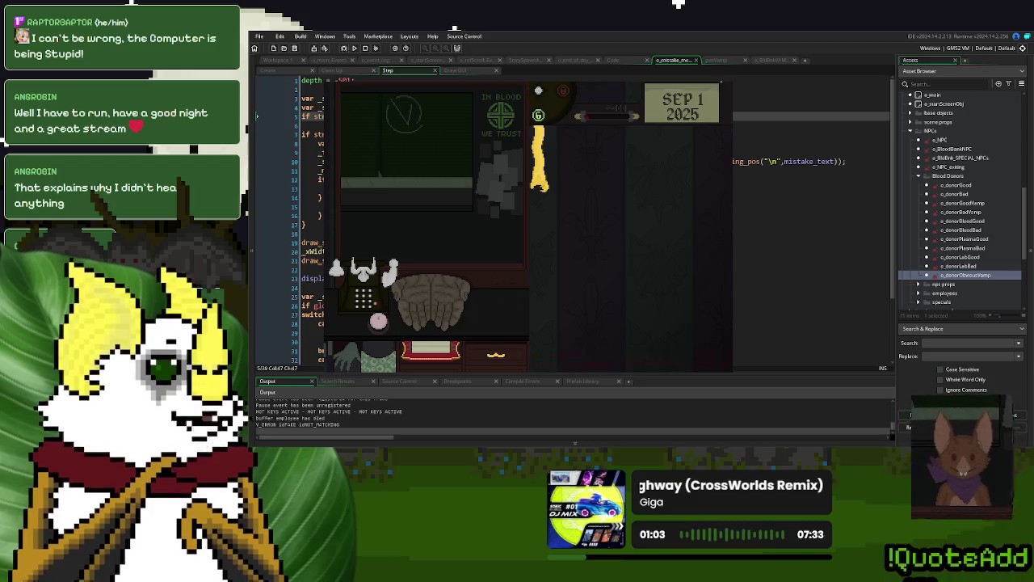
pyautogui.press('Escape')
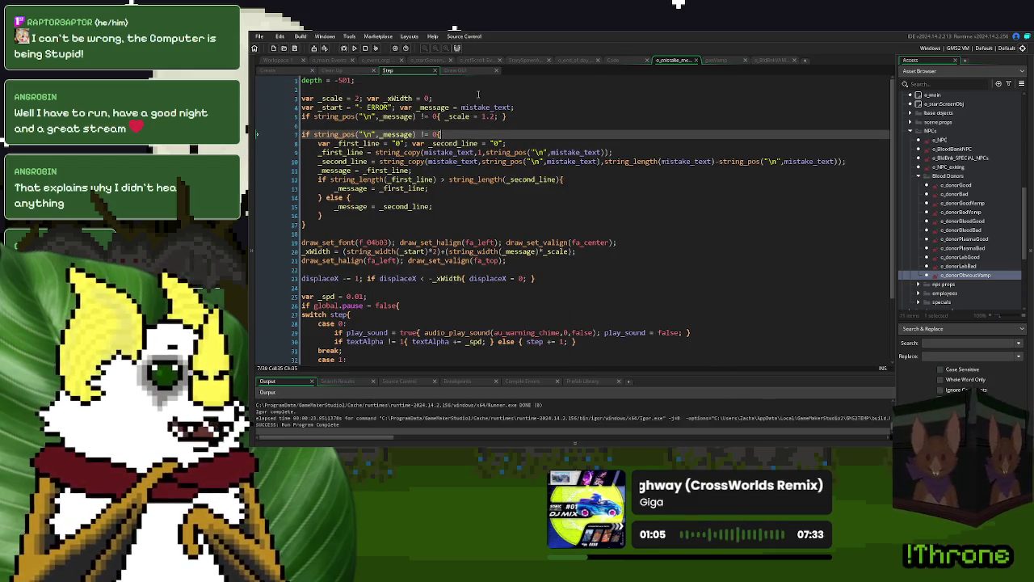
# Step: Add var _sampleScale = _scale; on Draw GUI line 11 and copy it into the two-line branch
pyautogui.click(467, 71)
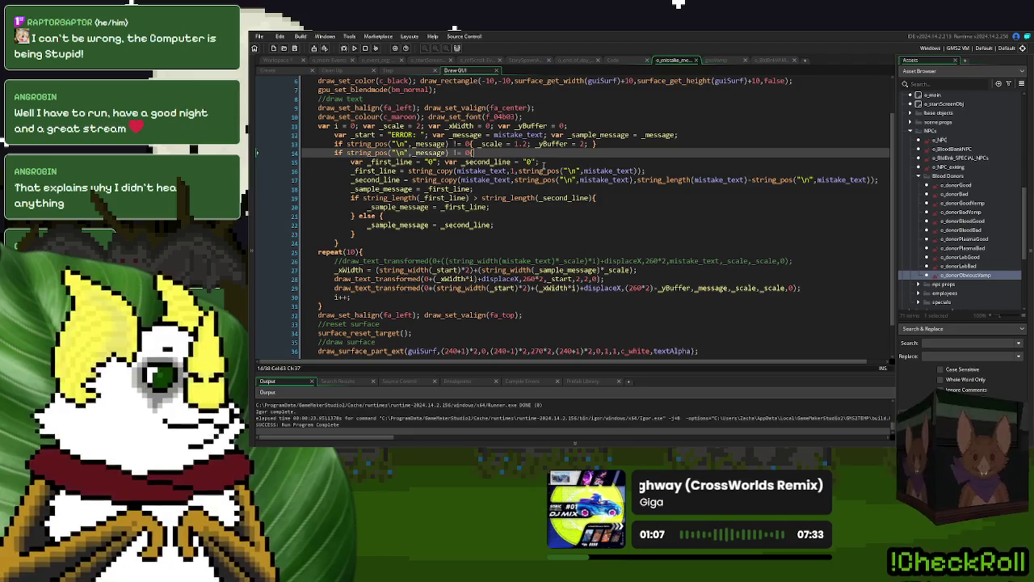
pyautogui.click(588, 125)
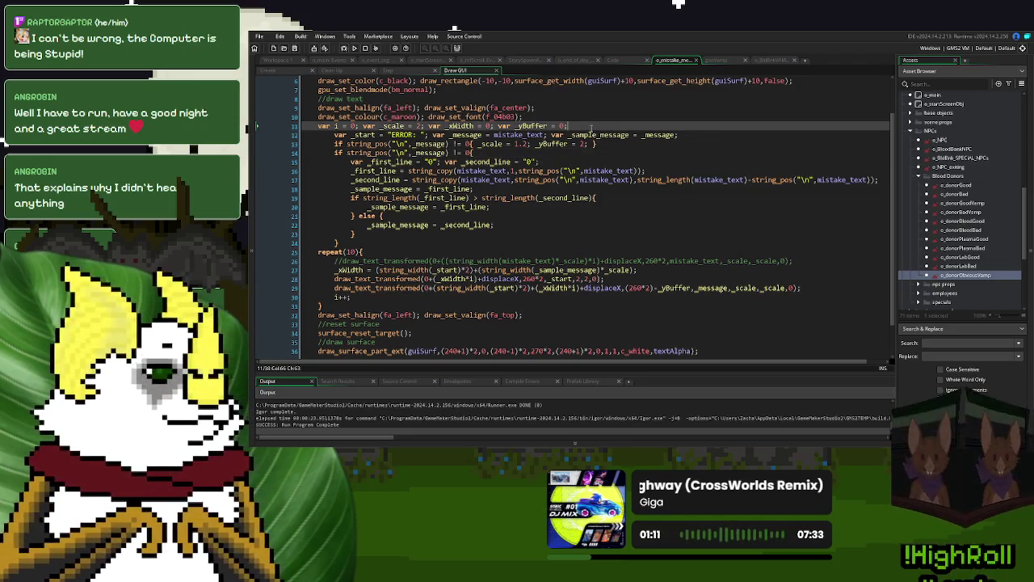
pyautogui.write(' var _s')
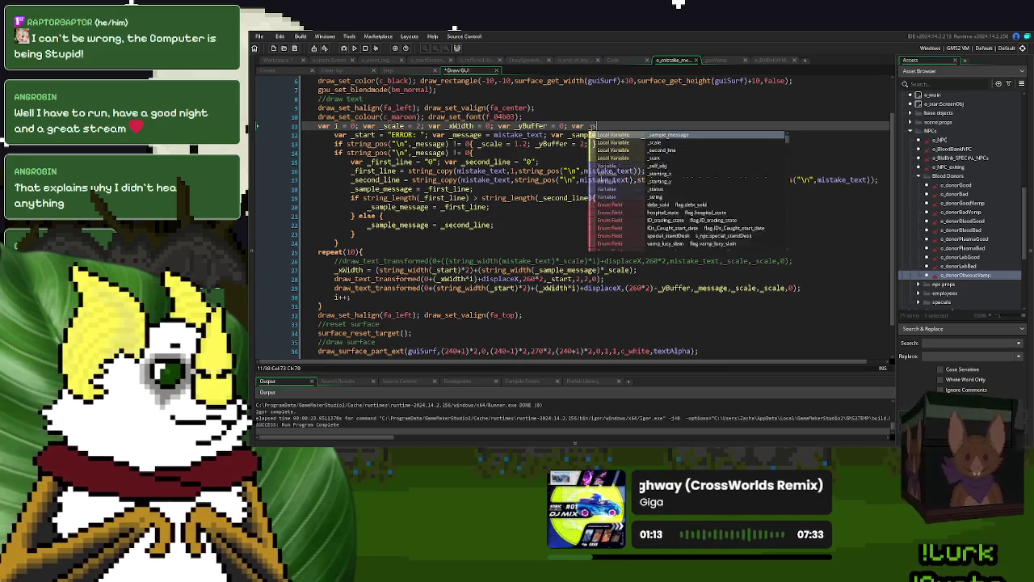
pyautogui.write('ample')
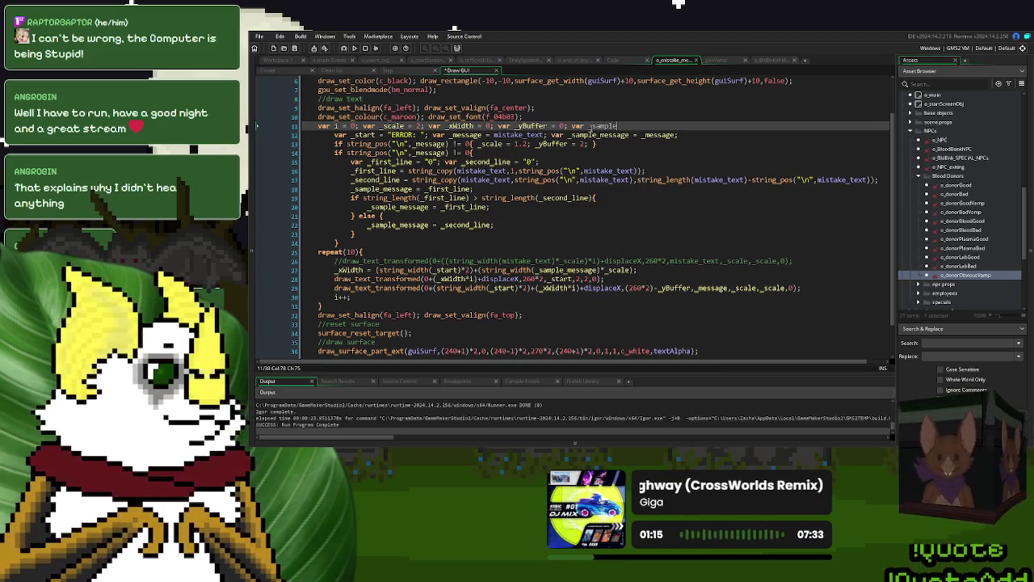
pyautogui.write('_scScale =')
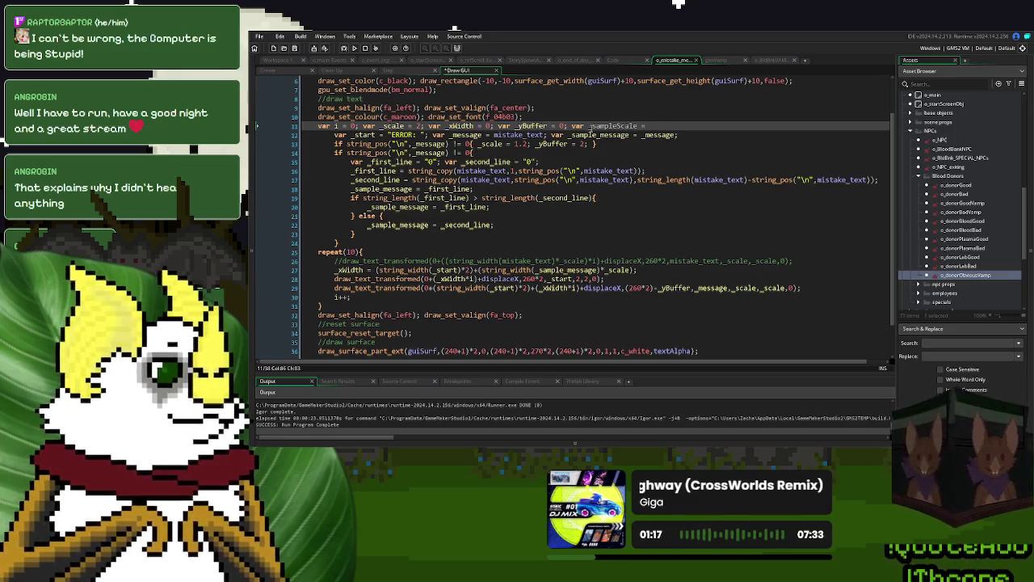
pyautogui.write('scale;')
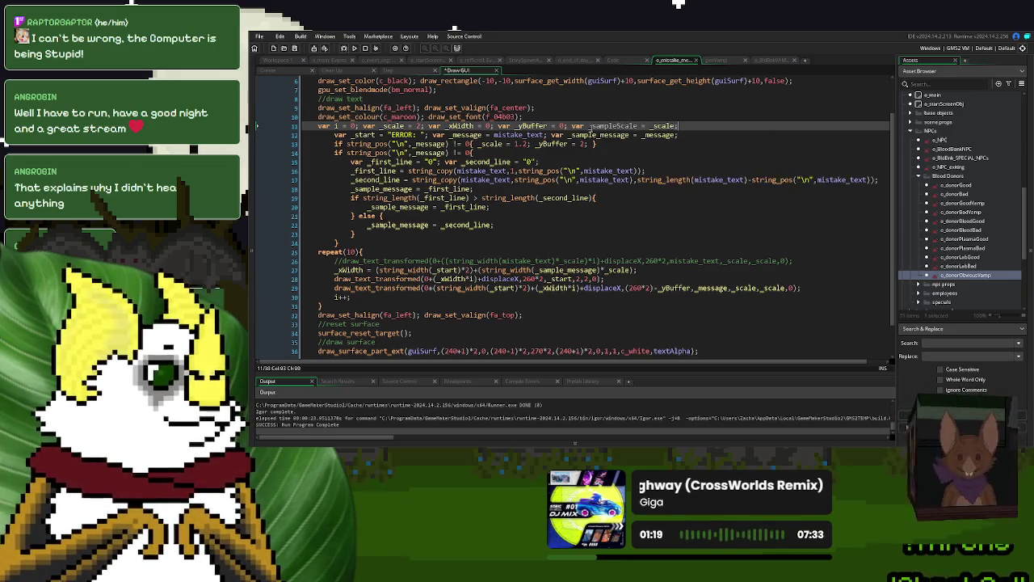
pyautogui.moveTo(679, 126); pyautogui.dragTo(588, 126)
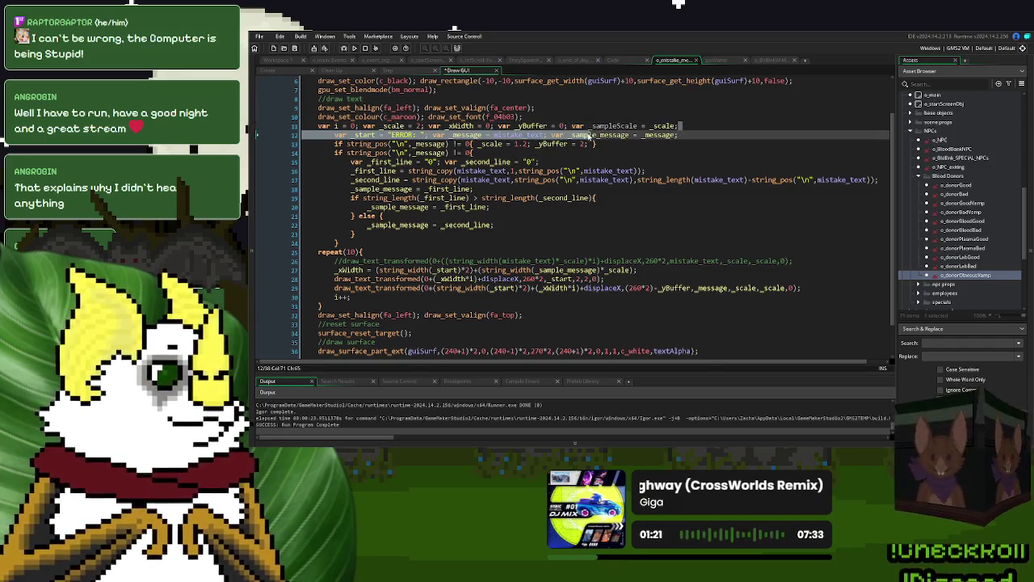
pyautogui.hotkey('ctrl', 'c')
pyautogui.click(593, 143)
pyautogui.hotkey('ctrl', 'v')
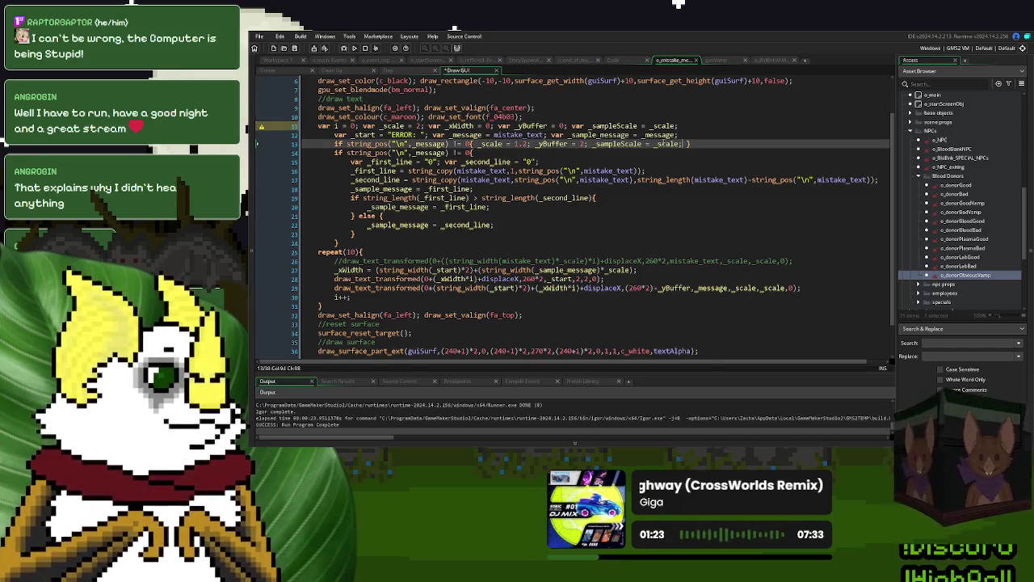
# Step: Set the two-line _sampleScale to 1.2 and _scale to 1, use _sampleScale in _xWidth, and run
pyautogui.doubleClick(664, 144)
pyautogui.write('1.2')
pyautogui.doubleClick(524, 144)
pyautogui.write('1')
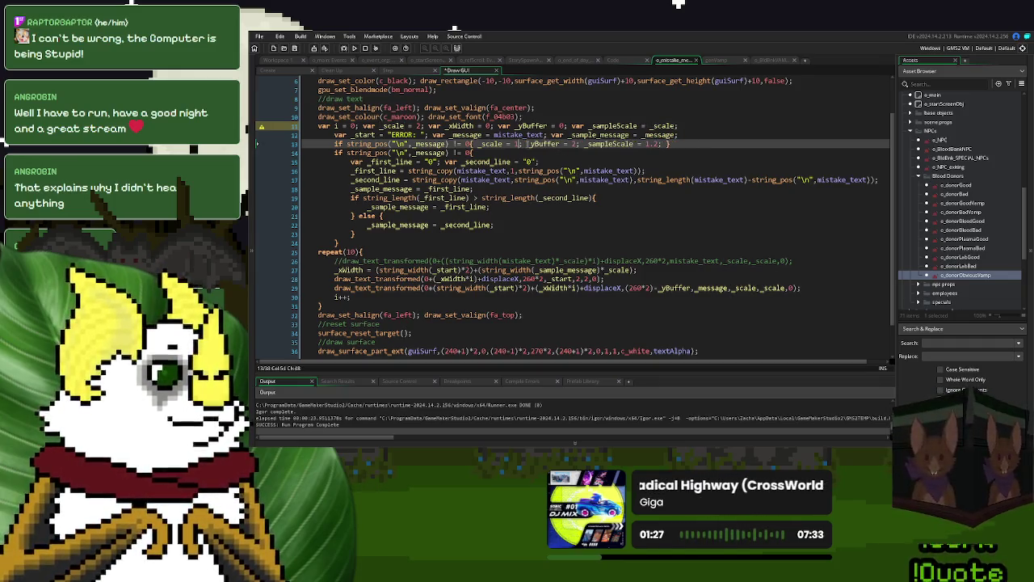
pyautogui.doubleClick(614, 270)
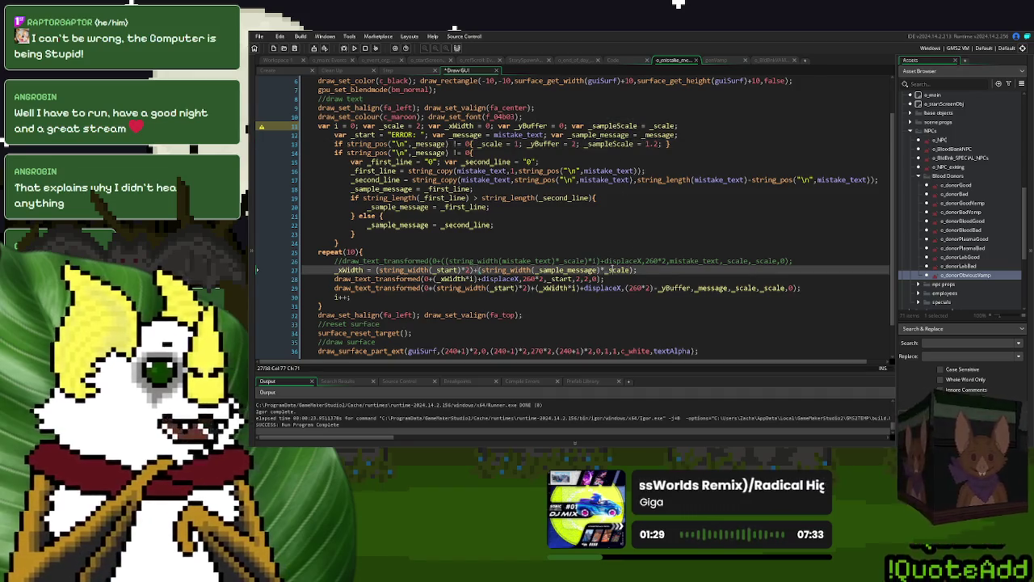
pyautogui.write('_sampleScale')
pyautogui.press('F5')
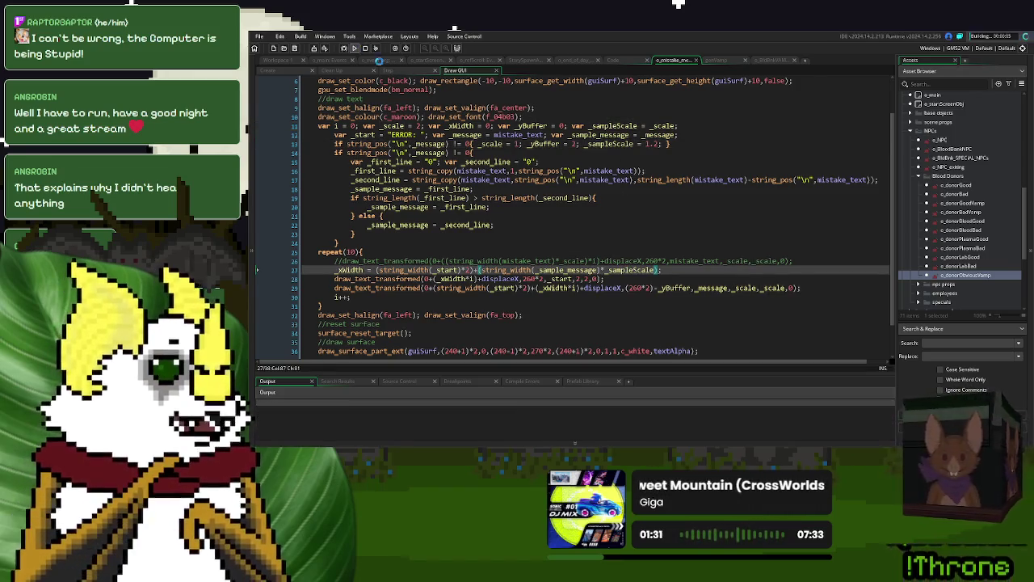
pyautogui.click(789, 216)
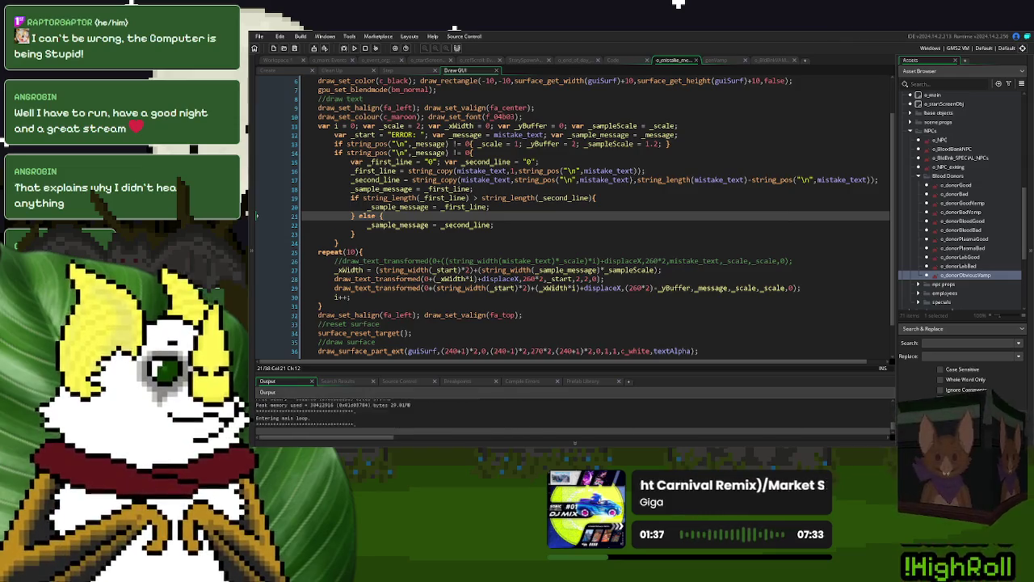
# Step: Start a new game, ring the desk bell, answer the donor, and close the game after the banner shows
pyautogui.press('Return')
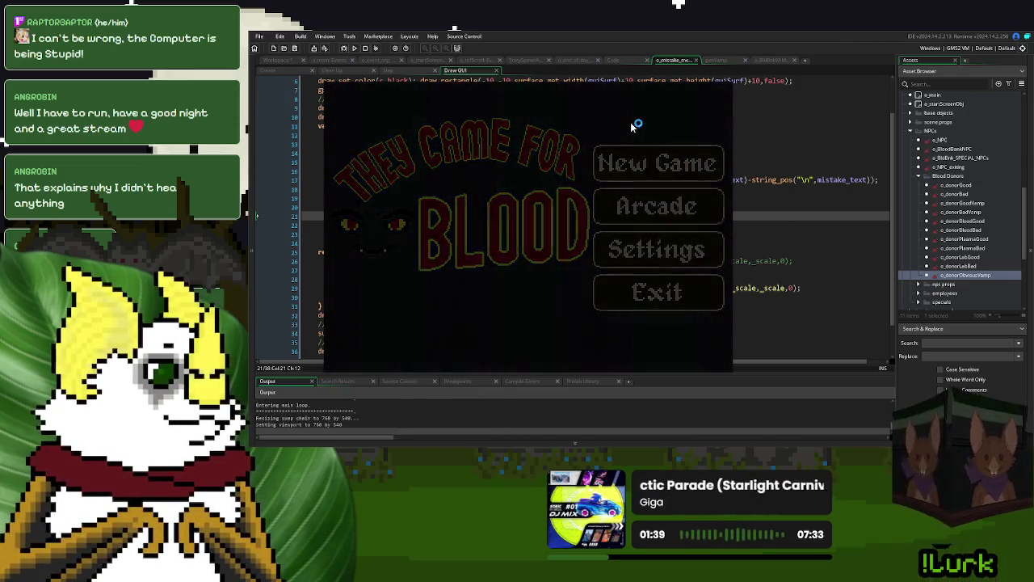
pyautogui.click(378, 322)
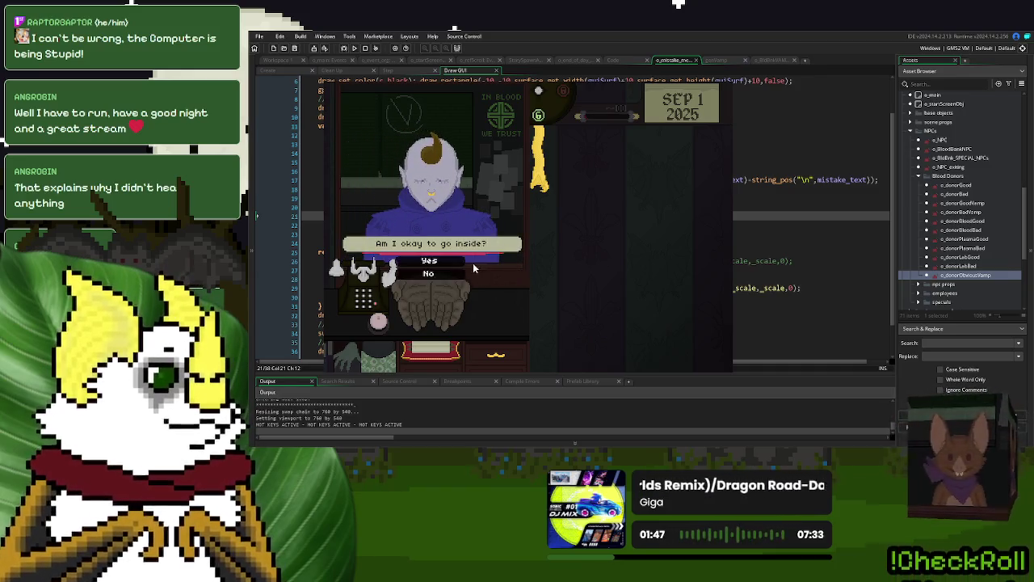
pyautogui.click(448, 261)
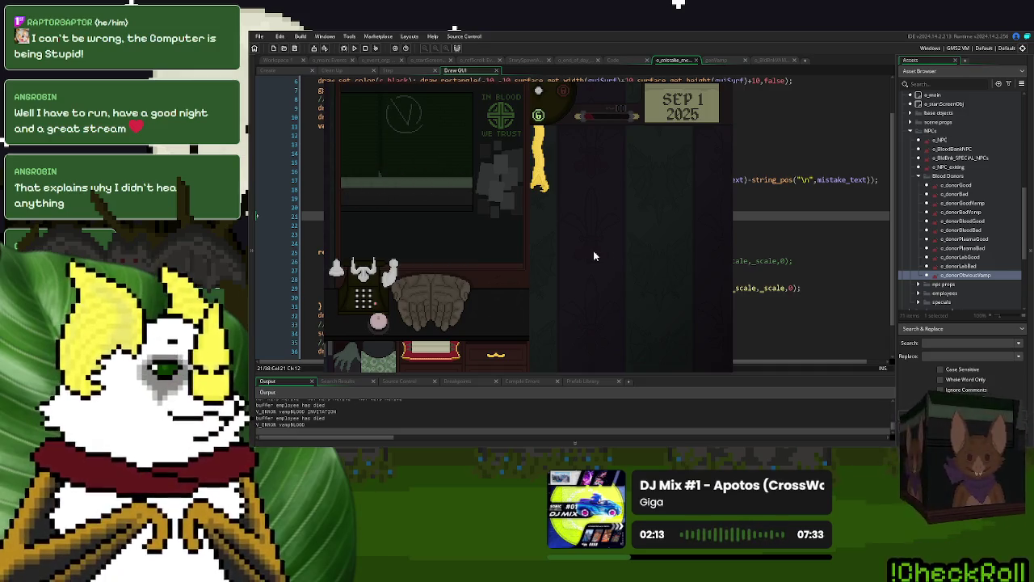
pyautogui.click(458, 162)
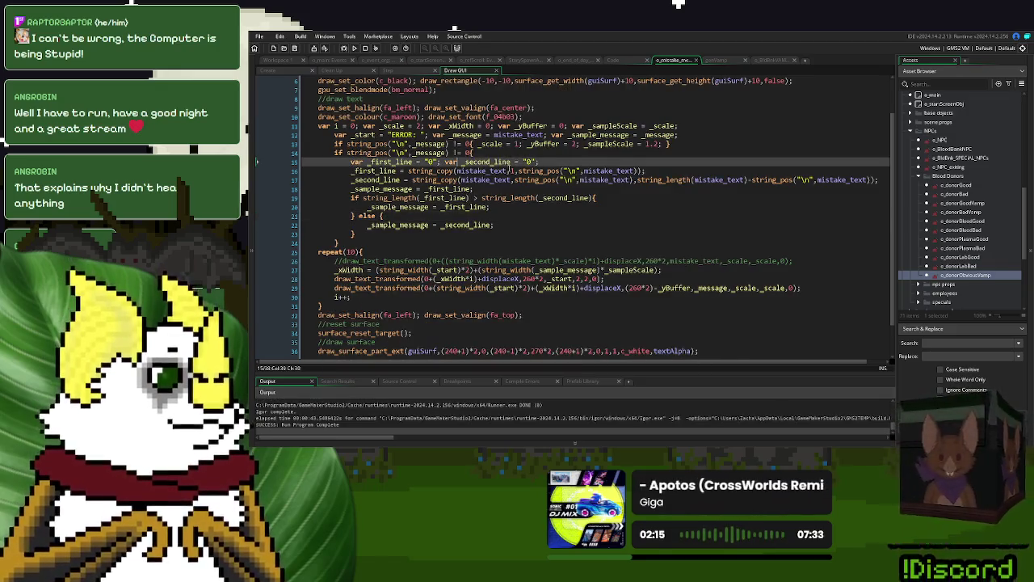
# Step: Remove _sampleScale from Draw GUI, restoring _scale in the line-27 _xWidth formula and adding a closing parenthesis
pyautogui.click(602, 197)
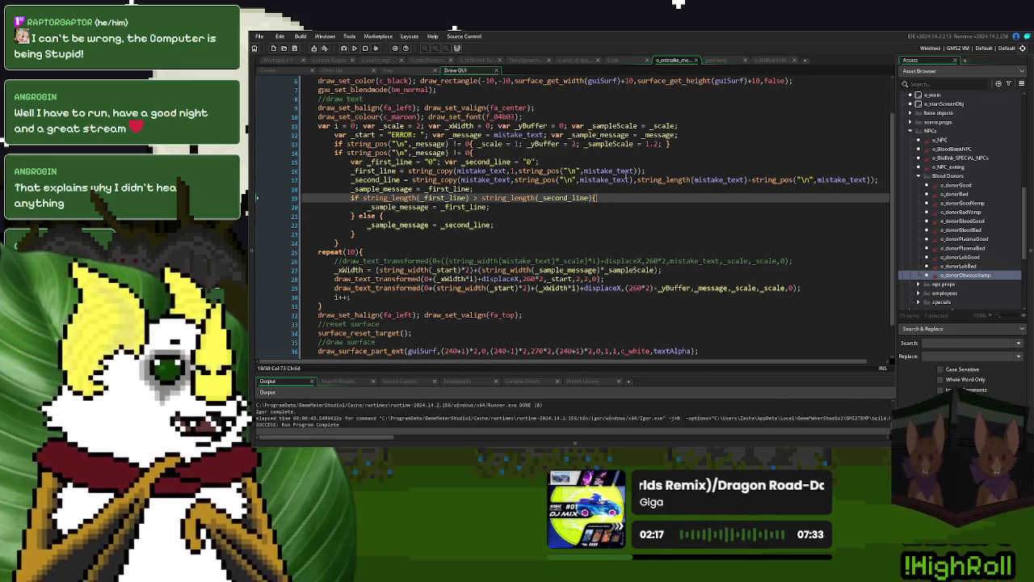
pyautogui.moveTo(664, 143); pyautogui.dragTo(576, 144)
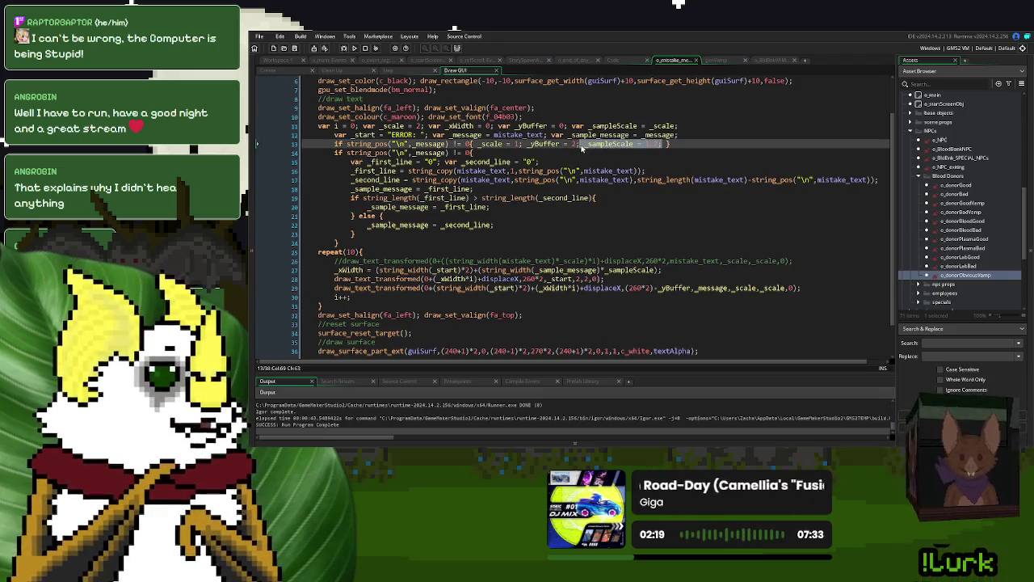
pyautogui.press('BackSpace')
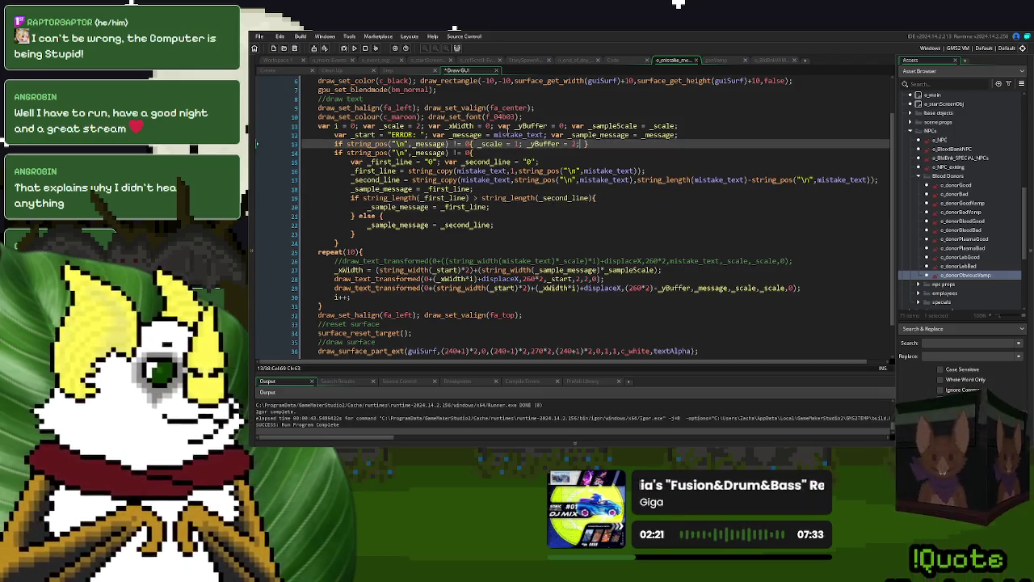
pyautogui.doubleClick(491, 143)
pyautogui.doubleClick(631, 270)
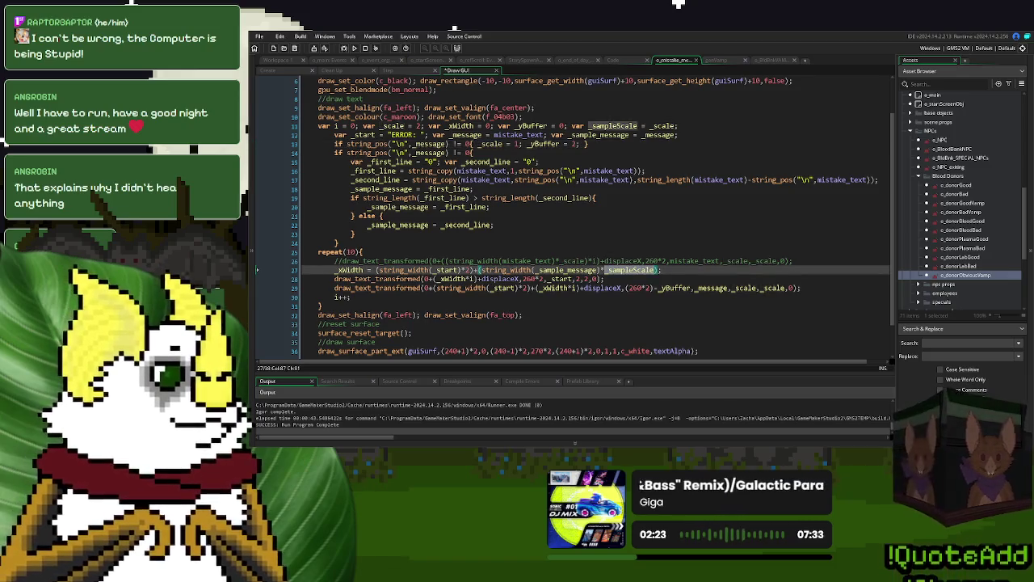
pyautogui.hotkey('ctrl', 'v')
pyautogui.moveTo(685, 126); pyautogui.dragTo(568, 127)
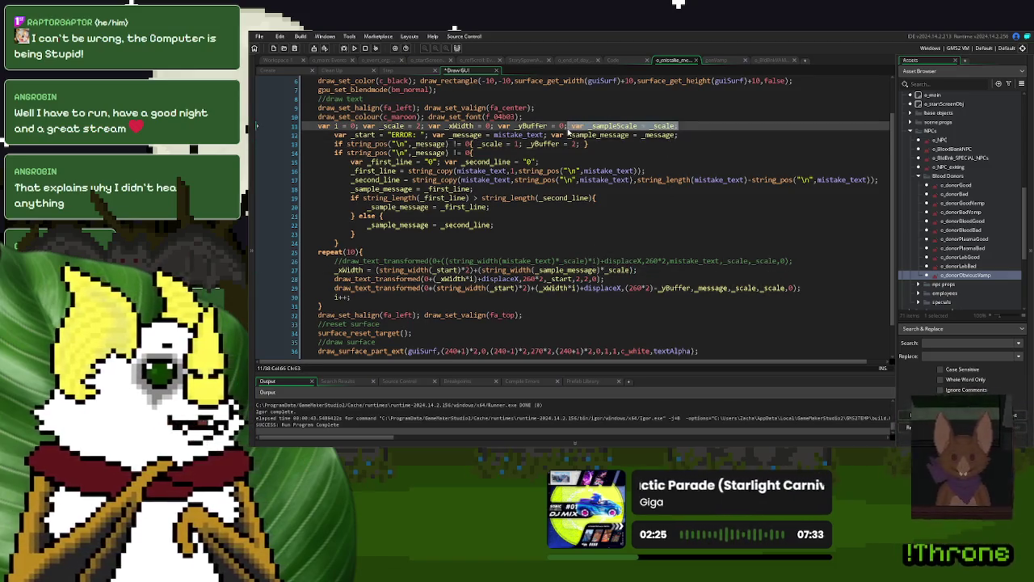
pyautogui.press('BackSpace')
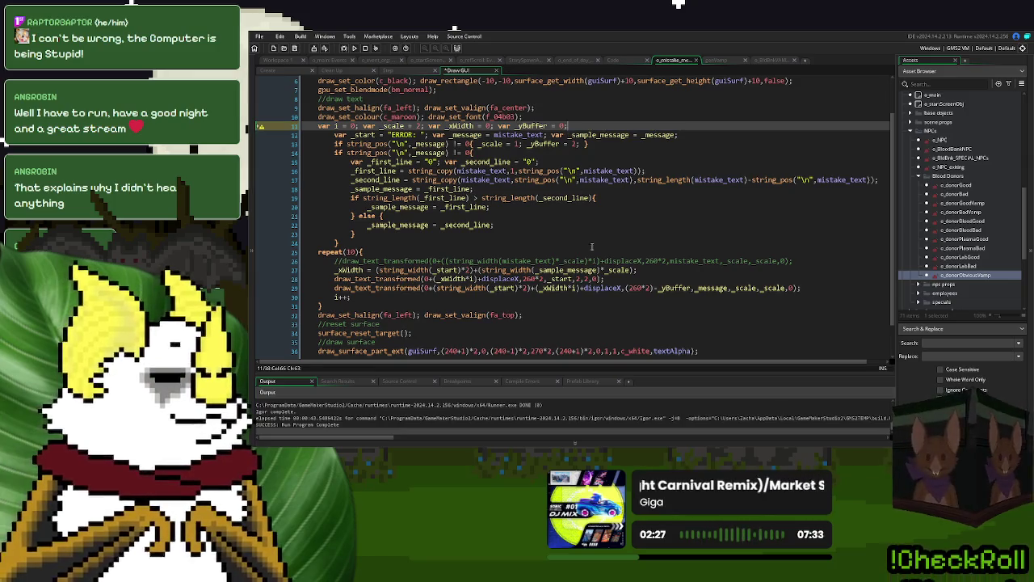
pyautogui.click(635, 271)
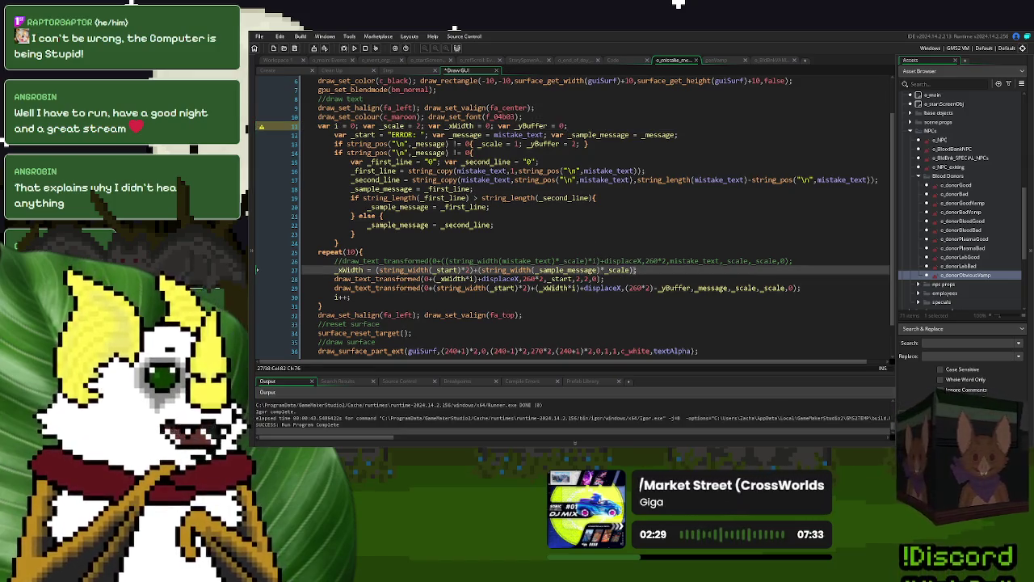
pyautogui.write(')')
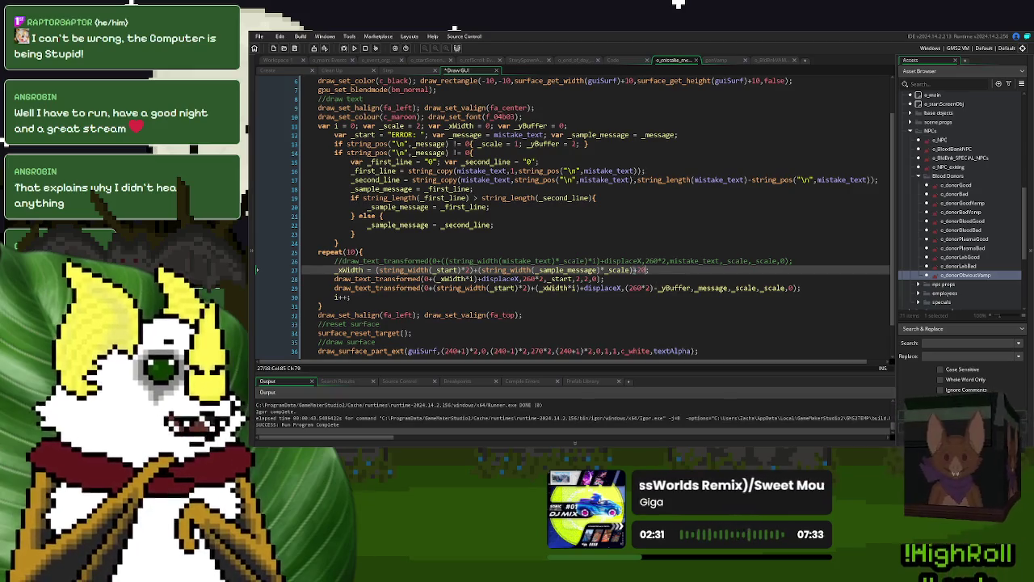
# Step: Set Step's multi-line _scale back to 1, add +20 padding to its _xWidth, and run the game
pyautogui.click(398, 72)
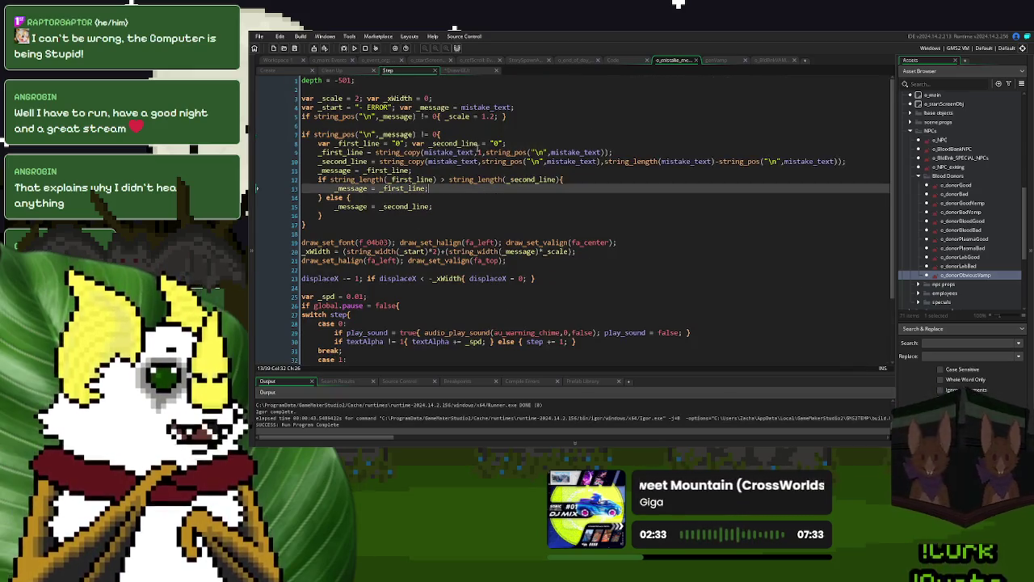
pyautogui.click(492, 117)
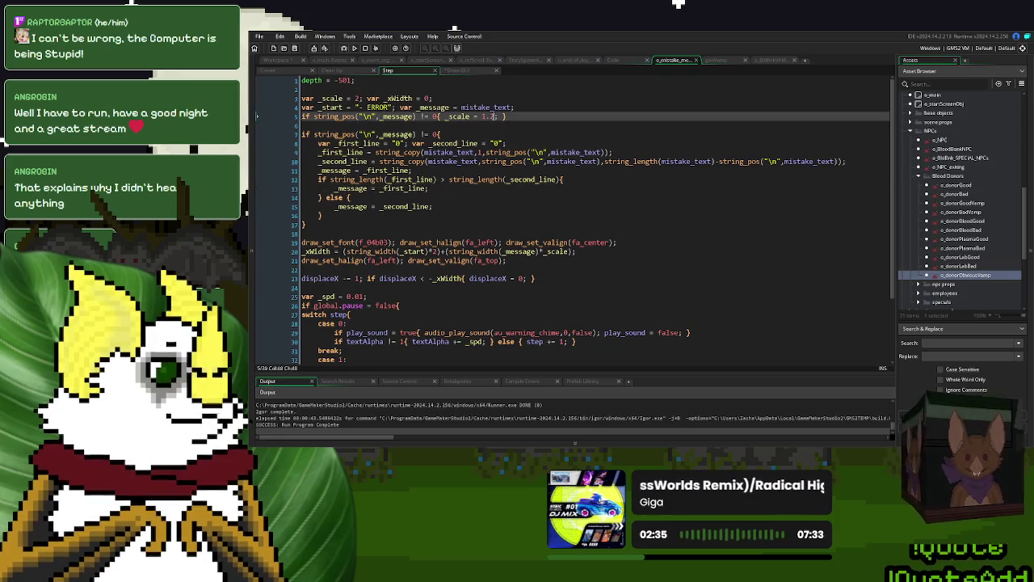
pyautogui.press('BackSpace')
pyautogui.press('BackSpace')
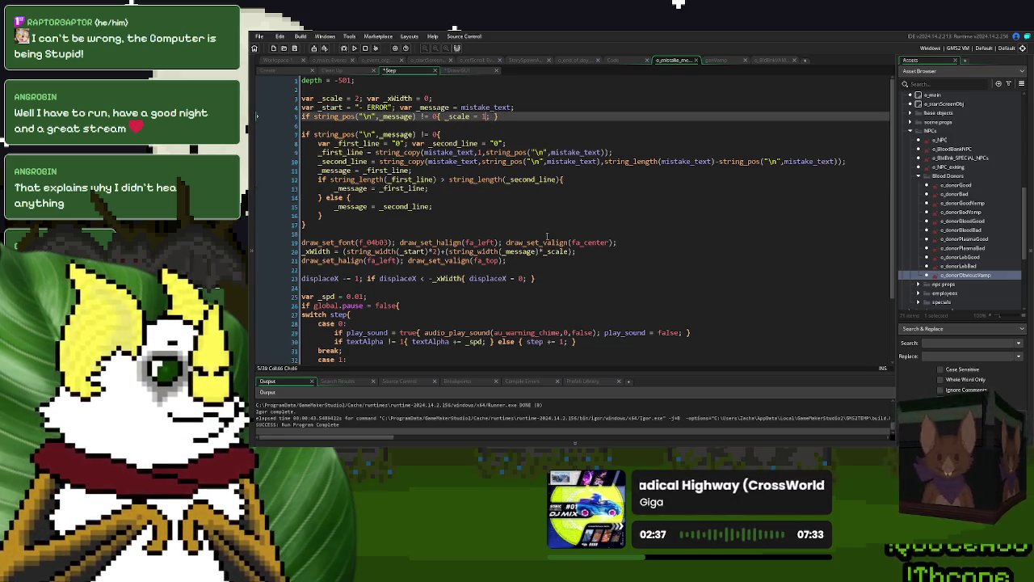
pyautogui.click(573, 252)
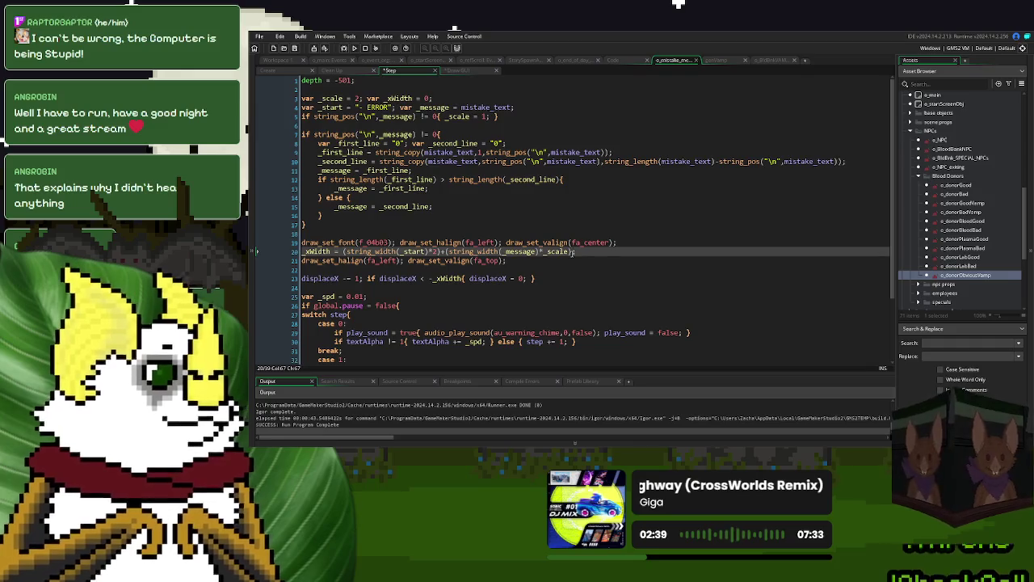
pyautogui.write('+20')
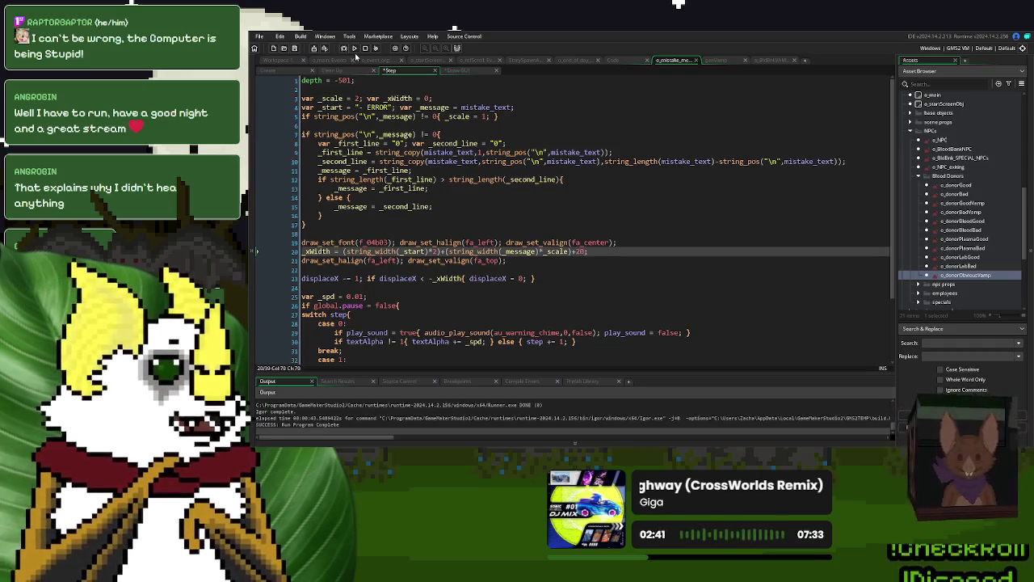
pyautogui.click(354, 50)
# Step: Launch the game, play until a mistake scrolls the red ERROR banner, then close it
pyautogui.click(541, 209)
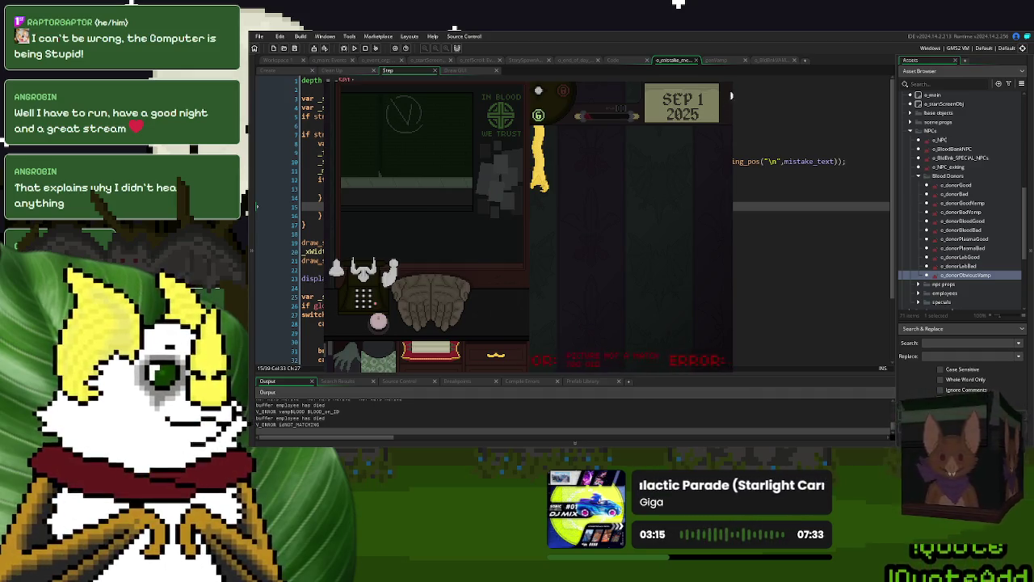
pyautogui.press('Escape')
# Step: Bring up the StorySpawnActor script and copy the o_BldBnkVAMP object name from the Asset Browser
pyautogui.click(624, 60)
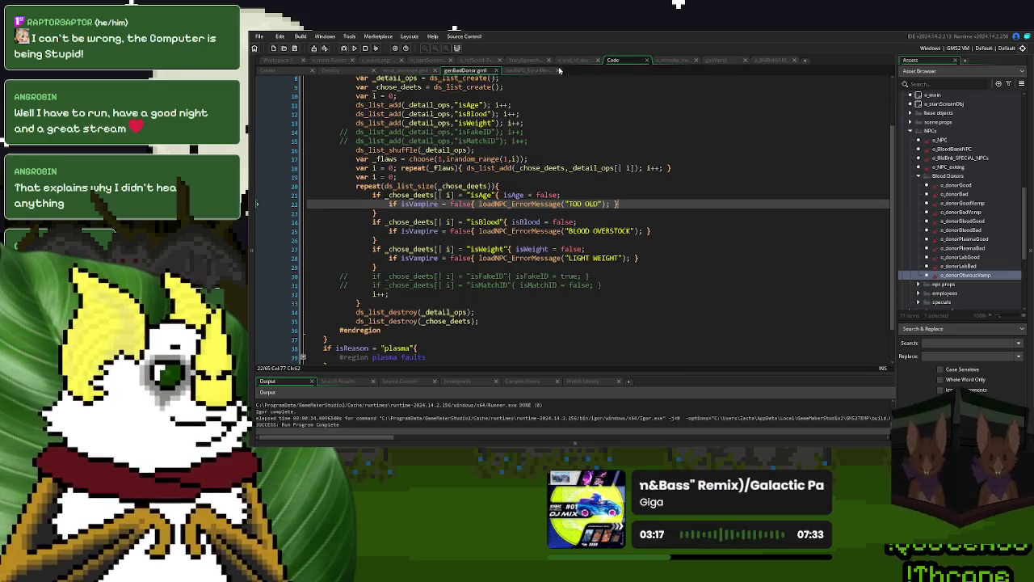
pyautogui.click(527, 59)
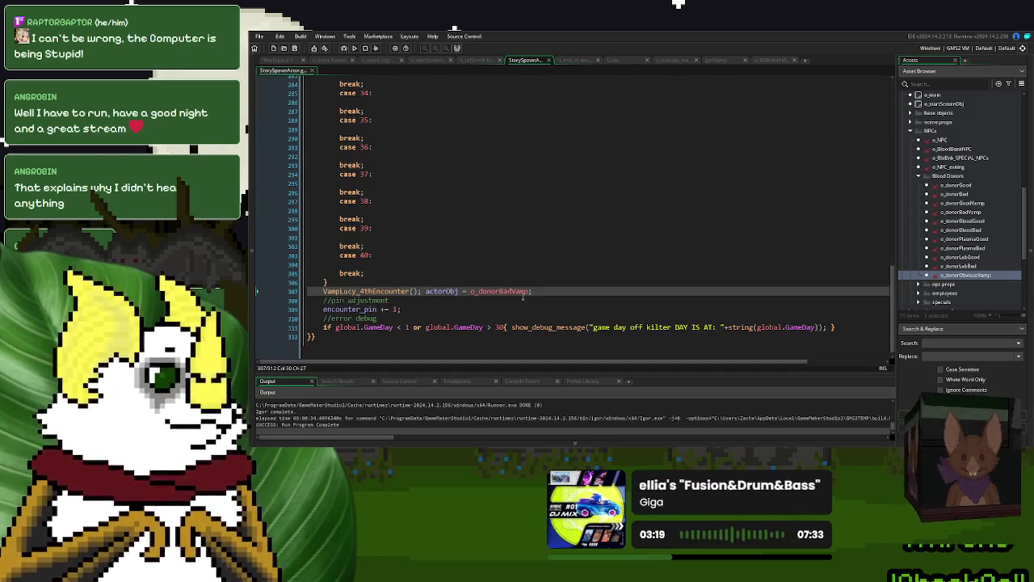
pyautogui.scroll(10, 524, 293)
pyautogui.scroll(10, 525, 292)
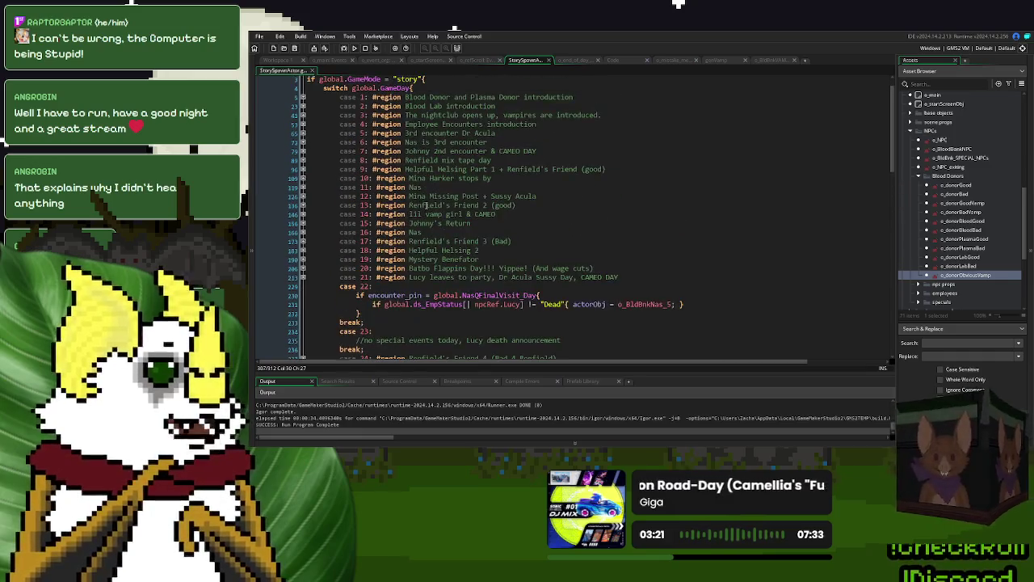
pyautogui.click(303, 124)
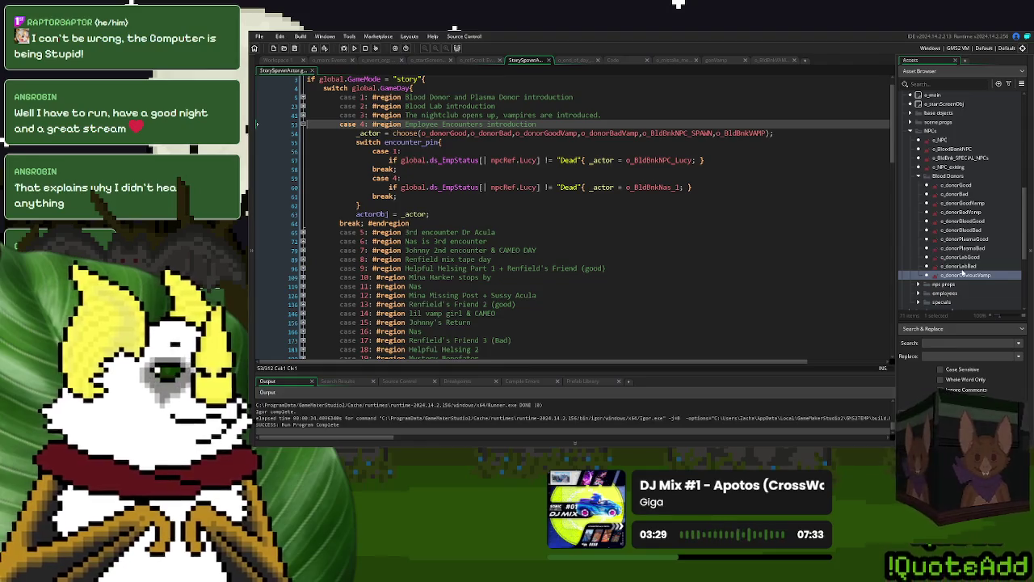
pyautogui.click(918, 176)
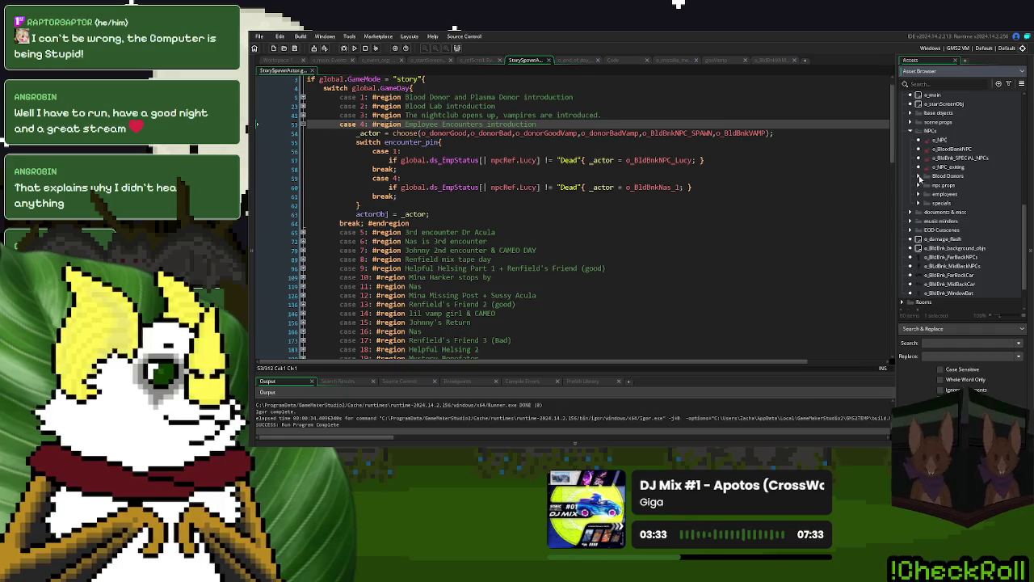
pyautogui.click(919, 177)
pyautogui.click(919, 176)
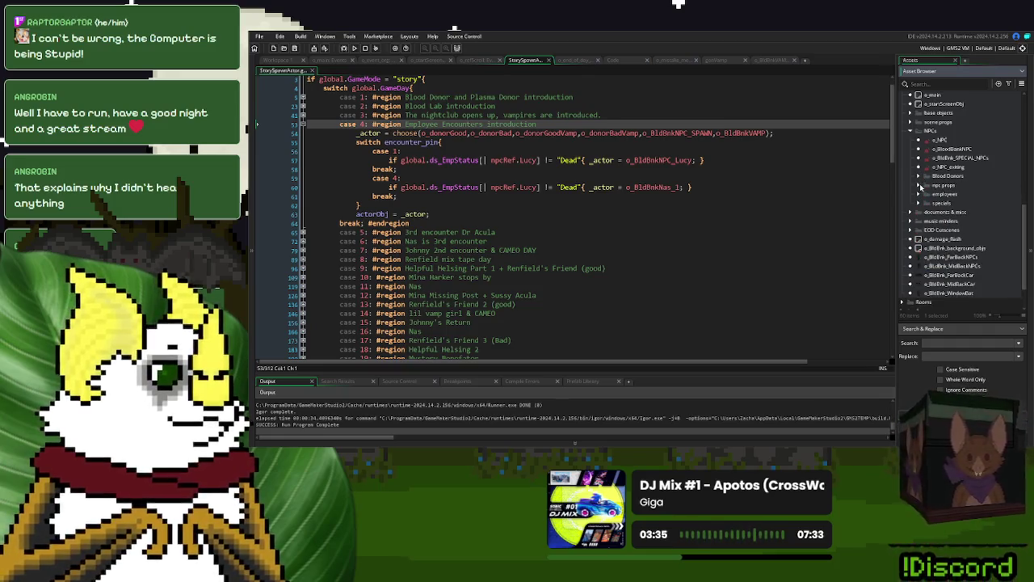
pyautogui.click(919, 194)
pyautogui.doubleClick(962, 257)
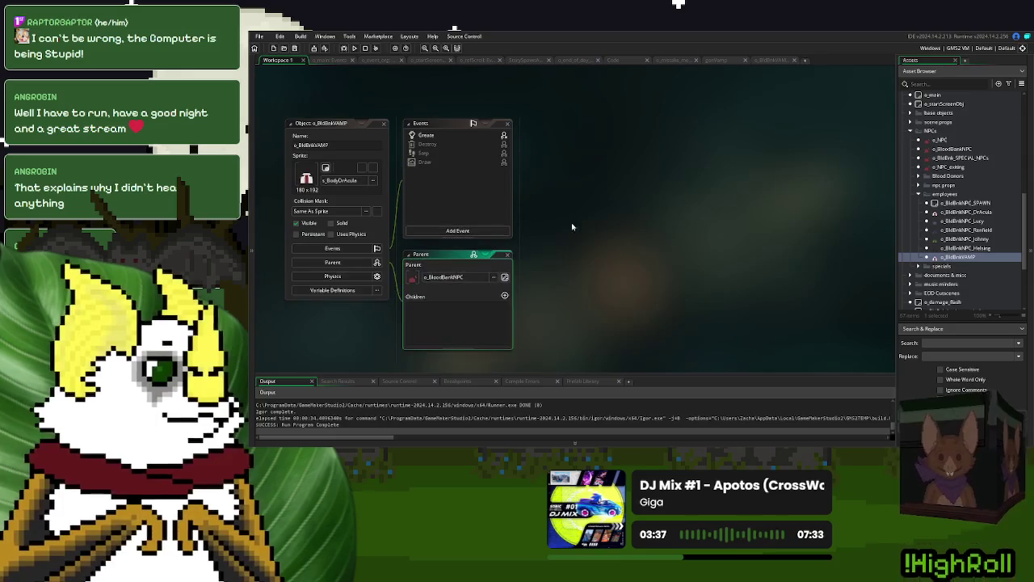
pyautogui.click(310, 145)
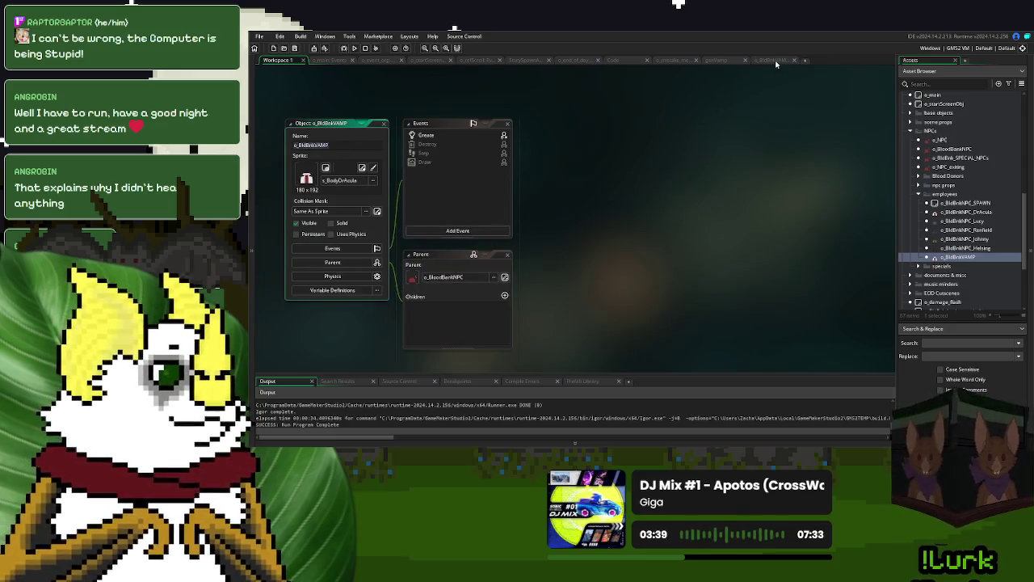
# Step: Replace o_donorBadVamp with o_BldBnkVAMP on line 307 and run the game with F5
pyautogui.click(532, 59)
pyautogui.scroll(-20, 523, 135)
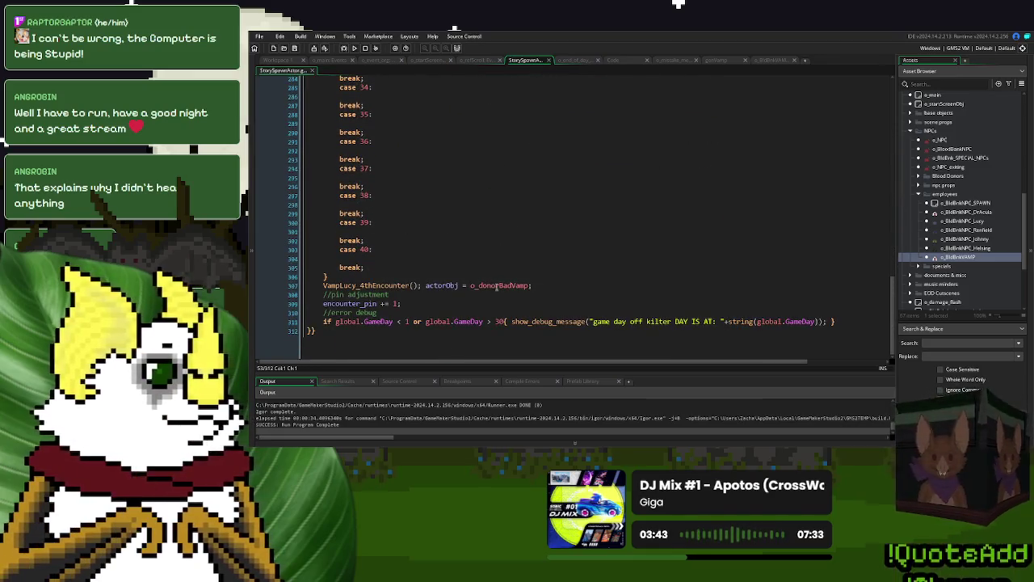
pyautogui.doubleClick(496, 286)
pyautogui.write('o_BldBnkVAMP')
pyautogui.press('F5')
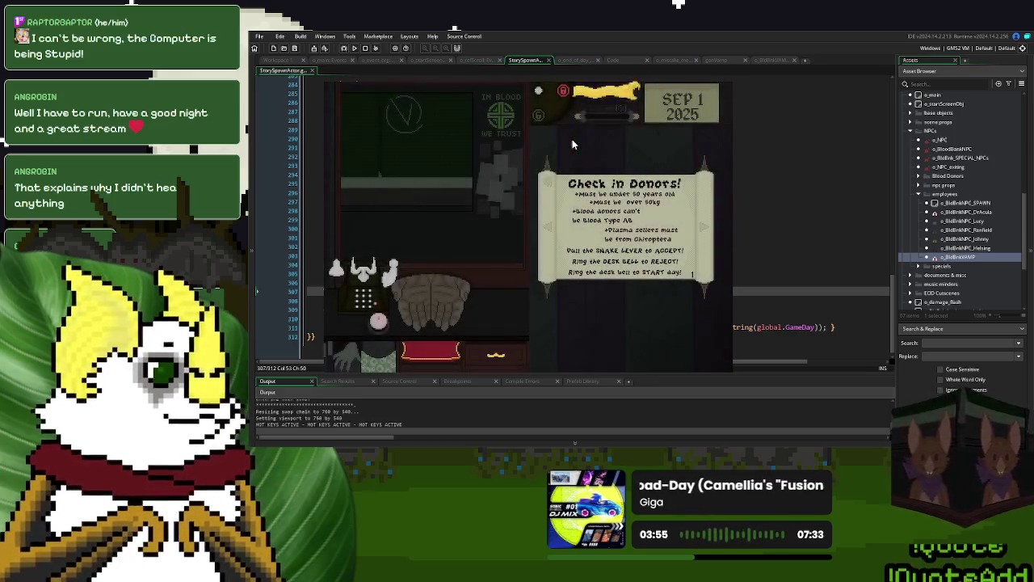
pyautogui.click(572, 141)
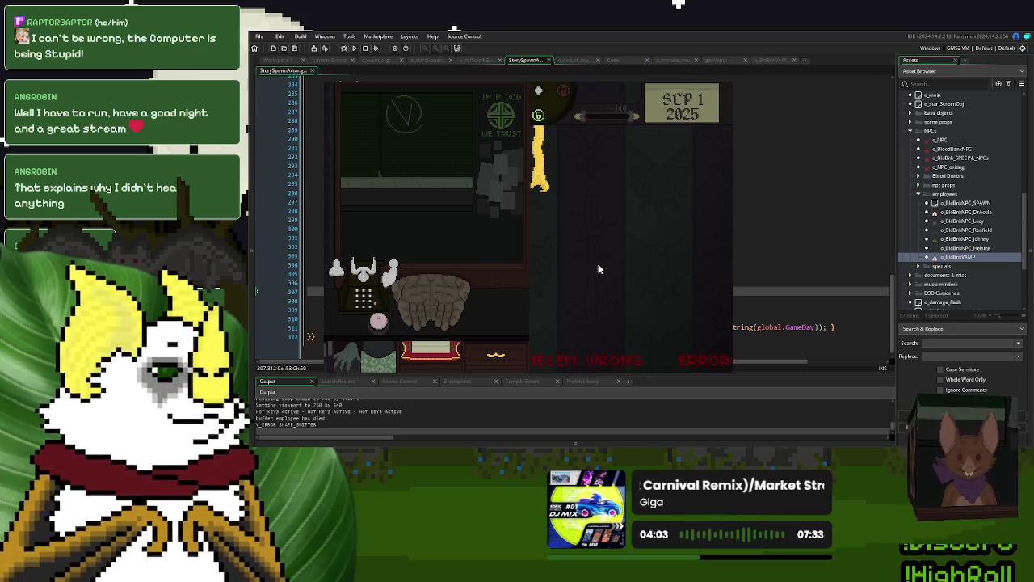
pyautogui.hotkey('alt', 'F4')
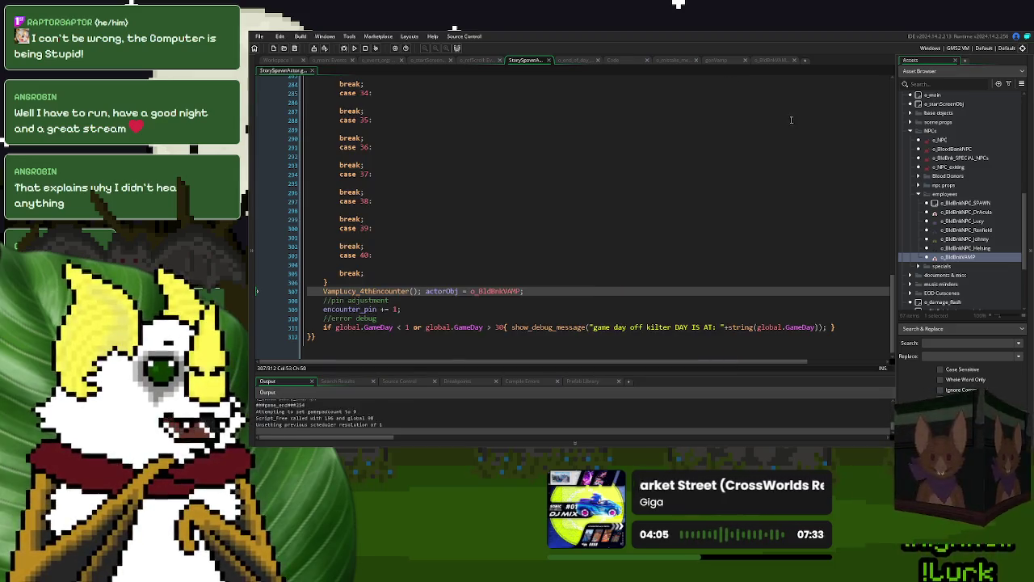
# Step: In o_mistake_mc's Draw GUI code, start a var _xBuffer declaration on line 11
pyautogui.click(772, 59)
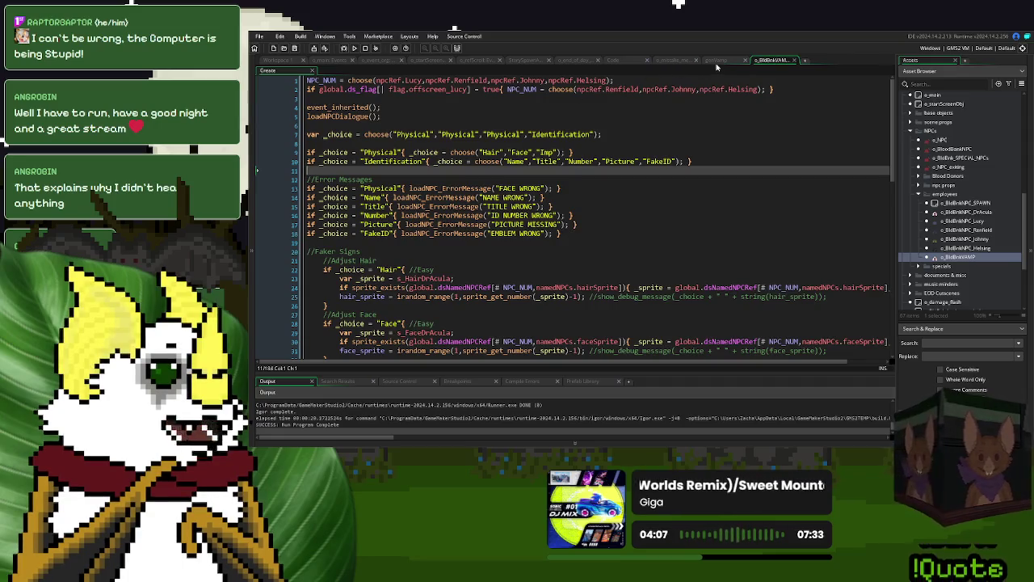
pyautogui.click(716, 63)
pyautogui.click(675, 63)
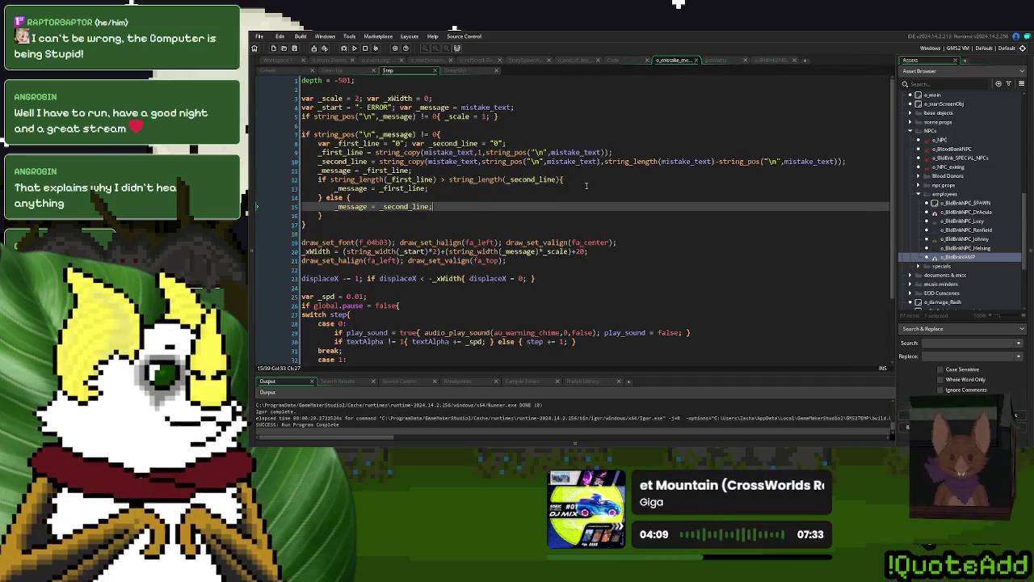
pyautogui.click(566, 170)
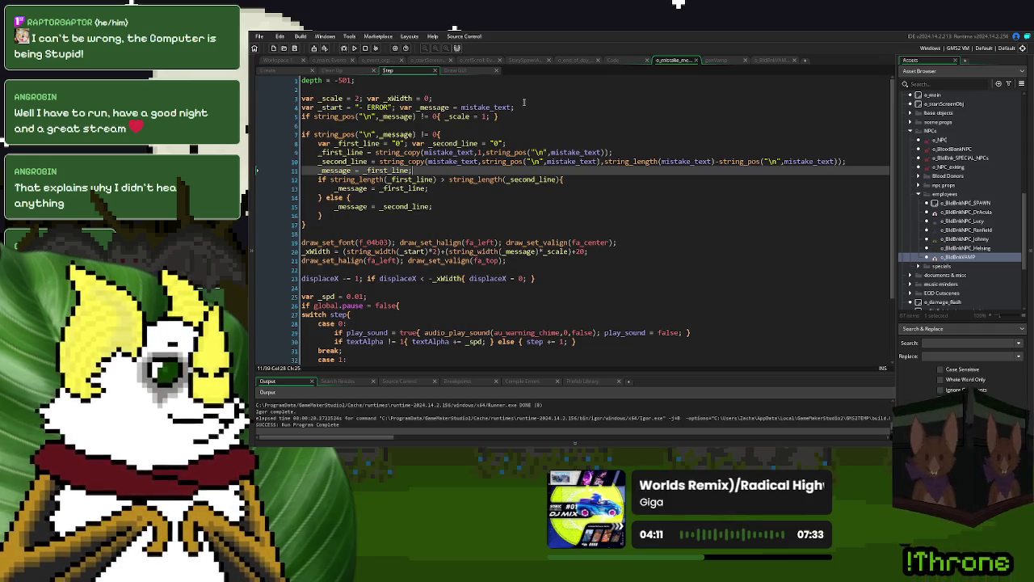
pyautogui.click(479, 72)
pyautogui.scroll(2, 615, 188)
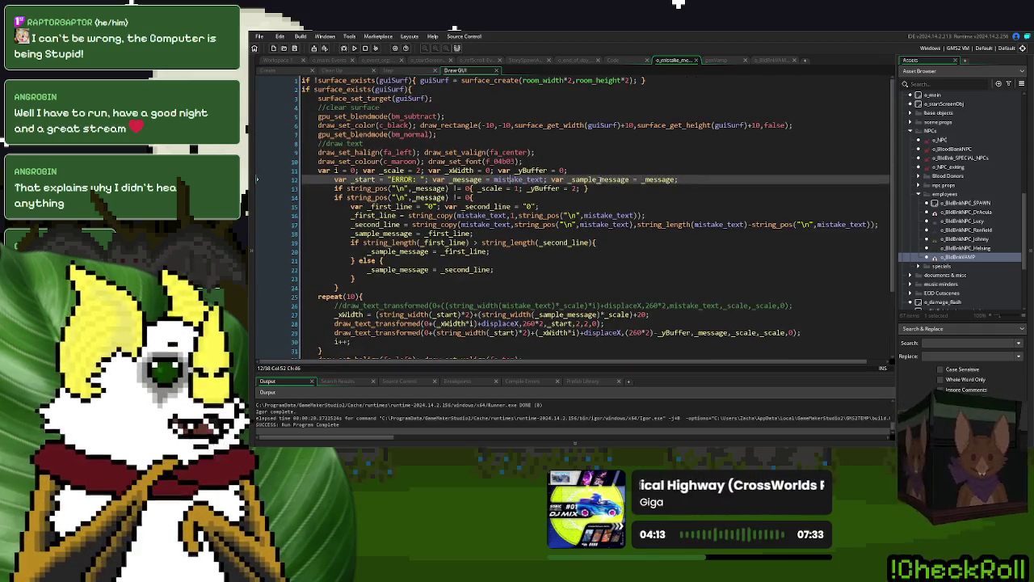
pyautogui.click(596, 170)
pyautogui.write('var _xBuff')
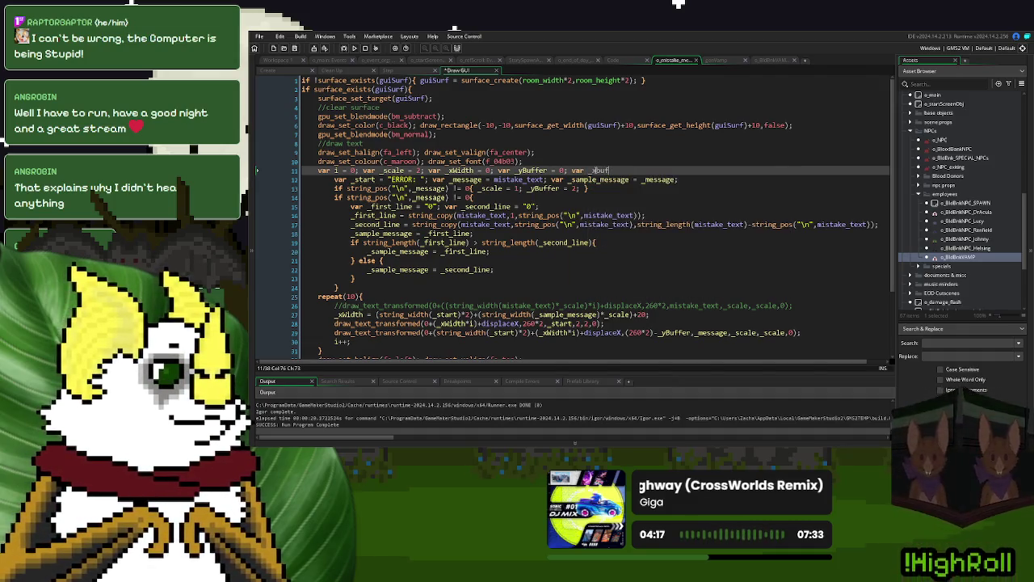
pyautogui.write('fer = 0;')
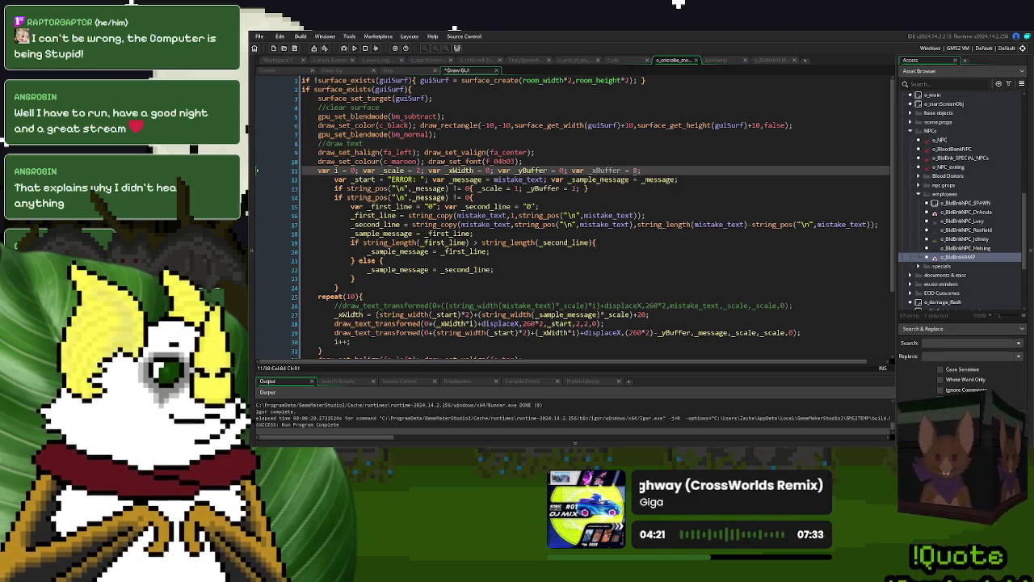
# Step: Set _xBuffer to 20 after _yBuffer and replace the fixed 20 on line 27 with _xBuffer
pyautogui.moveTo(643, 171); pyautogui.dragTo(588, 170)
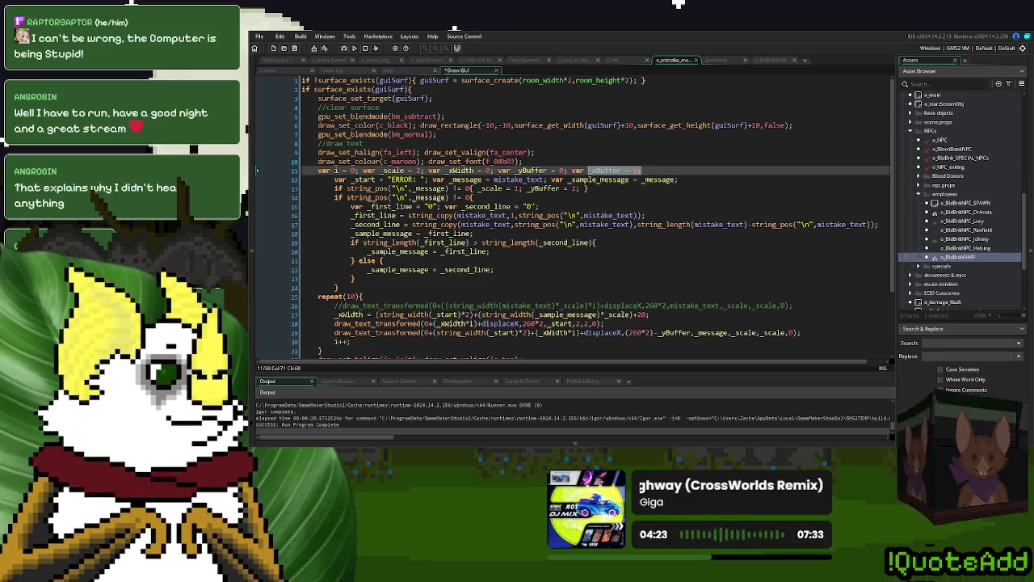
pyautogui.hotkey('ctrl', 'c')
pyautogui.click(579, 188)
pyautogui.hotkey('ctrl', 'v')
pyautogui.press('Left')
pyautogui.press('Left')
pyautogui.write('2')
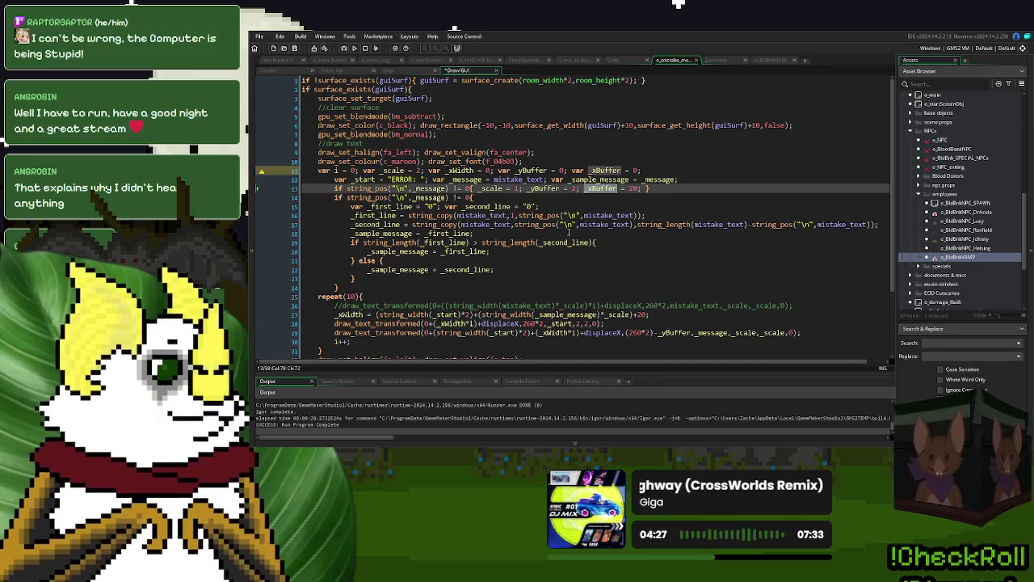
pyautogui.hotkey('ctrl', 'c')
pyautogui.doubleClick(640, 314)
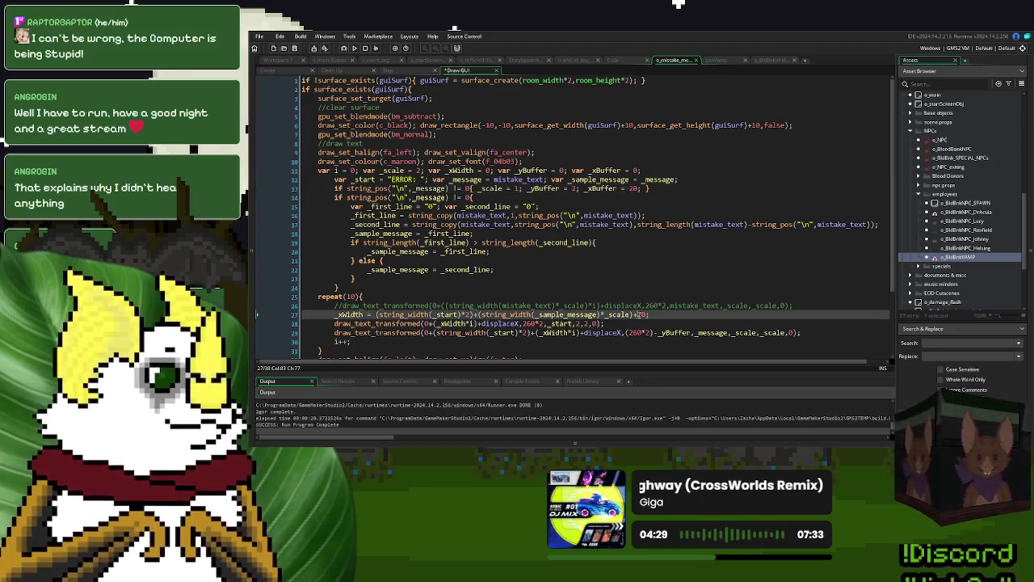
pyautogui.hotkey('ctrl', 'v')
pyautogui.moveTo(661, 171); pyautogui.dragTo(568, 171)
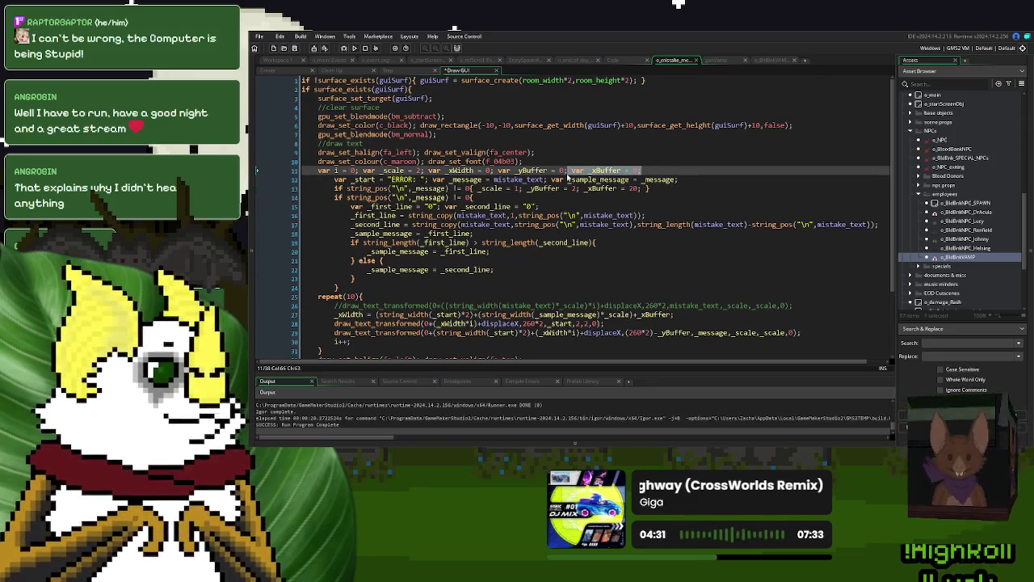
# Step: In the Step code, declare _xBuffer, set it to 20 for multi-line messages, use it on line 20, then run a new game
pyautogui.click(404, 72)
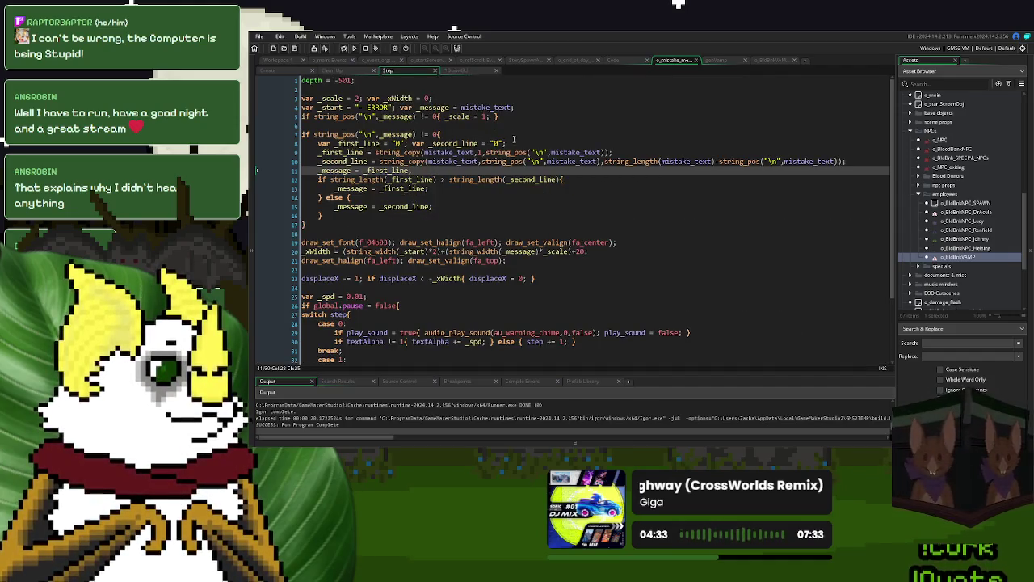
pyautogui.click(513, 143)
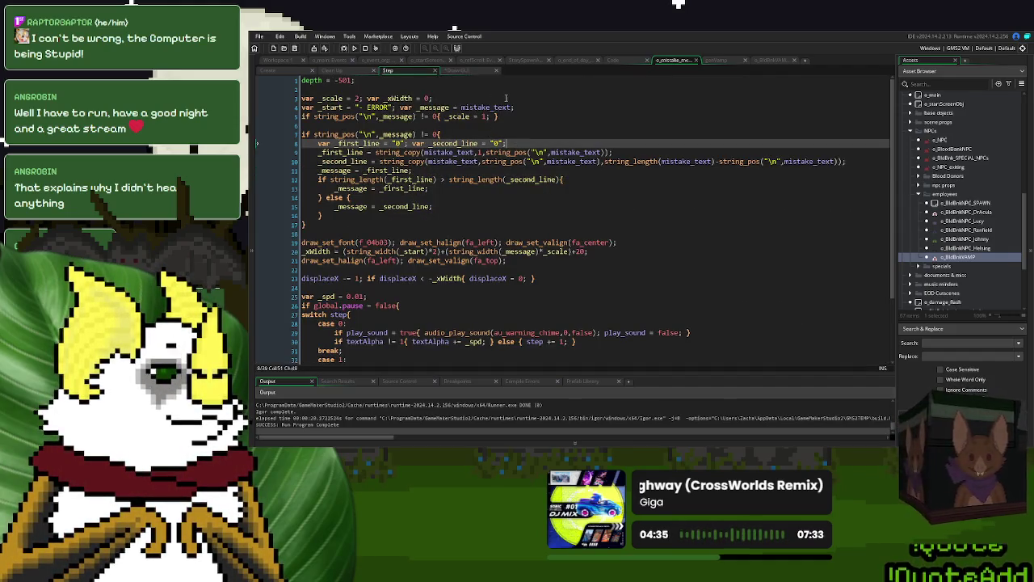
pyautogui.click(506, 98)
pyautogui.hotkey('ctrl', 'v')
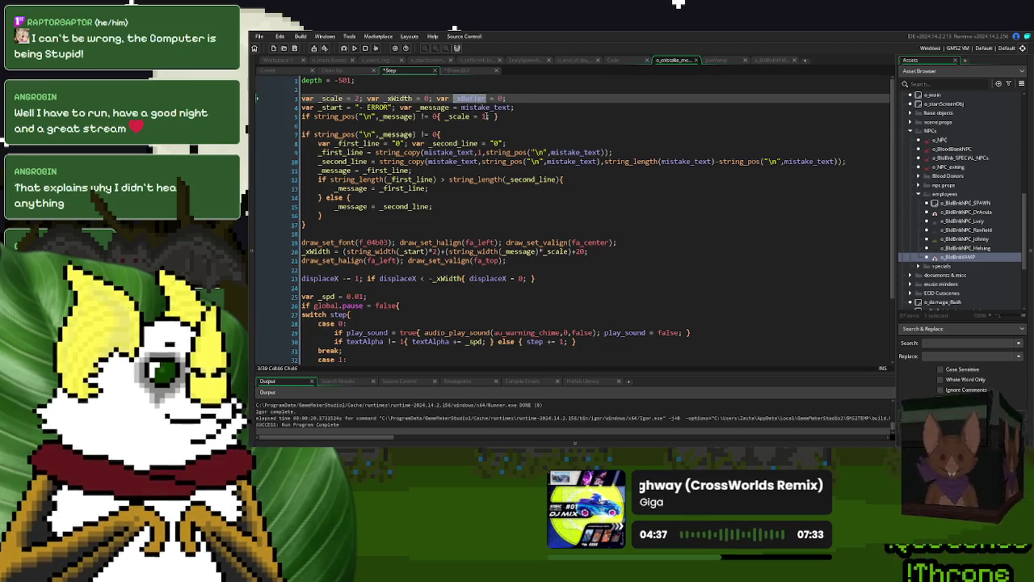
pyautogui.click(488, 115)
pyautogui.hotkey('ctrl', 'v')
pyautogui.write('= ')
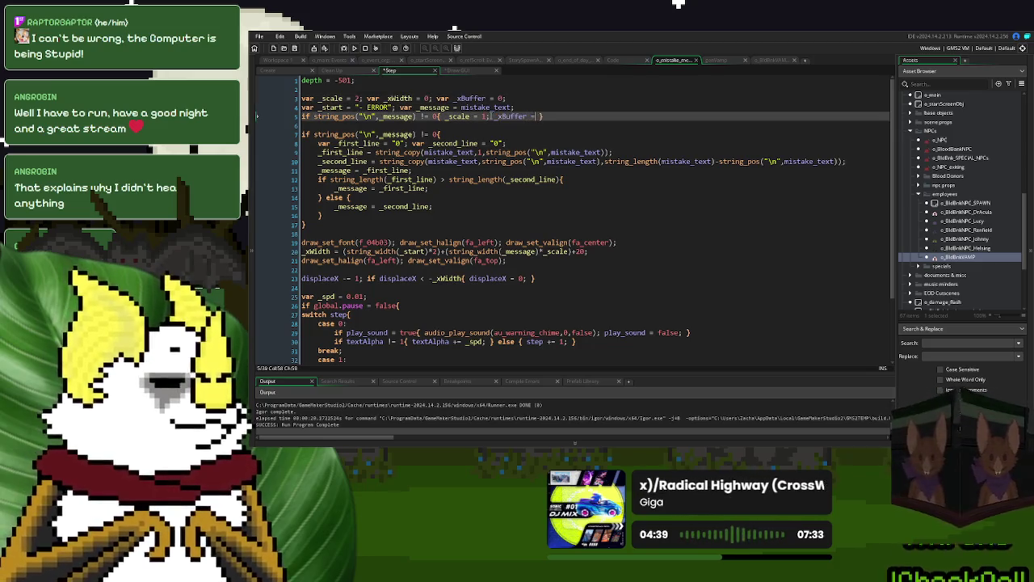
pyautogui.write('20;')
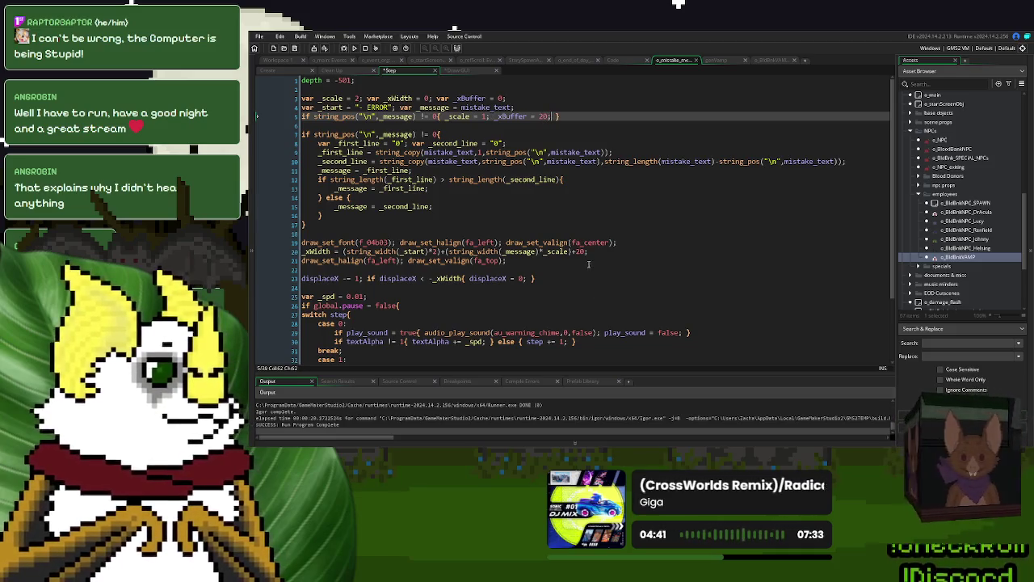
pyautogui.doubleClick(579, 252)
pyautogui.hotkey('ctrl', 'v')
pyautogui.click(354, 49)
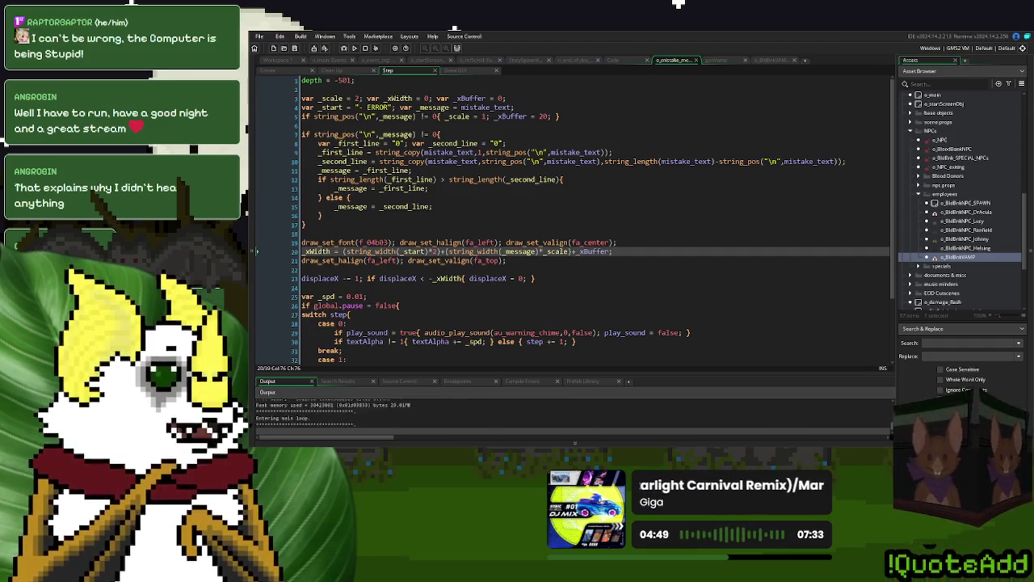
pyautogui.click(669, 172)
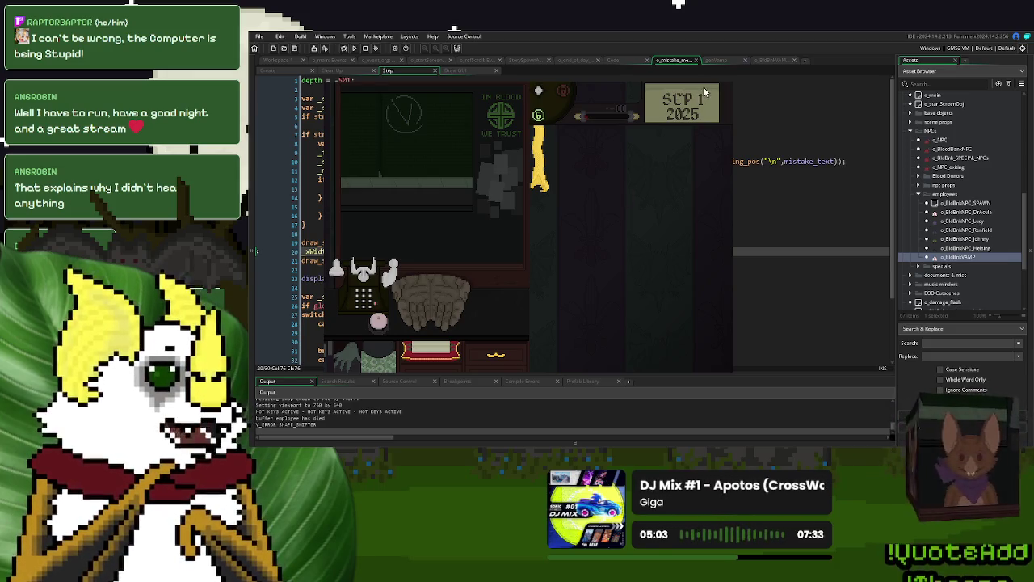
# Step: Close the test game and open the o_BldBnkVAMP object editor
pyautogui.press('Escape')
pyautogui.doubleClick(976, 259)
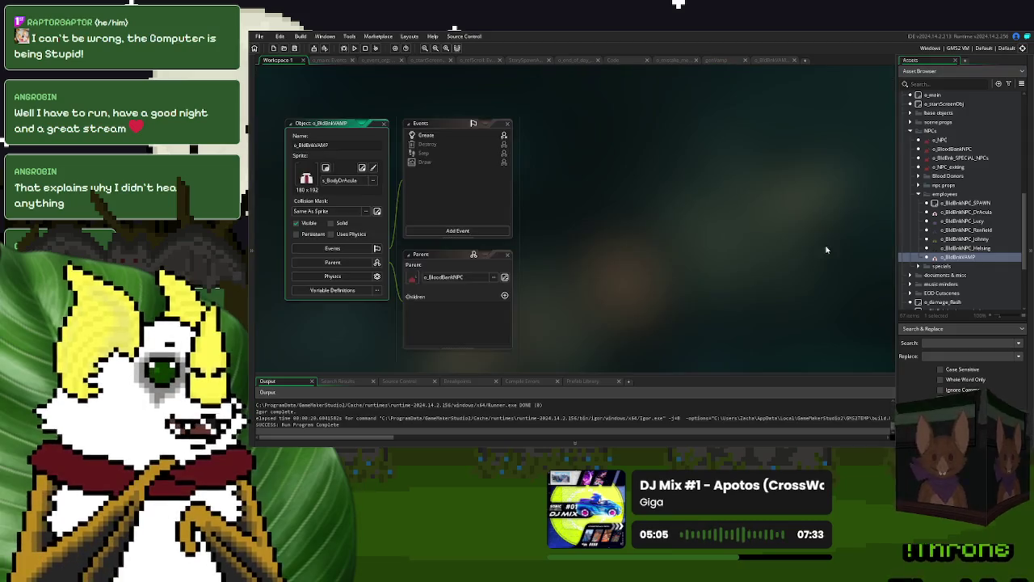
# Step: In o_BldBnkVAMP's Create code, change the Physical error case on line 13 to Hair
pyautogui.doubleClick(428, 134)
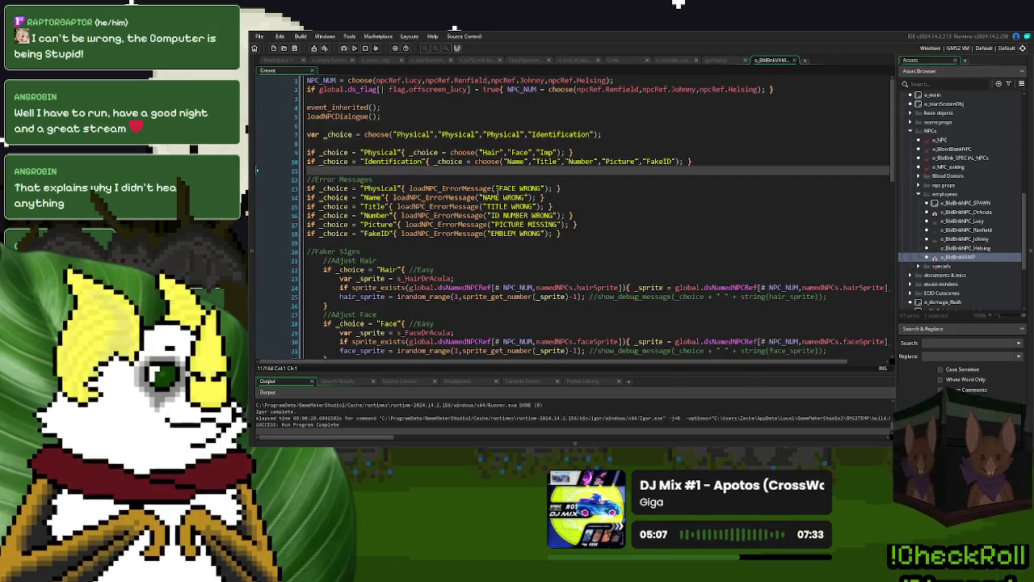
pyautogui.doubleClick(450, 188)
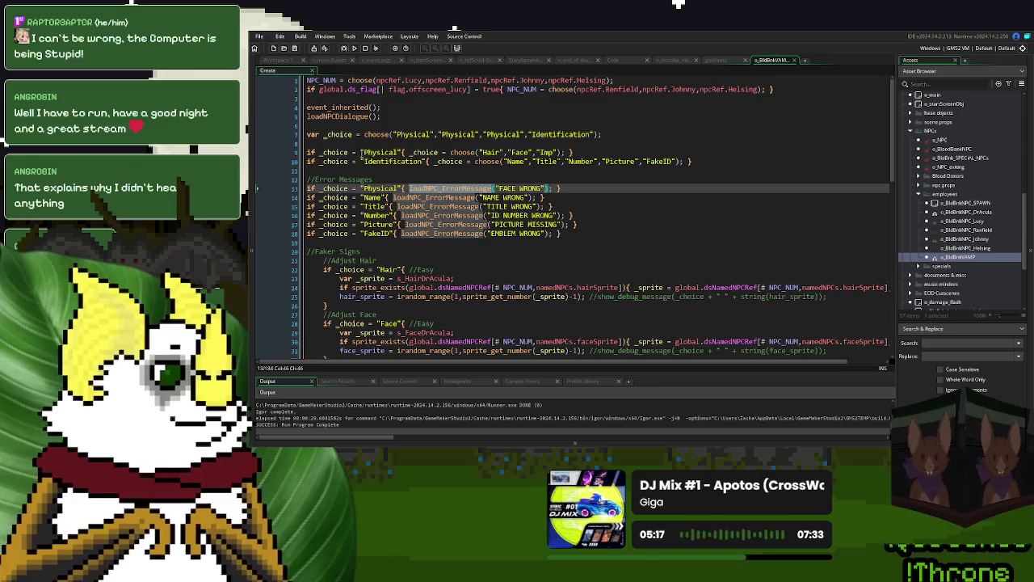
pyautogui.moveTo(558, 188); pyautogui.dragTo(307, 188)
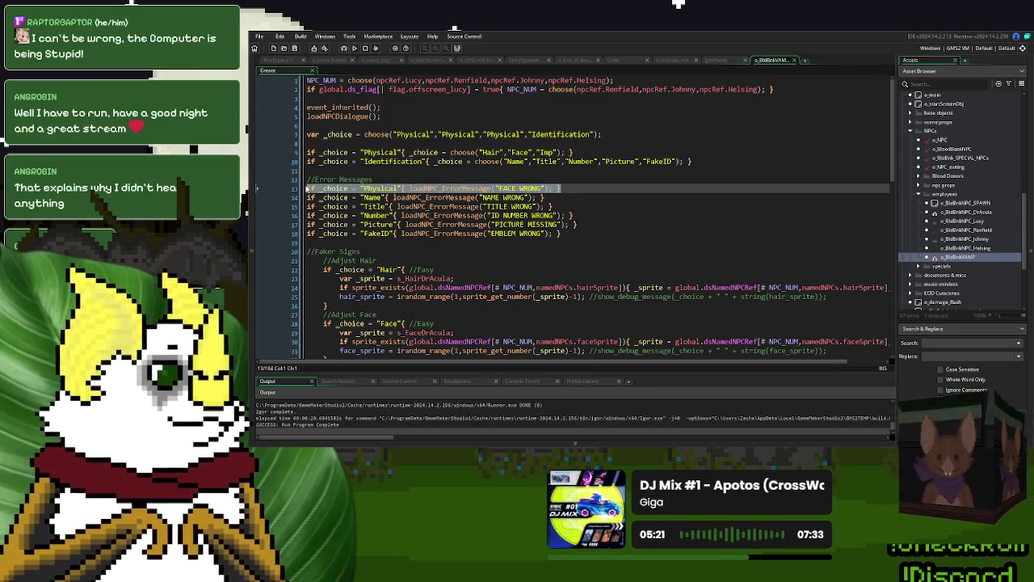
pyautogui.press('End')
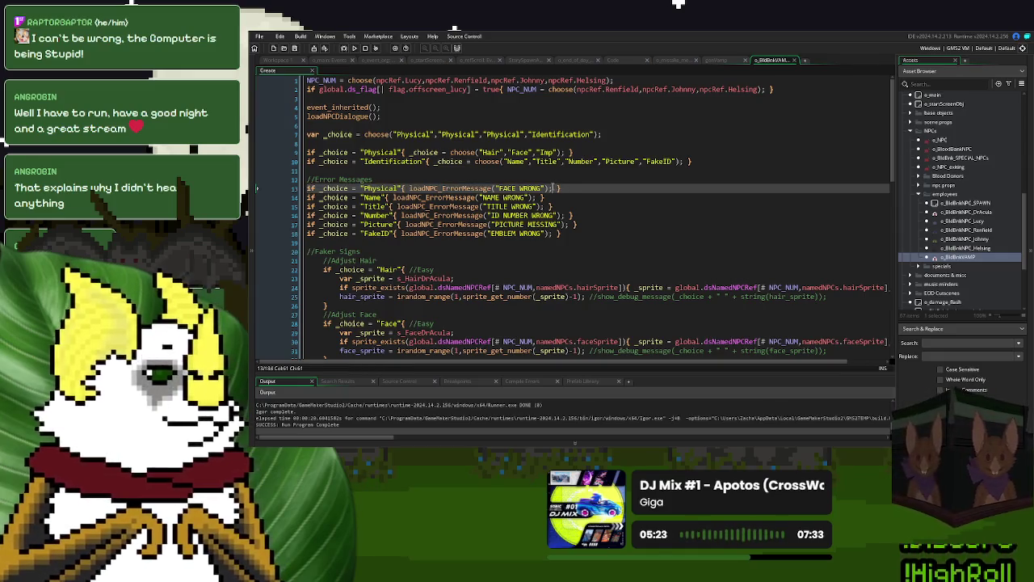
pyautogui.doubleClick(490, 152)
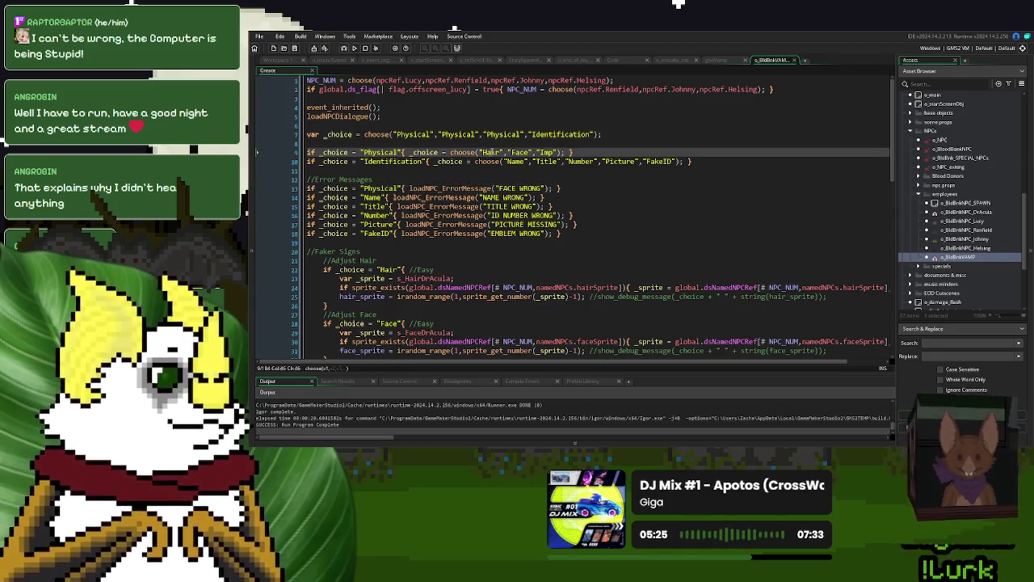
pyautogui.hotkey('ctrl', 'c')
pyautogui.doubleClick(376, 189)
pyautogui.hotkey('ctrl', 'v')
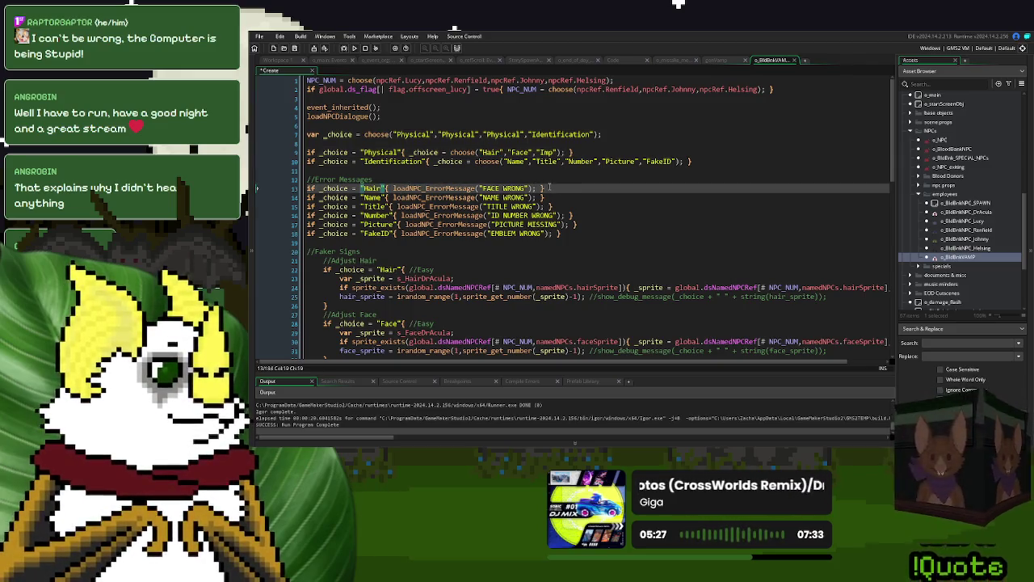
# Step: Duplicate the Hair error line twice and set the copies' choices to Face and Imp
pyautogui.hotkey('ctrl', 'd')
pyautogui.hotkey('ctrl', 'd')
pyautogui.doubleClick(518, 152)
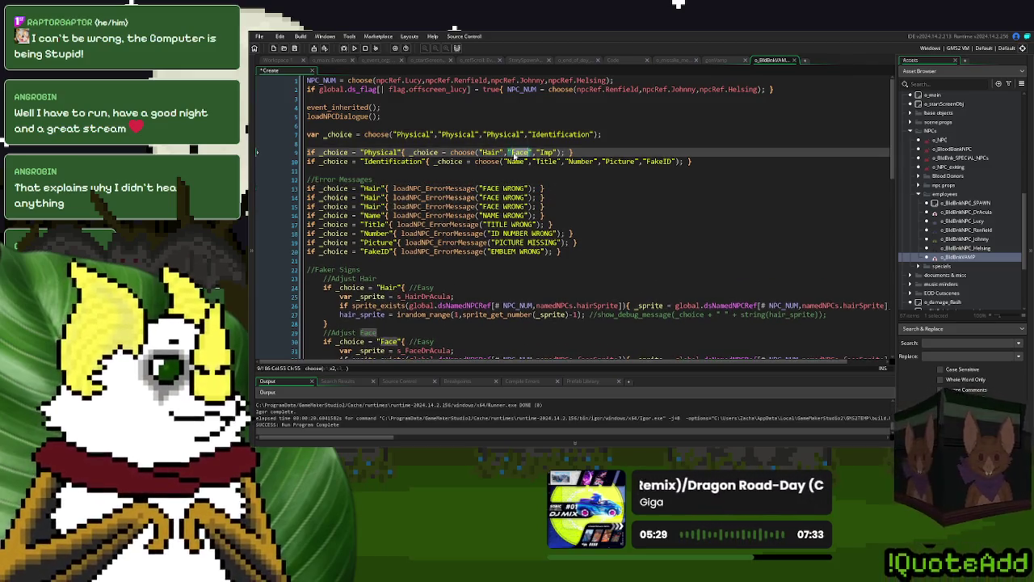
pyautogui.hotkey('ctrl', 'c')
pyautogui.doubleClick(373, 198)
pyautogui.hotkey('ctrl', 'v')
pyautogui.click(547, 152)
pyautogui.doubleClick(546, 152)
pyautogui.hotkey('ctrl', 'c')
pyautogui.doubleClick(374, 206)
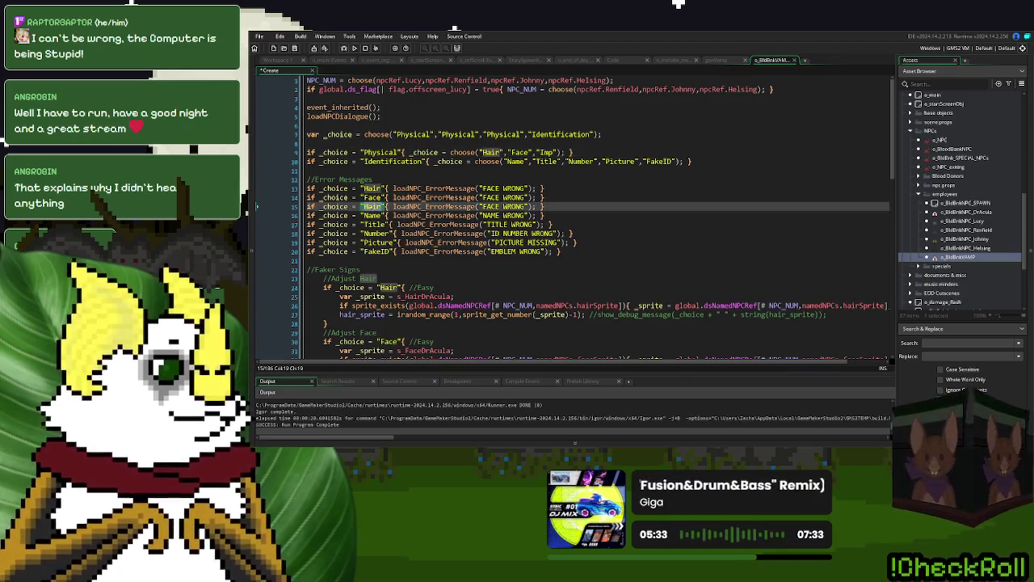
pyautogui.hotkey('ctrl', 'v')
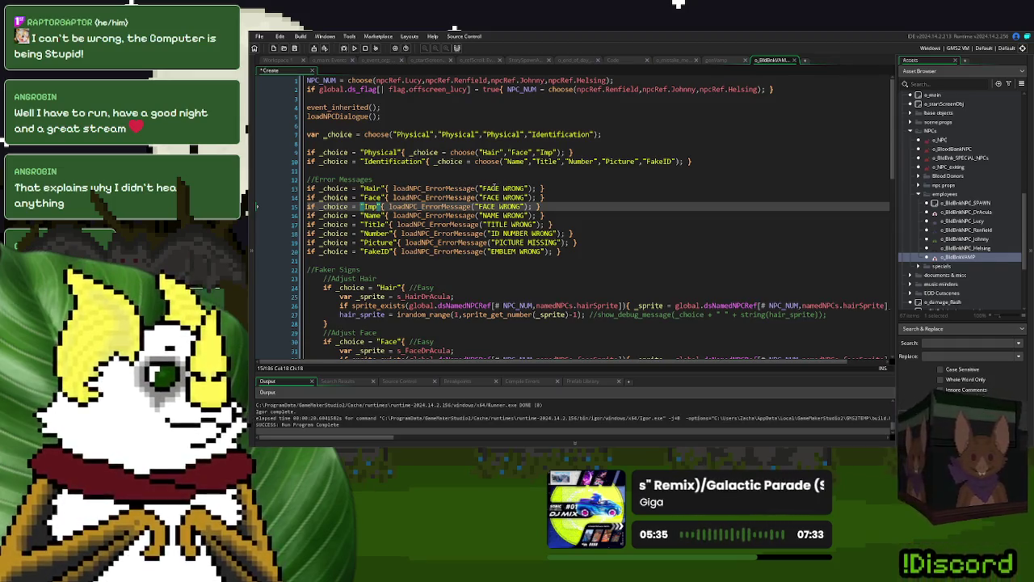
# Step: Reword the messages to HAIR WRONG, FACE WRONG and IMPOSTER, then run the game with F5
pyautogui.doubleClick(491, 188)
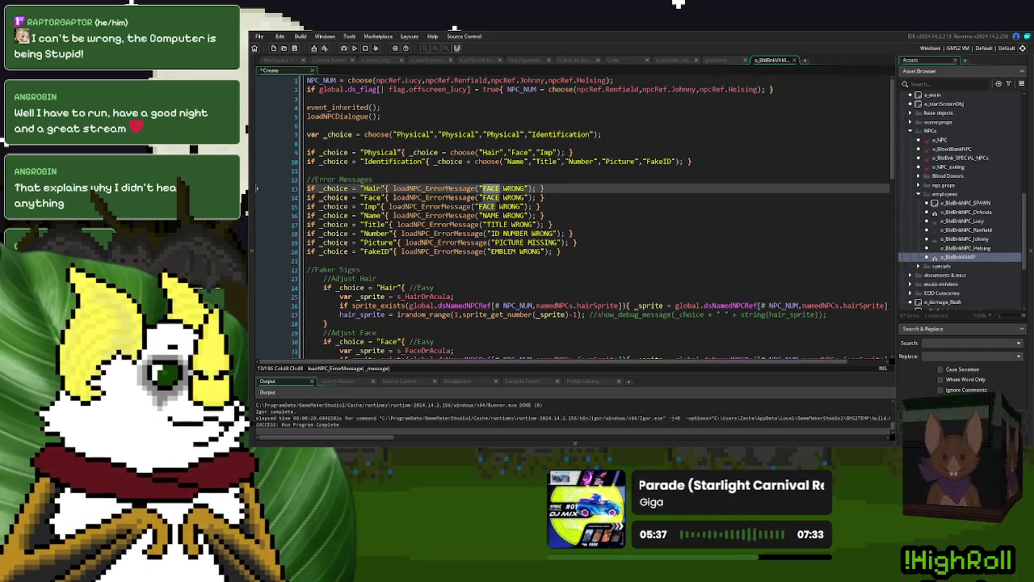
pyautogui.write('HAIR')
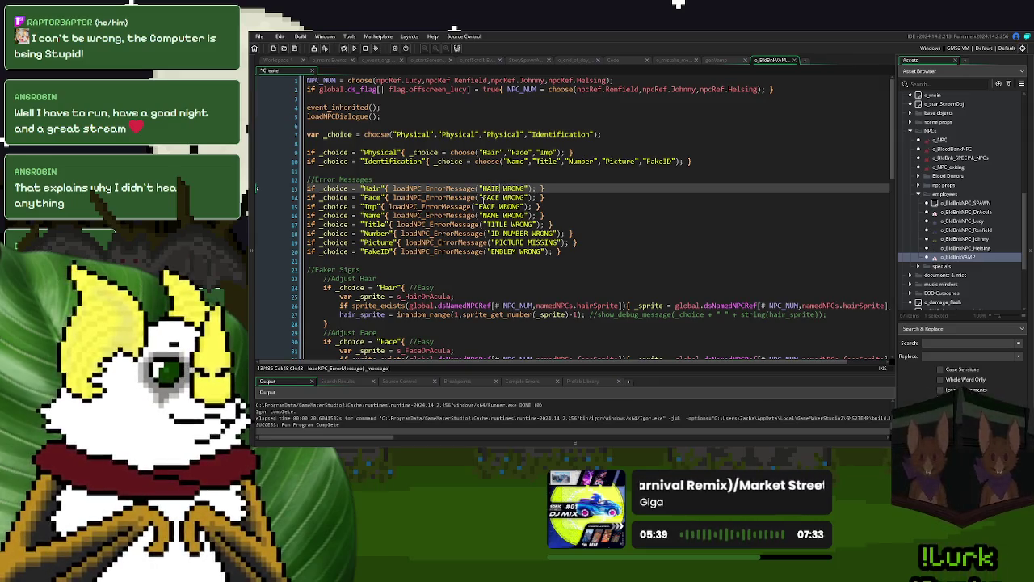
pyautogui.doubleClick(487, 207)
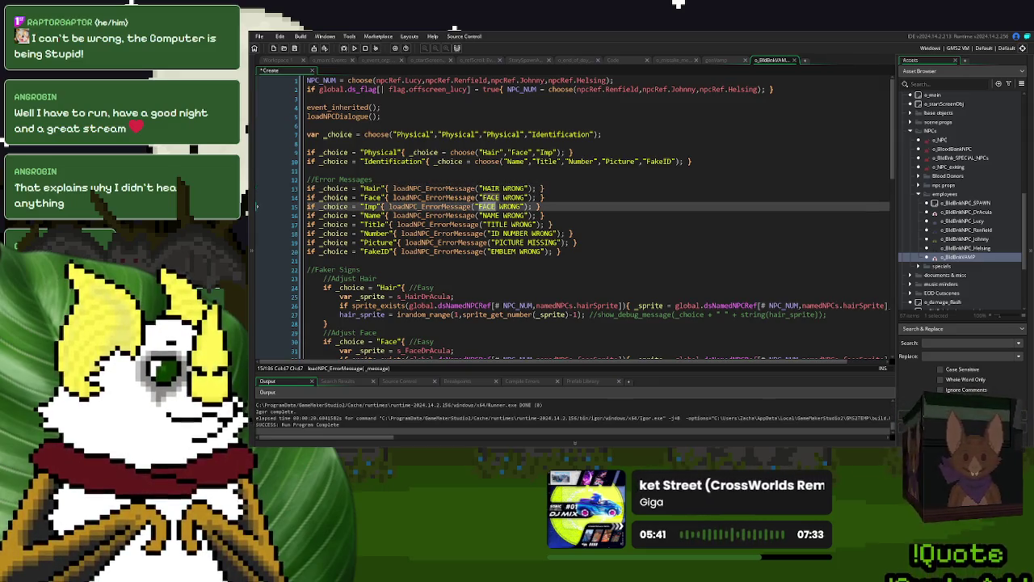
pyautogui.press('BackSpace')
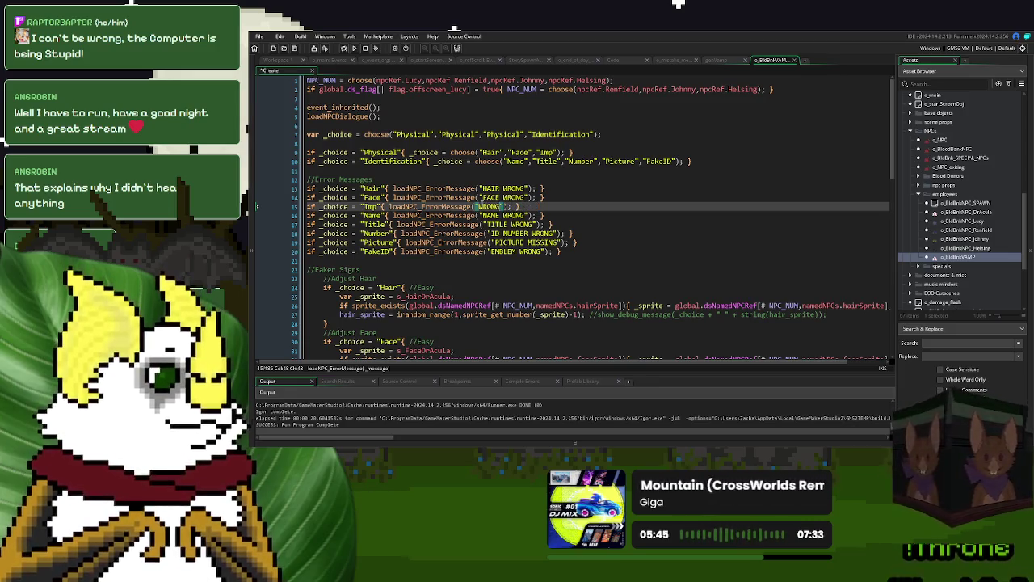
pyautogui.hotkey('ctrl', 'Left')
pyautogui.hotkey('ctrl', 'shift', 'Right')
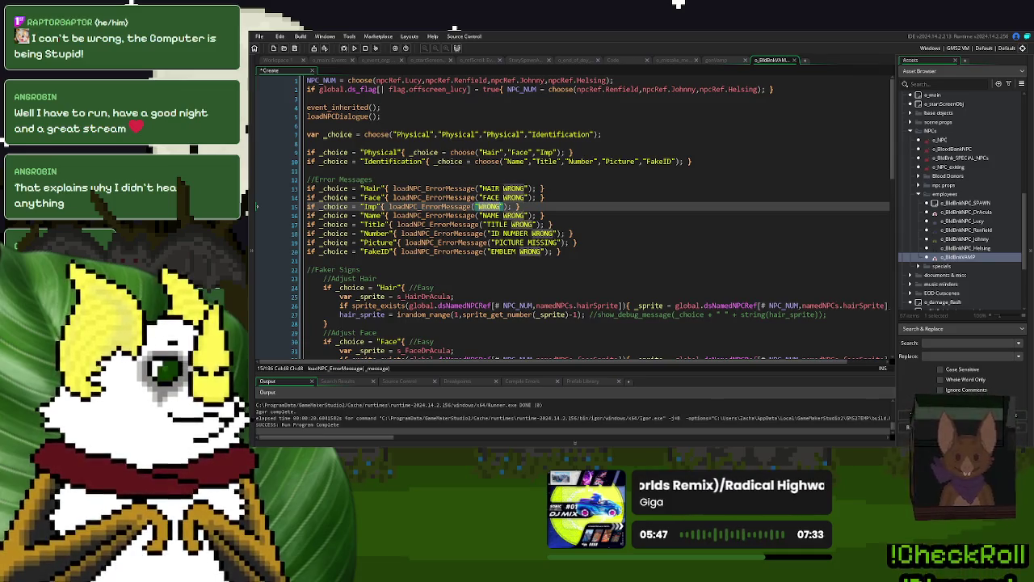
pyautogui.write('IMPOSTER')
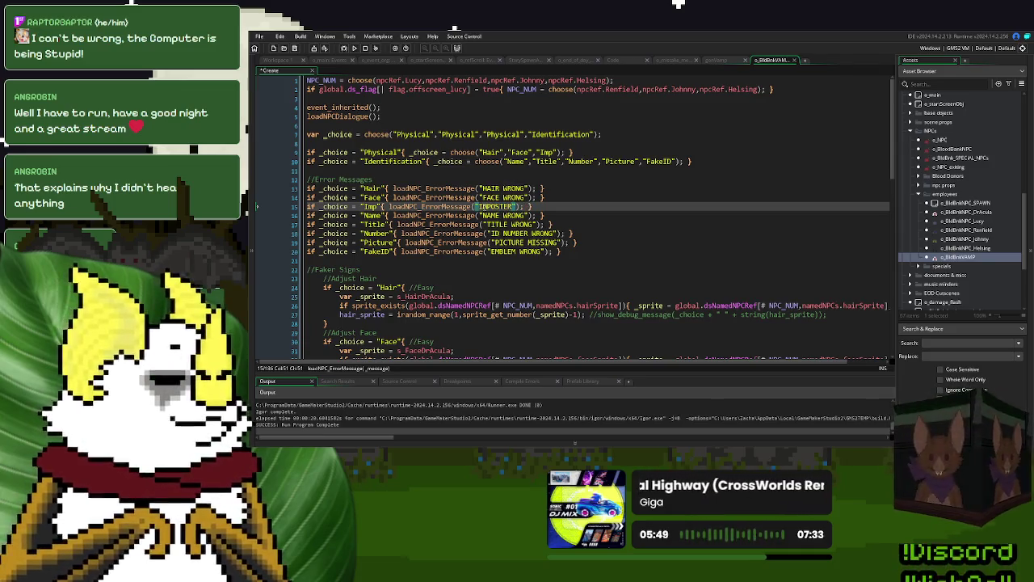
pyautogui.click(581, 207)
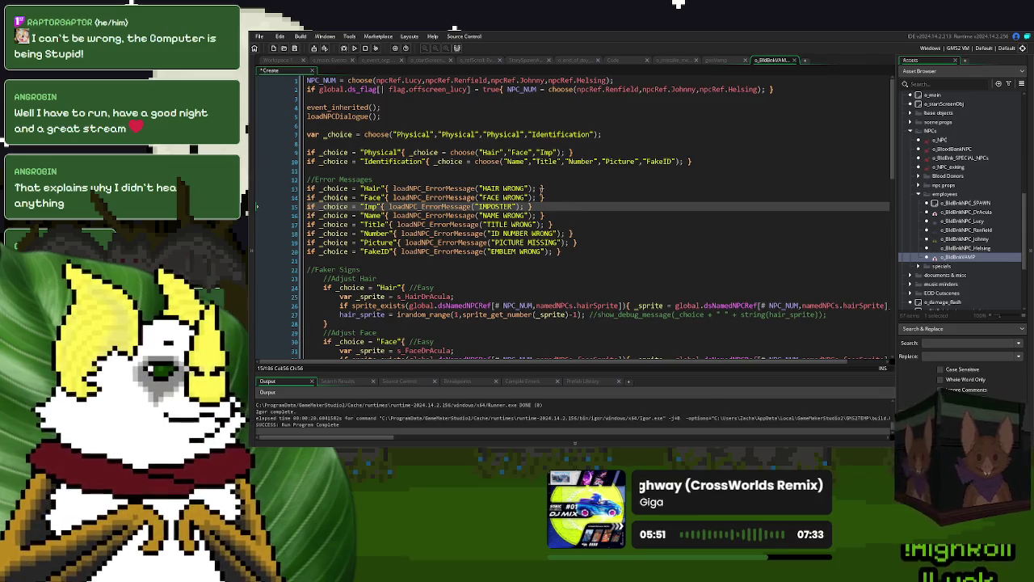
pyautogui.press('F5')
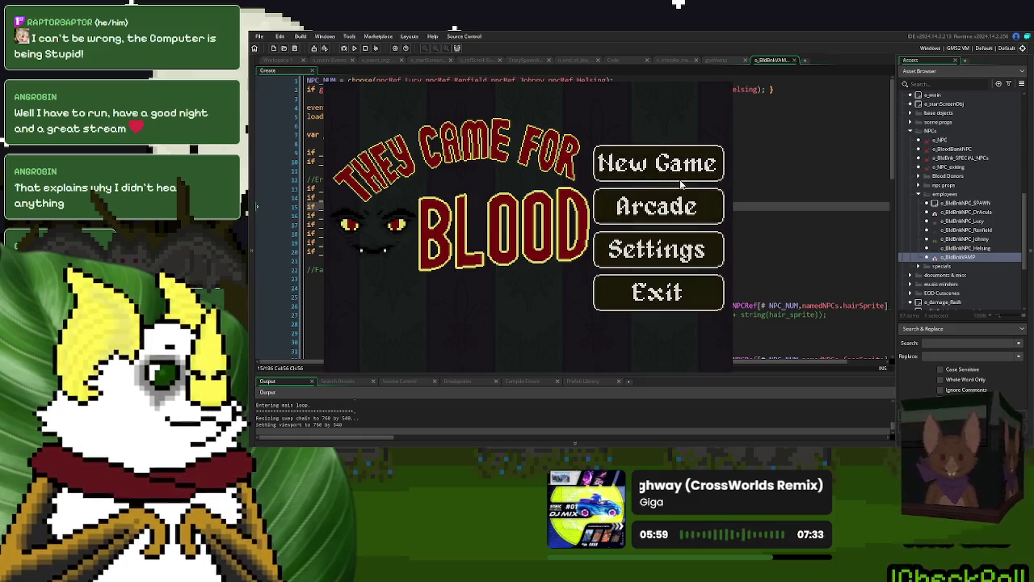
# Step: Start a new game, dismiss the check-in instructions, watch the FACE WRONG banner, then exit the game
pyautogui.click(680, 179)
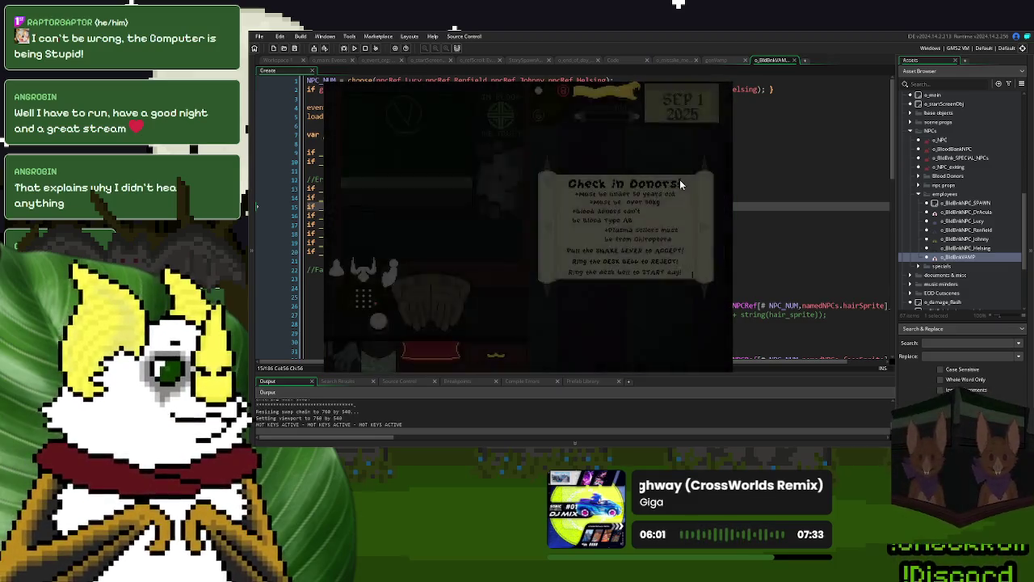
pyautogui.click(593, 263)
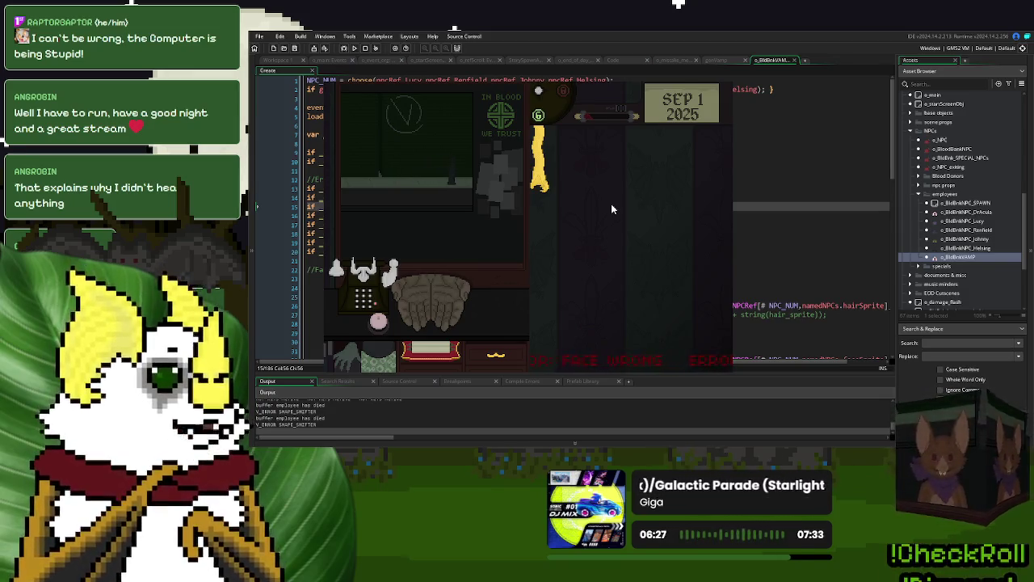
pyautogui.press('Escape')
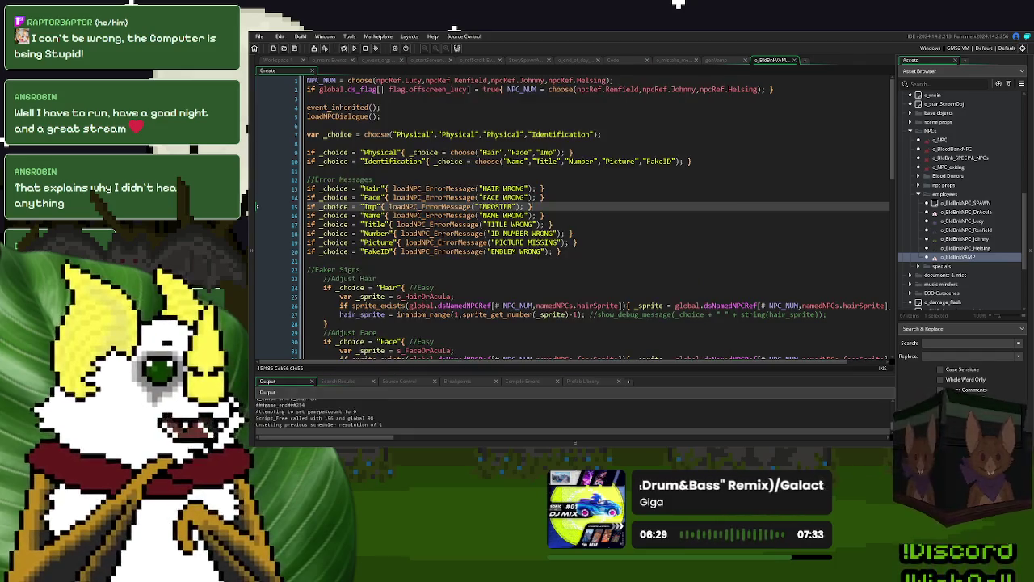
# Step: Check the _xBuffer uses in the banner's Step and Draw GUI code, then run the game again
pyautogui.click(679, 60)
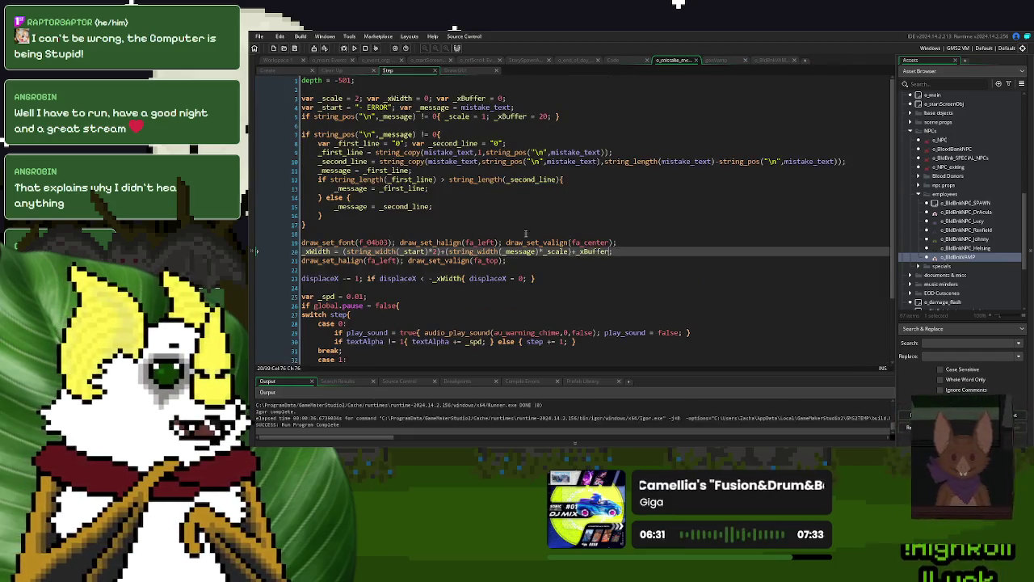
pyautogui.click(517, 117)
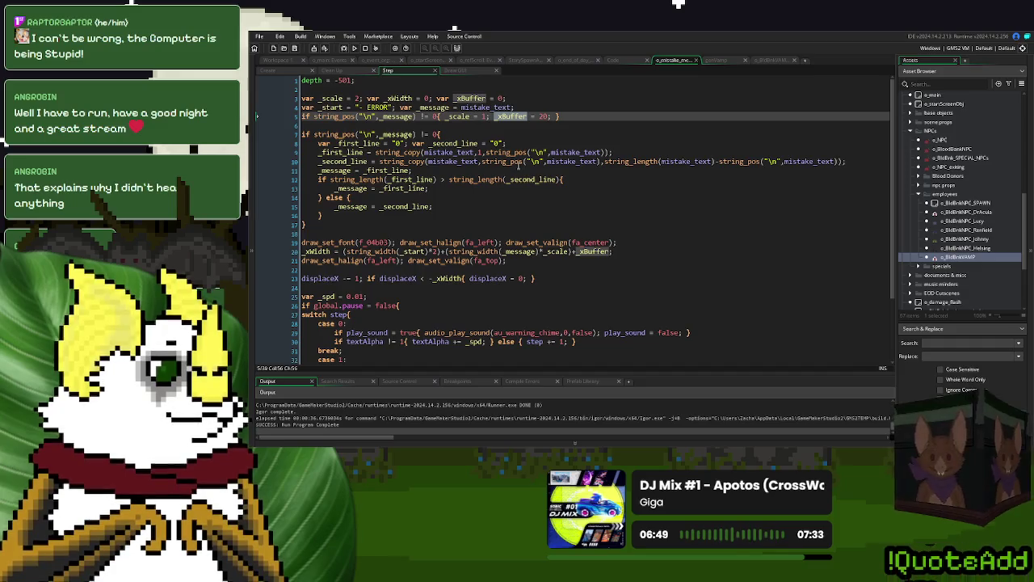
pyautogui.click(463, 69)
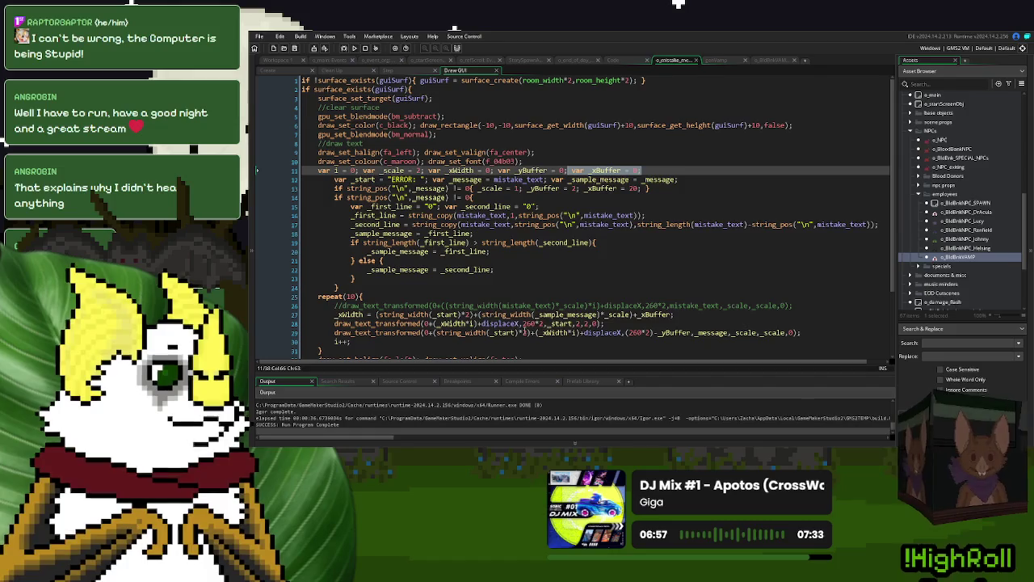
pyautogui.doubleClick(656, 314)
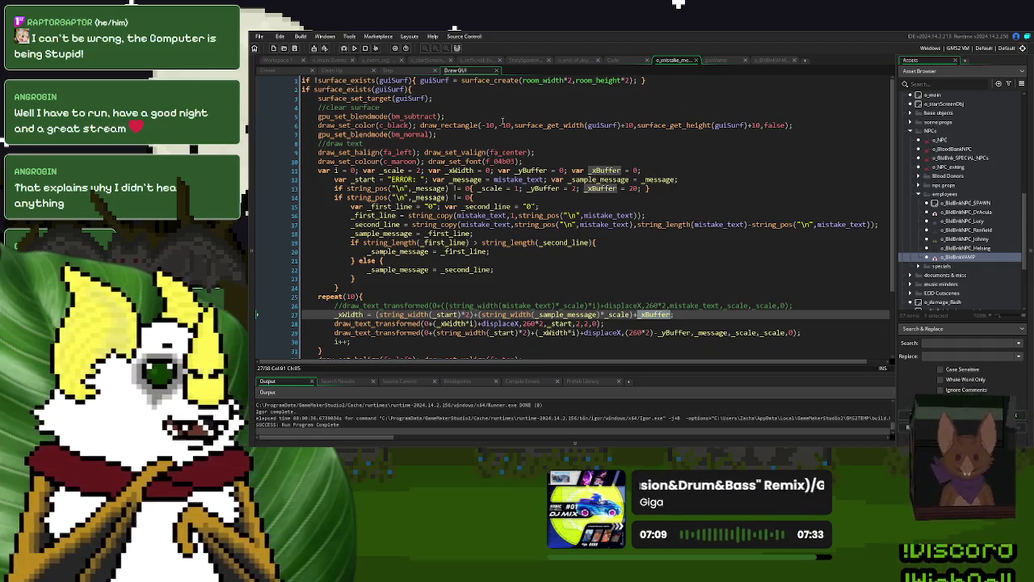
pyautogui.click(354, 47)
pyautogui.click(677, 190)
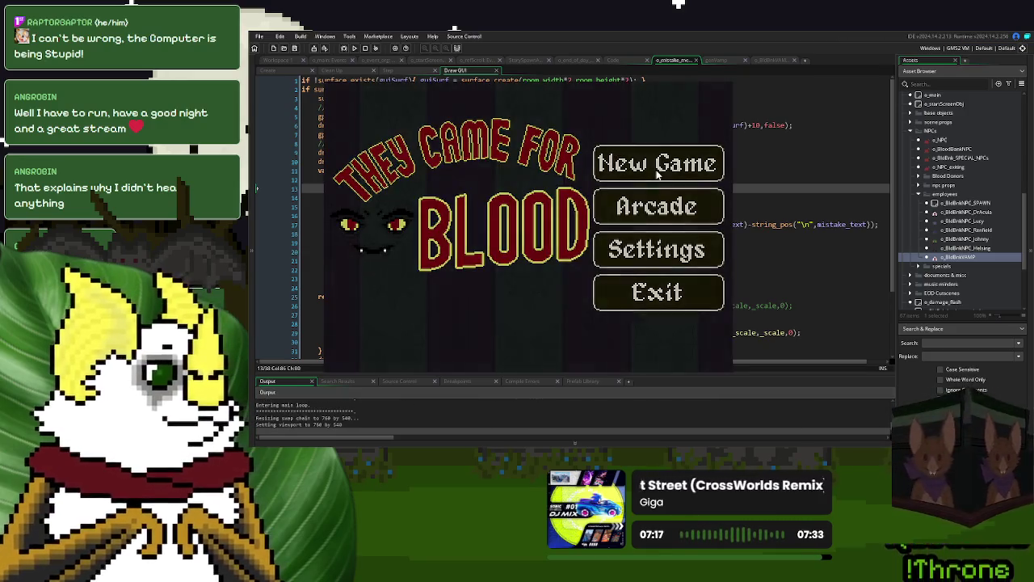
# Step: Change line 307 to actorObj = choose(o_donorBadVamp,o_BldBnkVAMP), add a breakpoint there, and run
pyautogui.press('Escape')
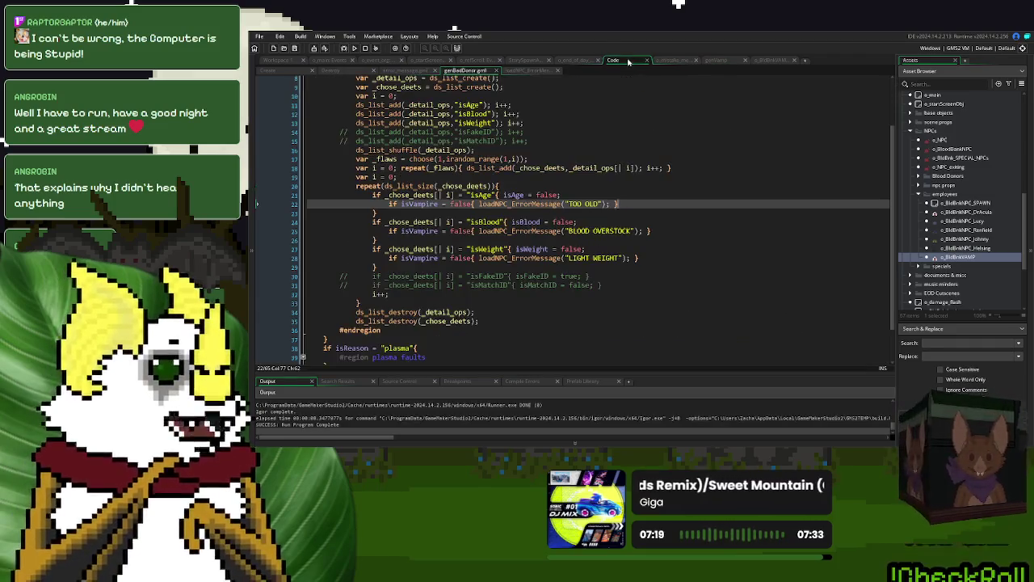
pyautogui.click(568, 59)
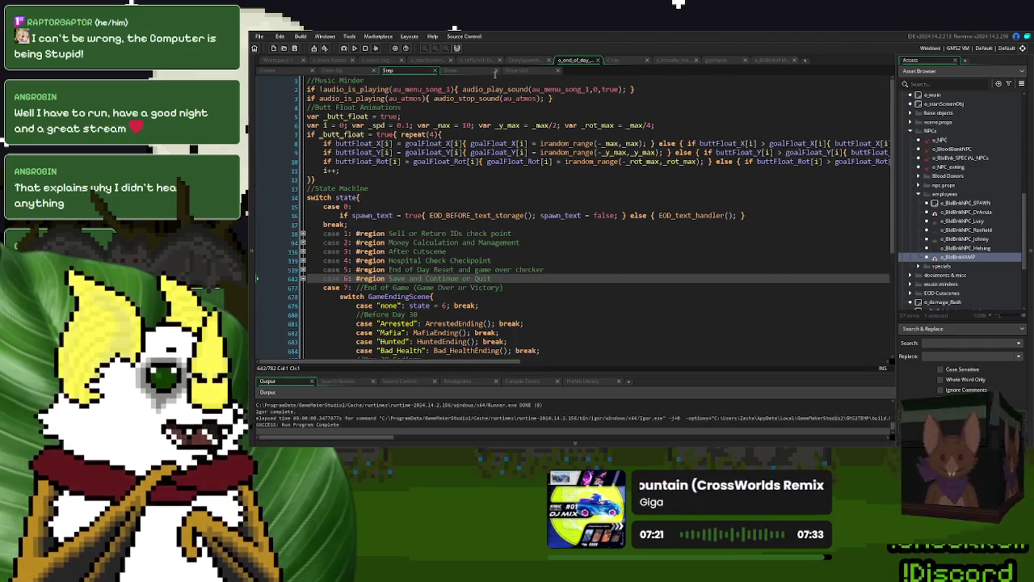
pyautogui.click(525, 60)
pyautogui.doubleClick(491, 291)
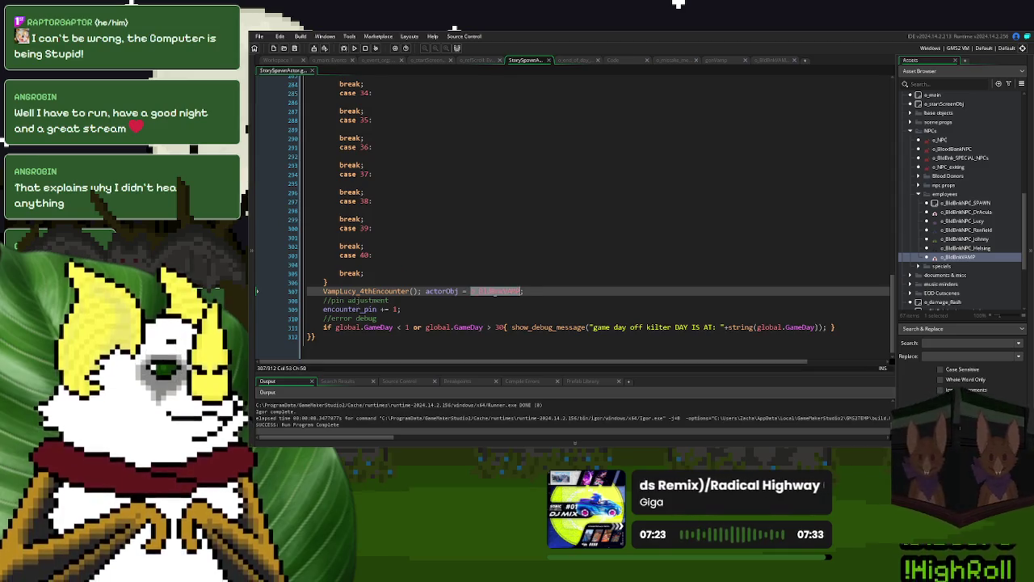
pyautogui.write('o_donorBadVamp')
pyautogui.click(472, 294)
pyautogui.write('choose(o_donorBadVamp')
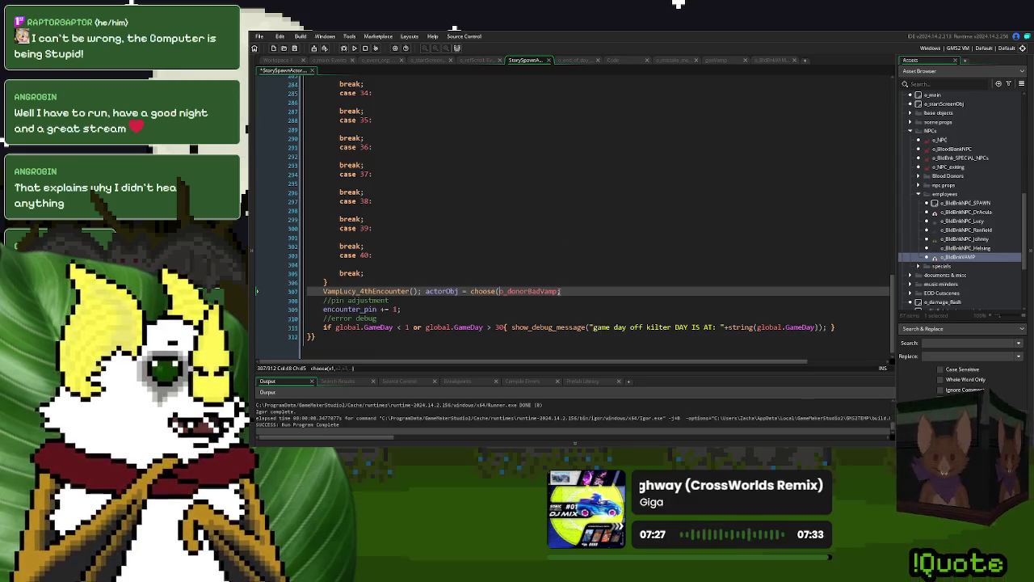
pyautogui.write(',o_BldBnkVAMP)')
pyautogui.press('F9')
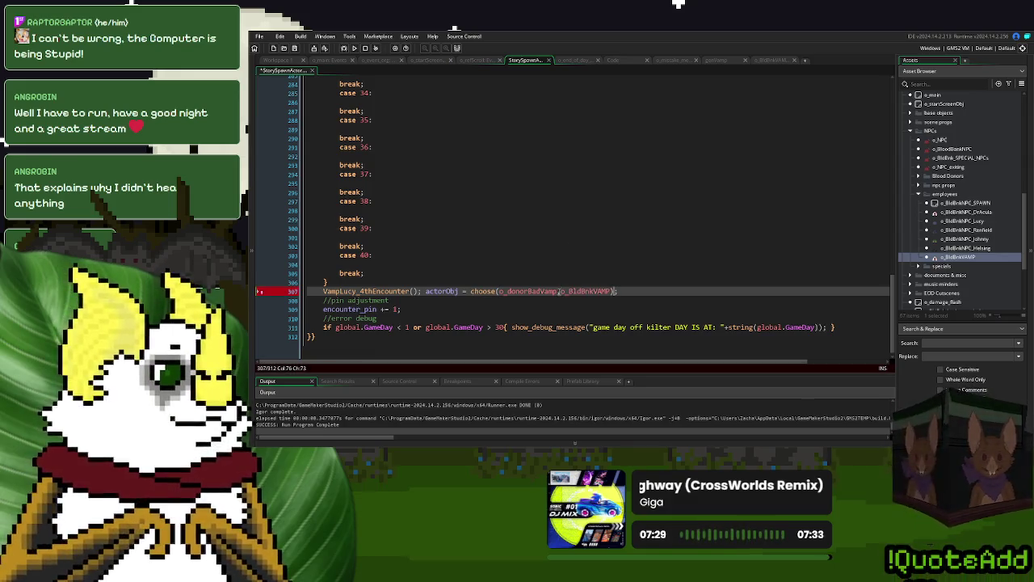
pyautogui.click(365, 47)
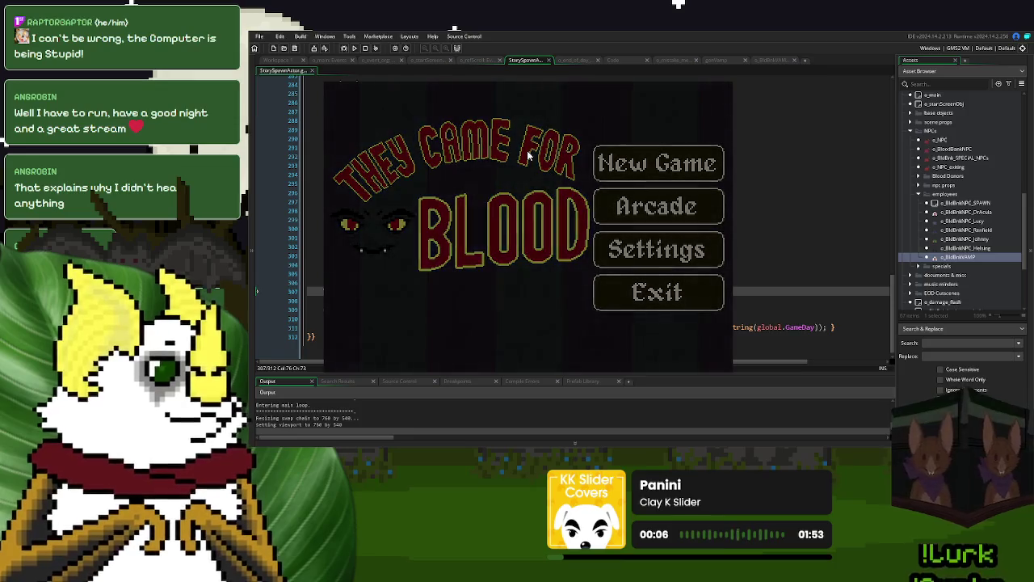
# Step: Start a new game and answer Yes when the vampire donor asks to go in
pyautogui.press('Return')
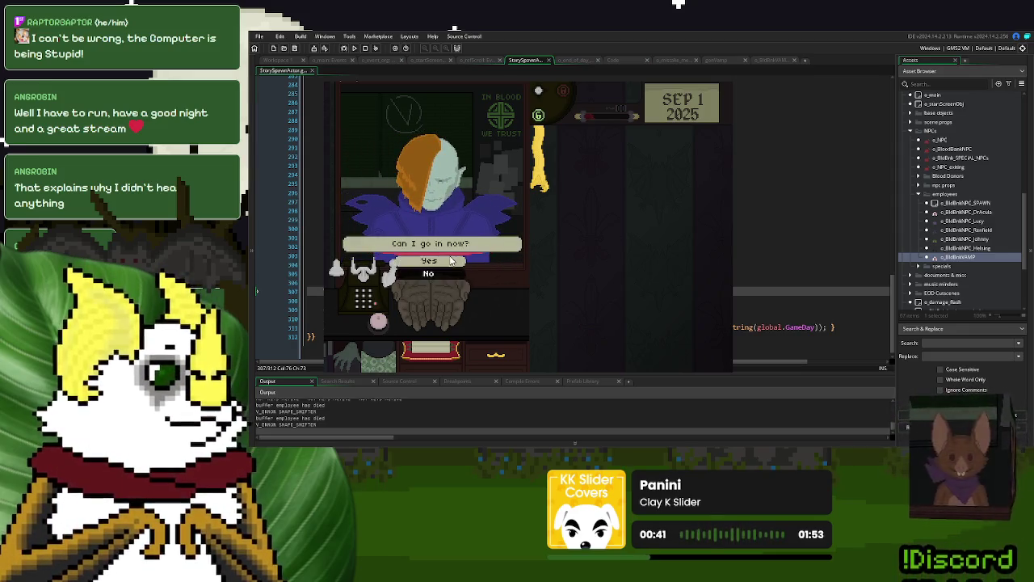
pyautogui.click(501, 257)
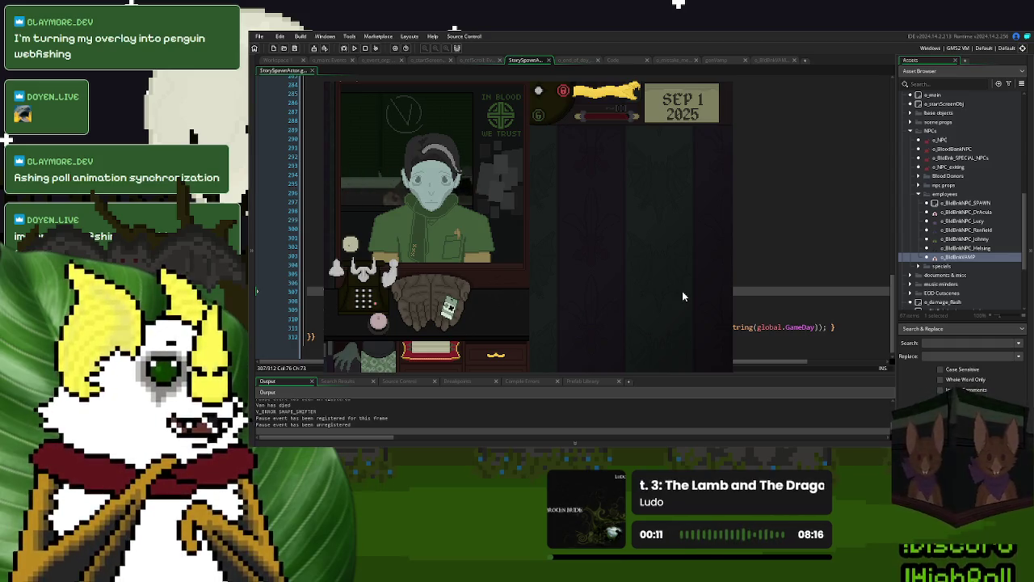
# Step: Drag the lever down to send the vampire donor away
pyautogui.moveTo(636, 99); pyautogui.dragTo(637, 244)
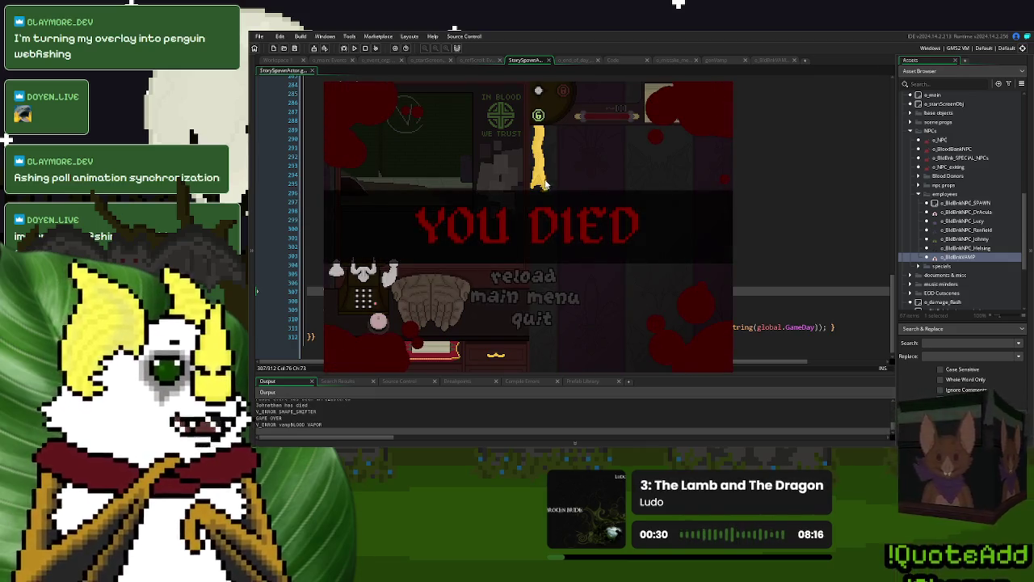
# Step: Quit the YOU DIED screen, rerun the game with F5 and start a new game
pyautogui.click(518, 320)
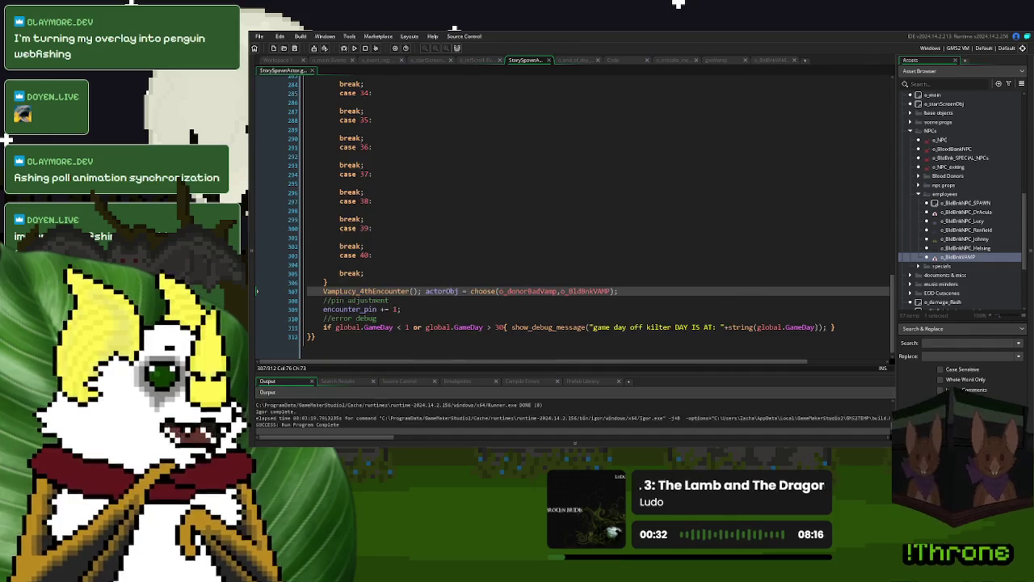
pyautogui.press('F5')
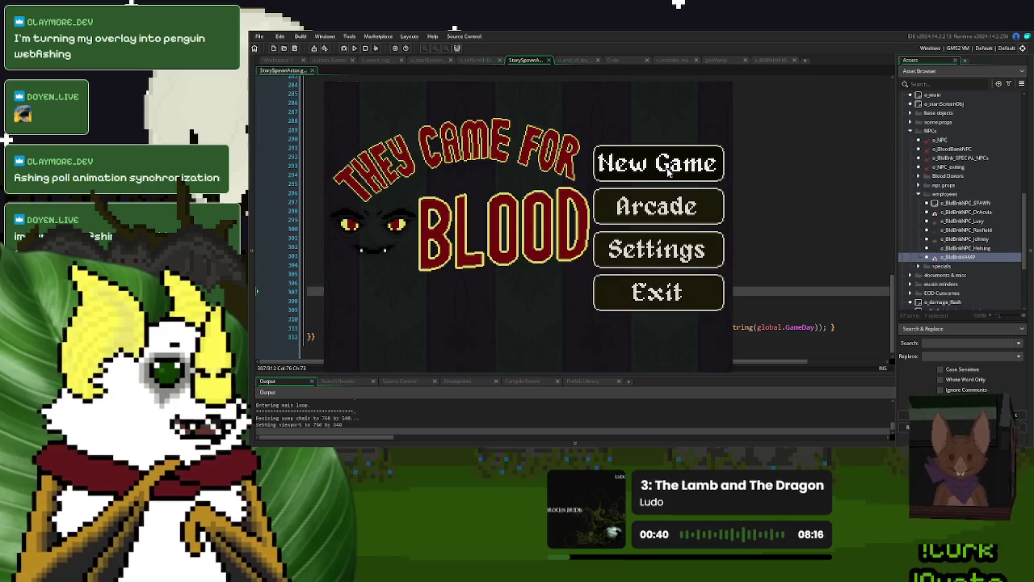
pyautogui.click(660, 129)
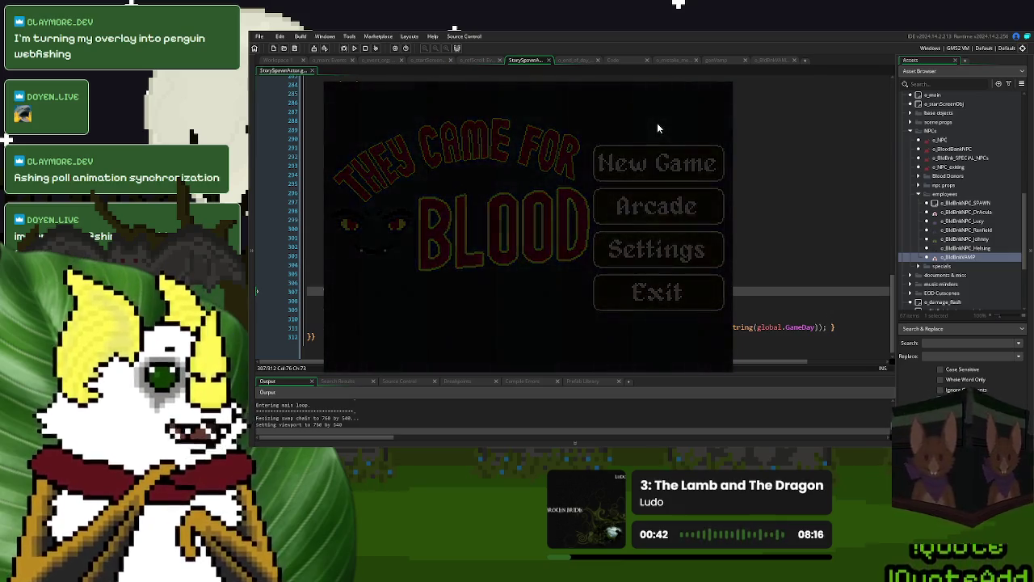
pyautogui.click(658, 212)
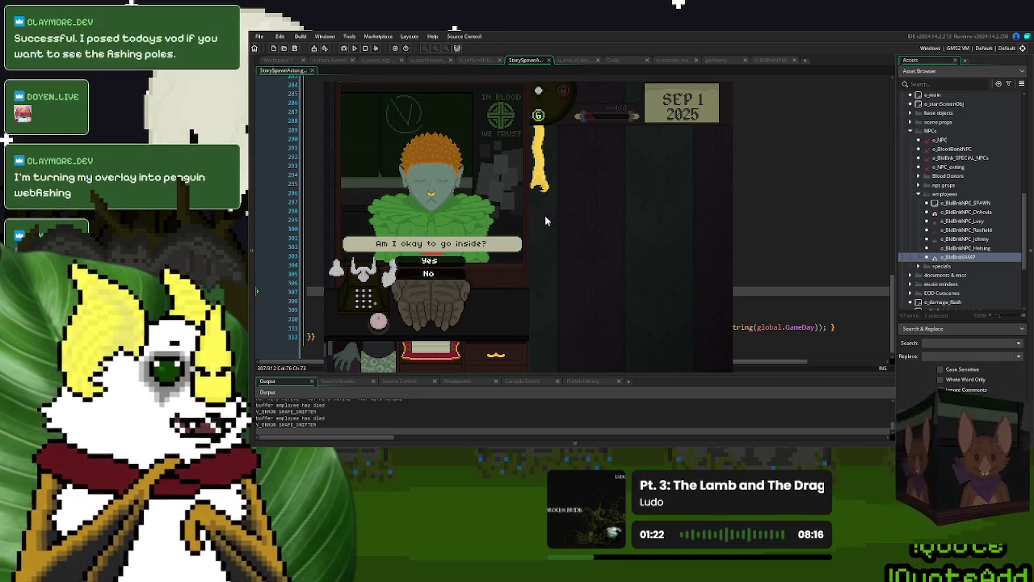
# Step: Answer the donor's question, let them inside, then stop the running game
pyautogui.click(512, 241)
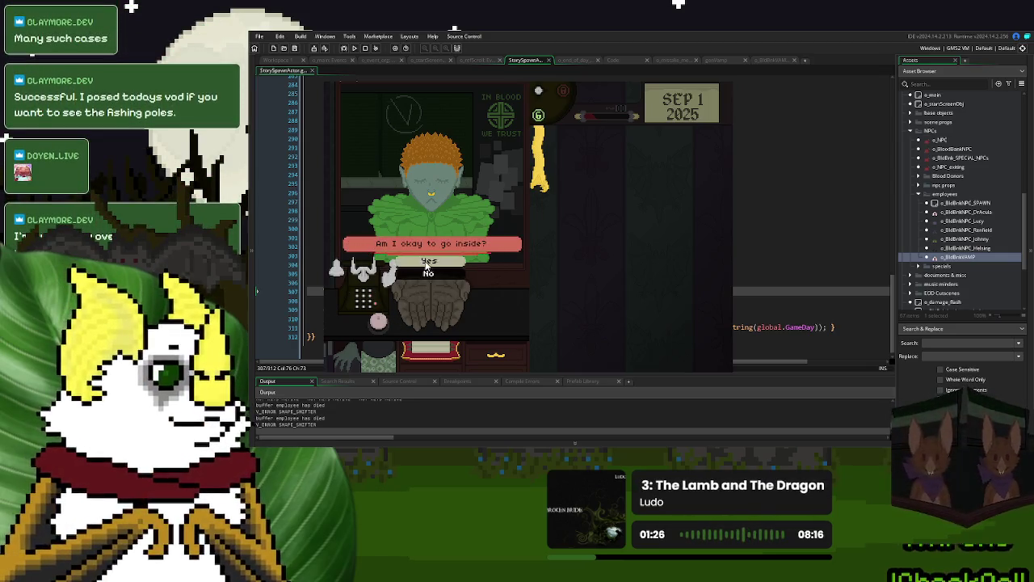
pyautogui.click(429, 262)
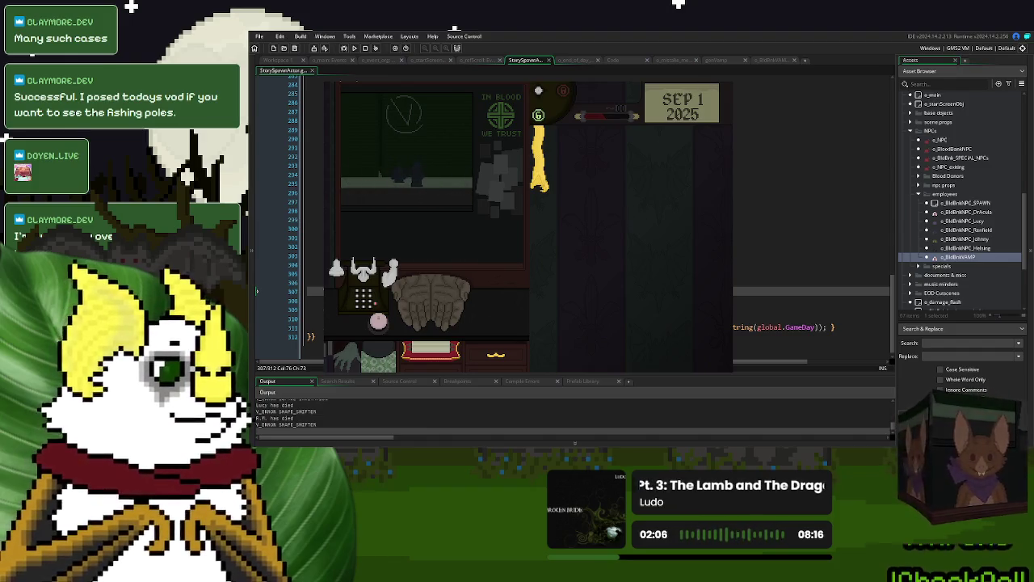
pyautogui.press('Escape')
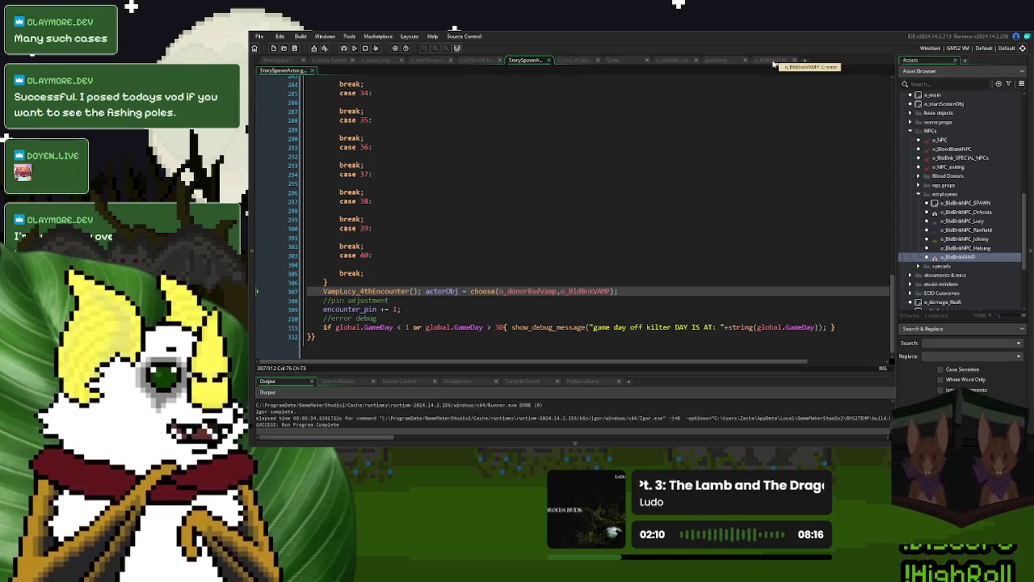
# Step: In o_mistake's Draw GUI code, change repeat(10) to repeat(20)
pyautogui.click(774, 64)
pyautogui.click(720, 64)
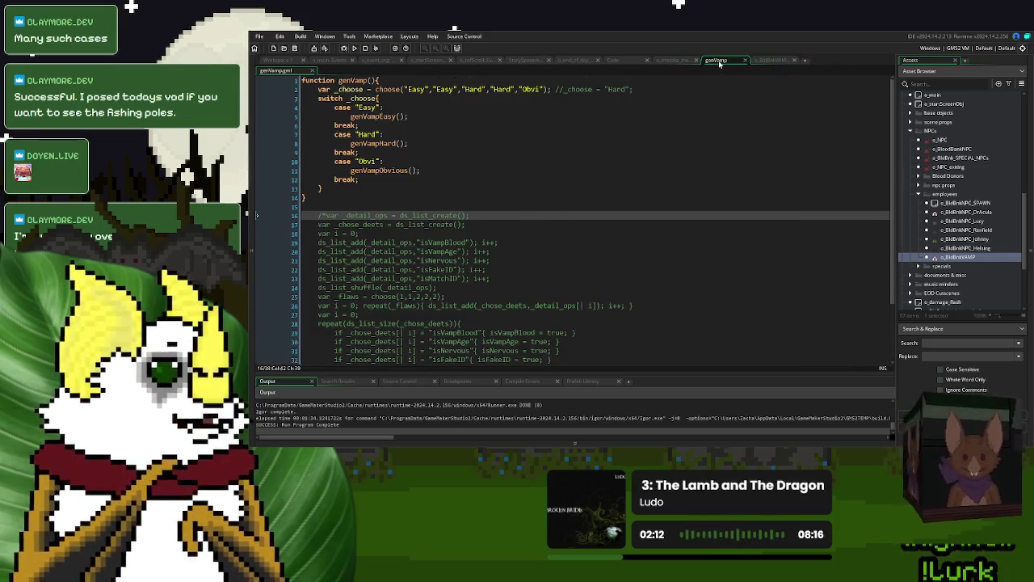
pyautogui.click(671, 63)
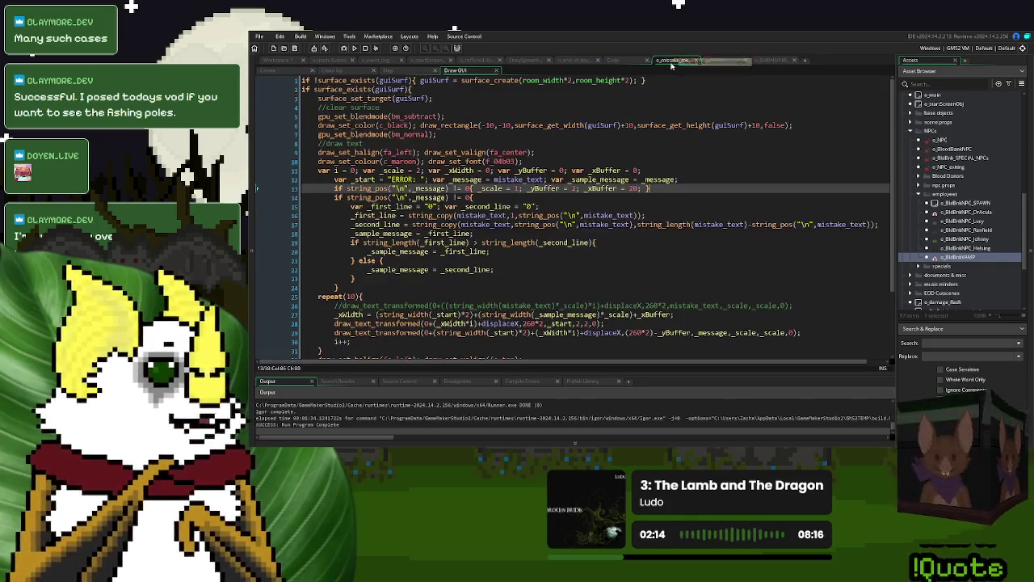
pyautogui.scroll(-3, 350, 215)
pyautogui.click(350, 218)
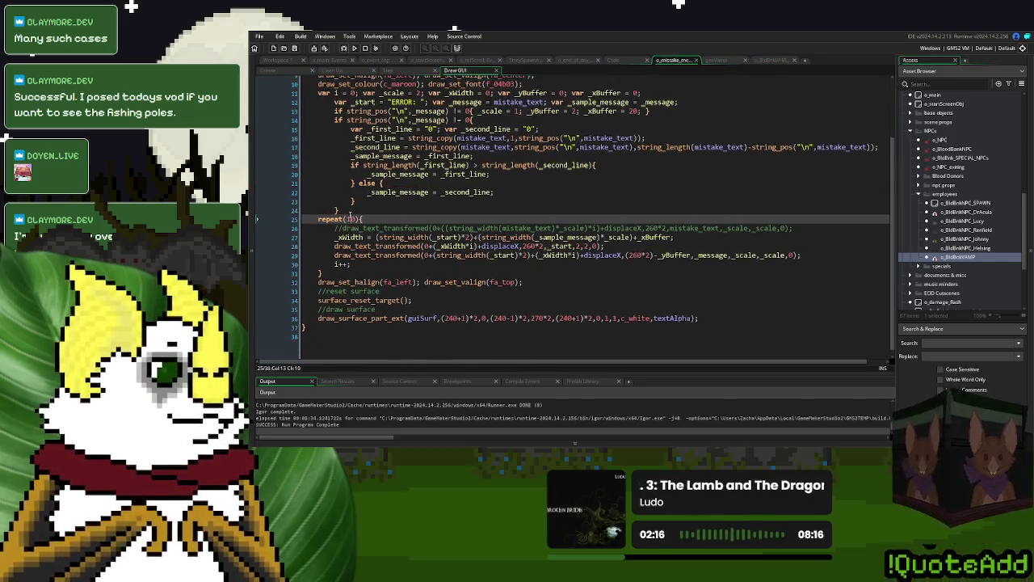
pyautogui.click(348, 218)
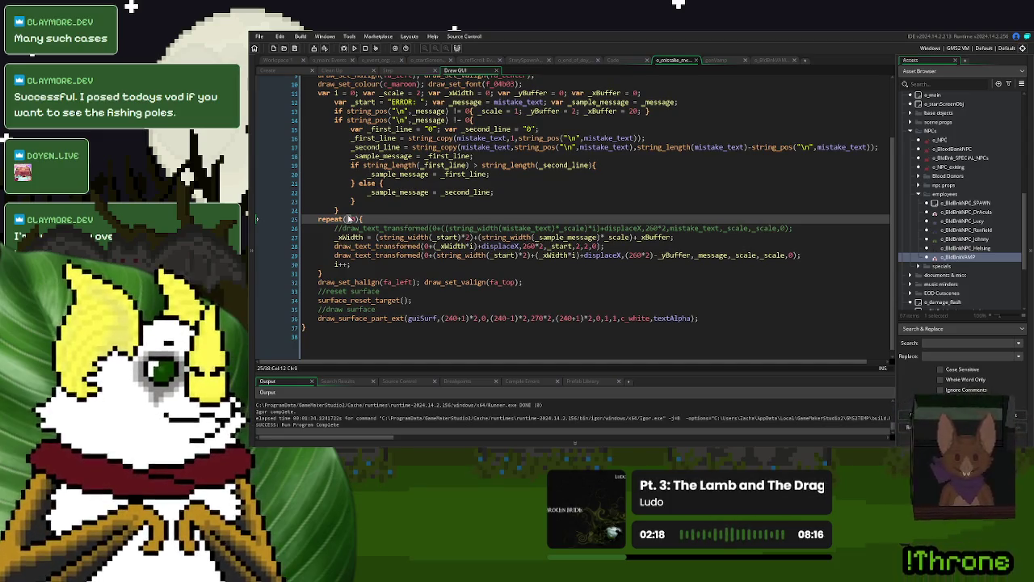
pyautogui.doubleClick(349, 218)
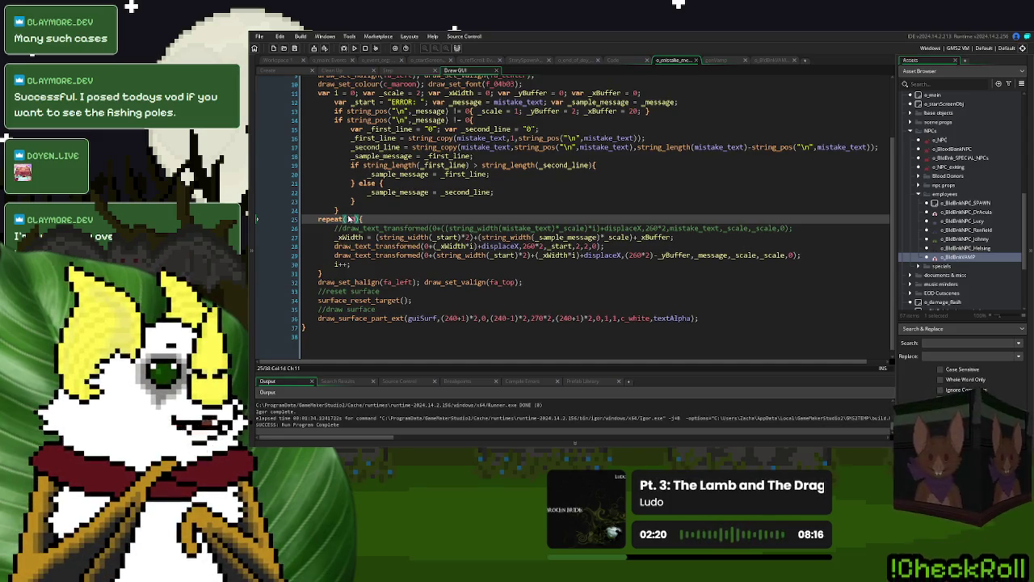
pyautogui.write('20')
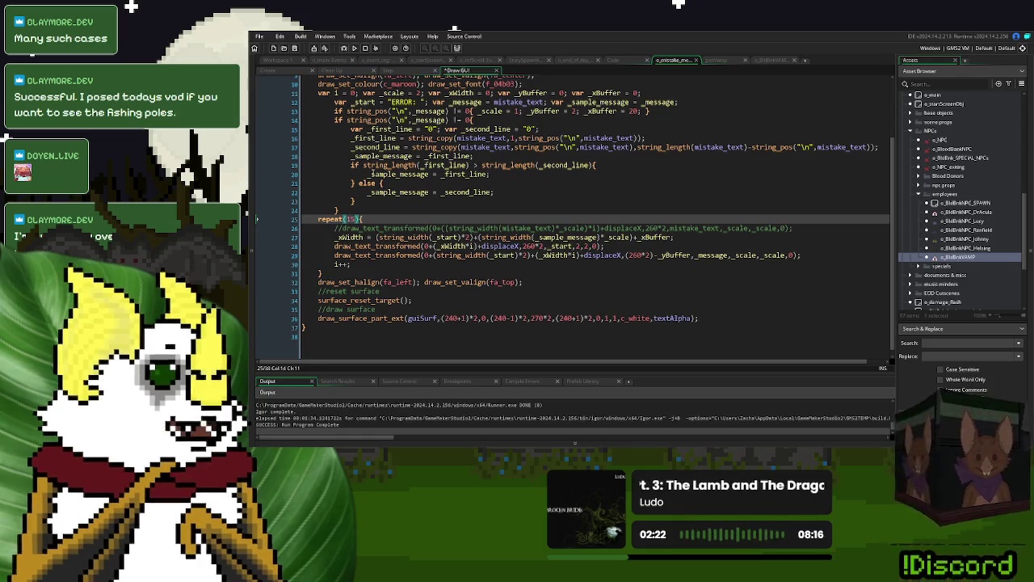
# Step: In the Step code, make the wrap check use -(_xWidth*3), then run the game
pyautogui.click(412, 71)
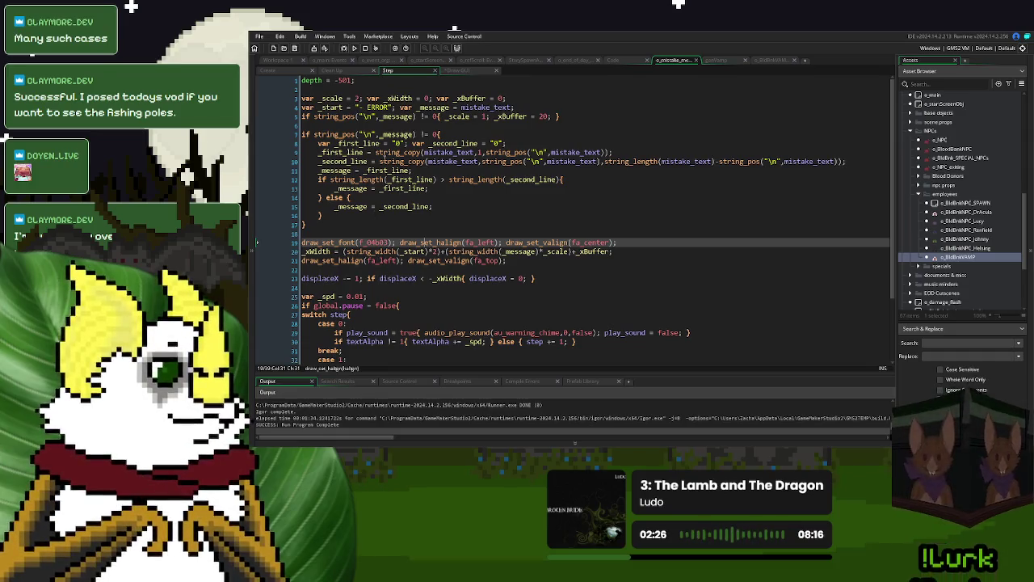
pyautogui.scroll(-1, 390, 287)
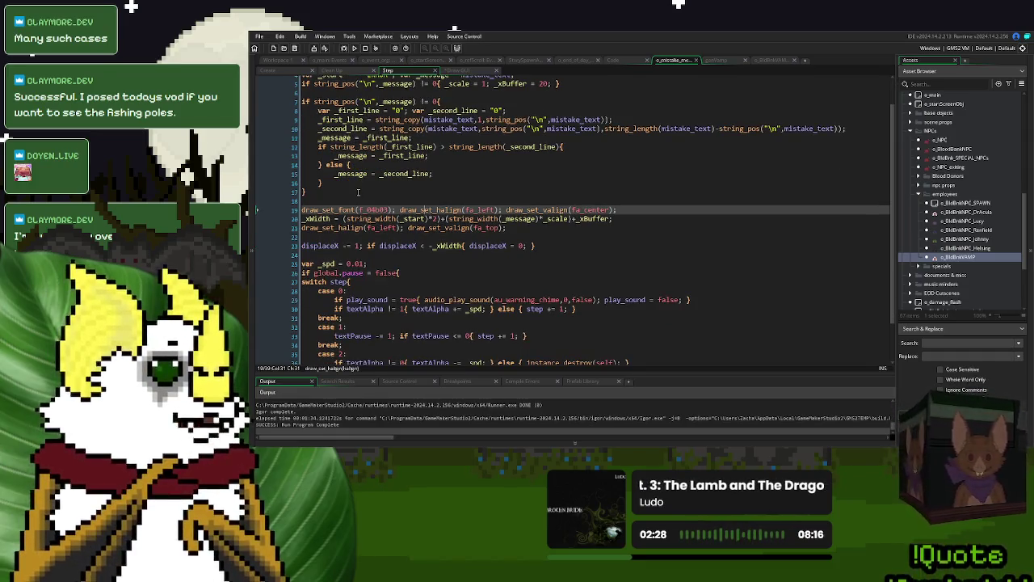
pyautogui.scroll(1, 358, 192)
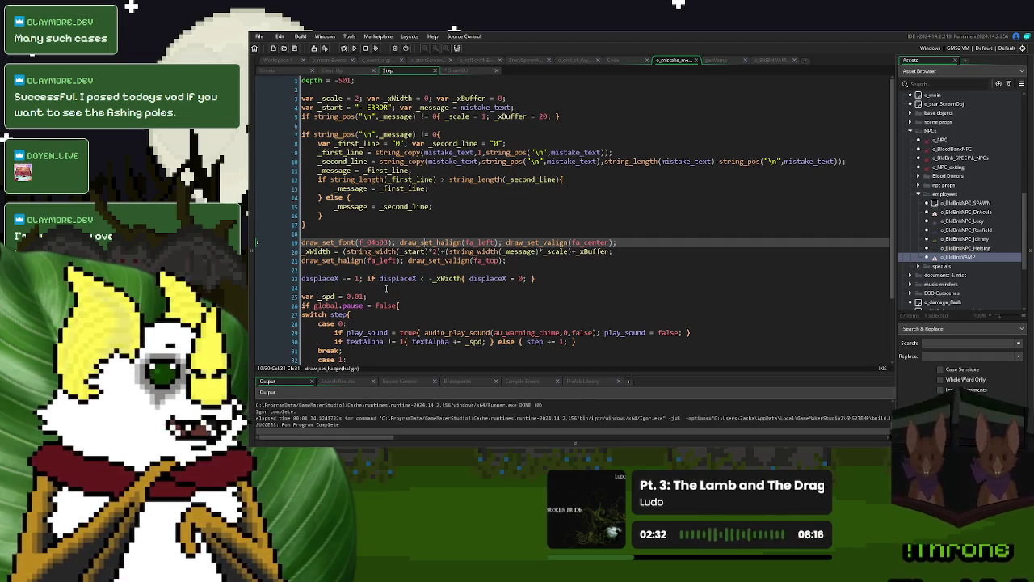
pyautogui.click(434, 278)
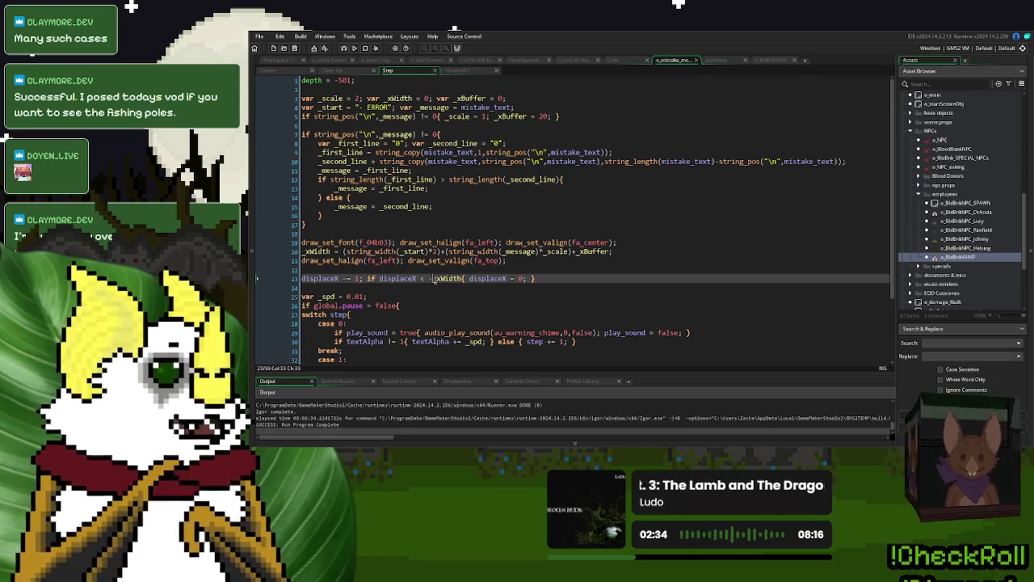
pyautogui.write('(')
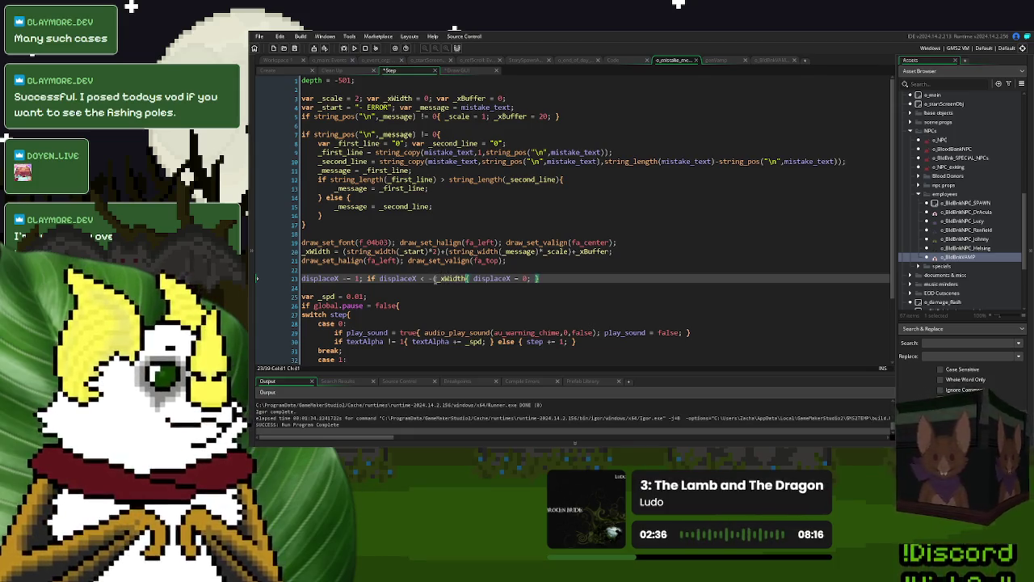
pyautogui.write(')')
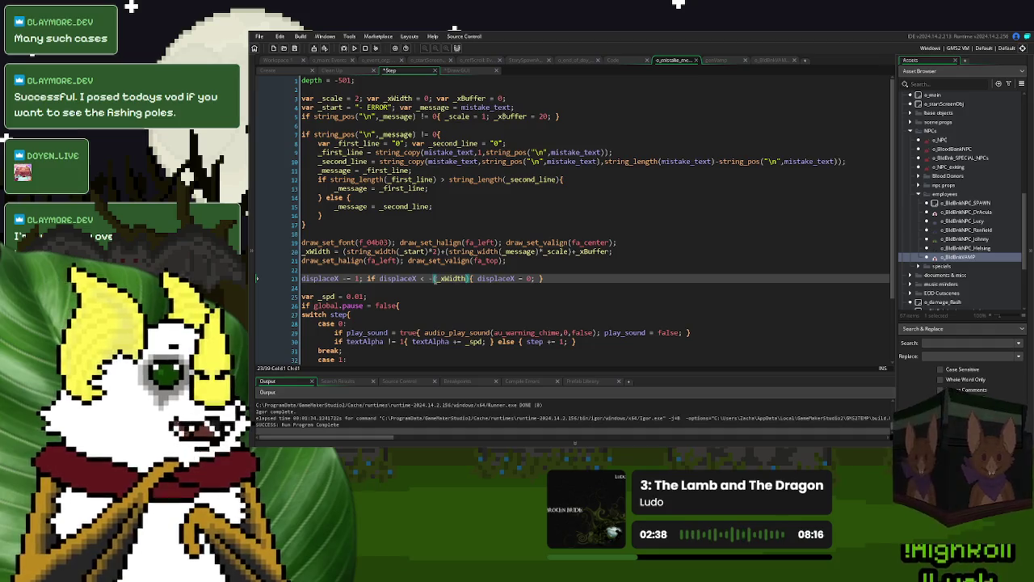
pyautogui.write('*3')
pyautogui.click(559, 291)
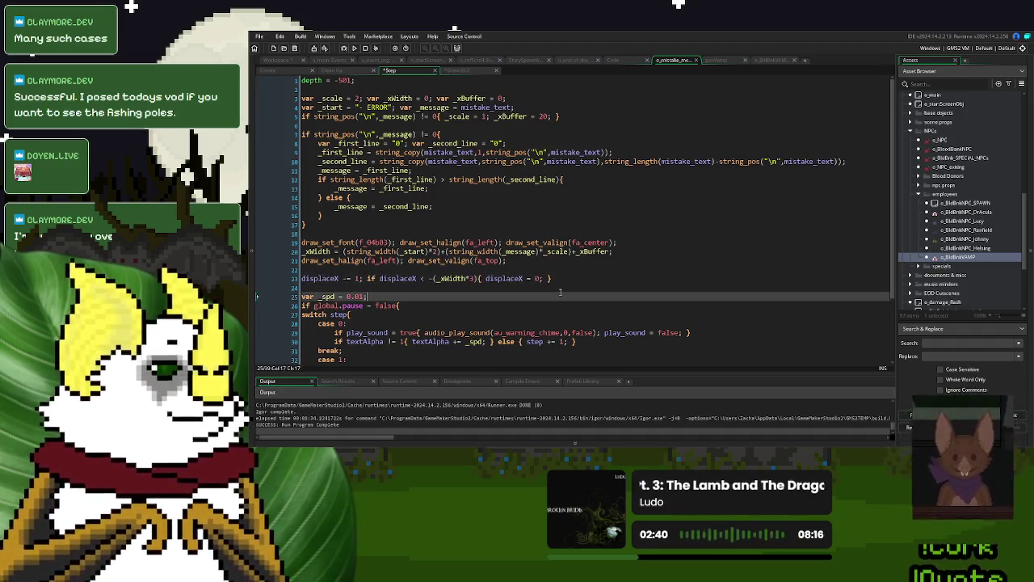
pyautogui.click(559, 287)
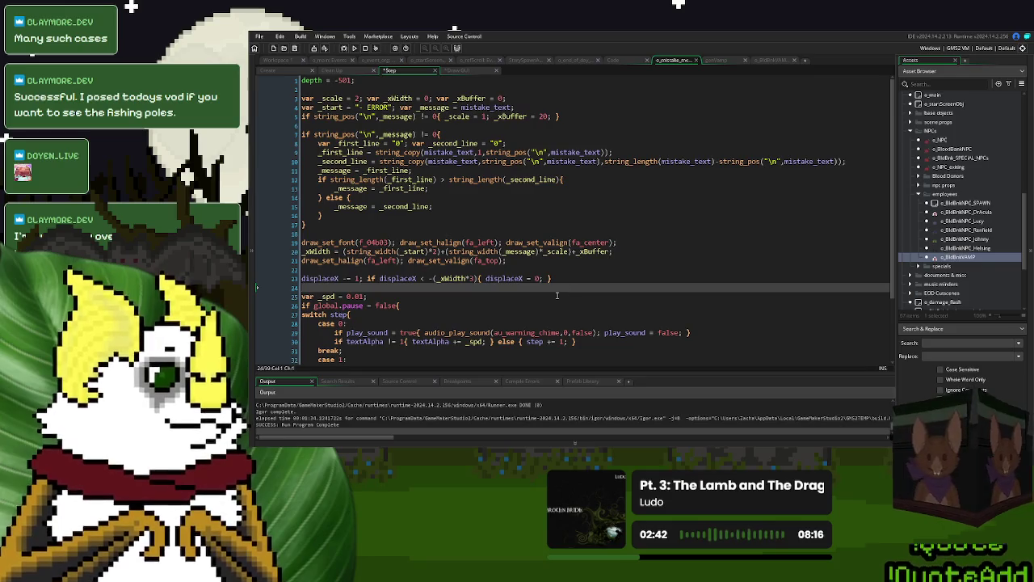
pyautogui.click(354, 48)
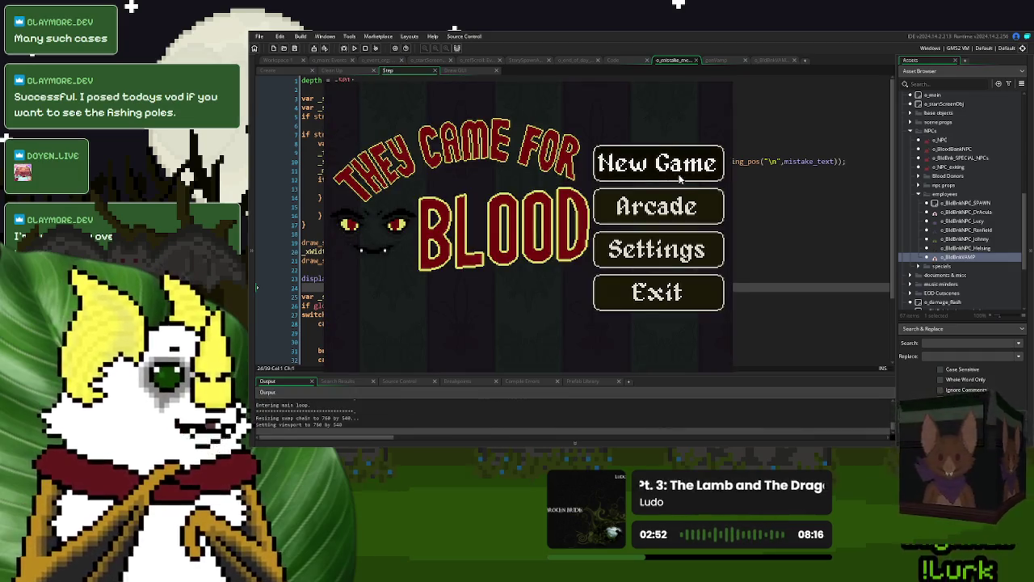
# Step: Start a new game, watch the ERROR: TITLE WRONG banner scroll, then close the game window
pyautogui.click(651, 136)
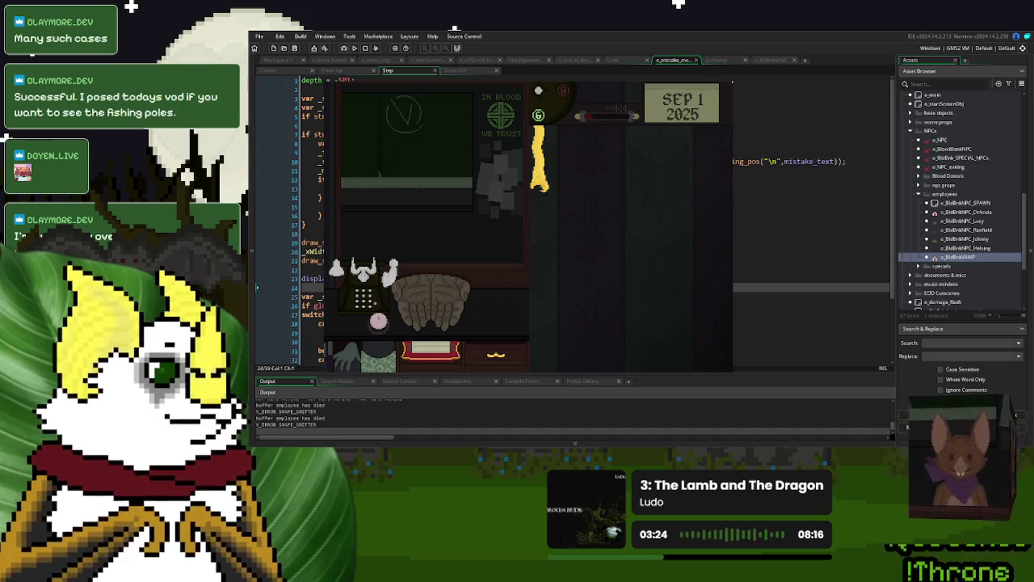
pyautogui.click(725, 81)
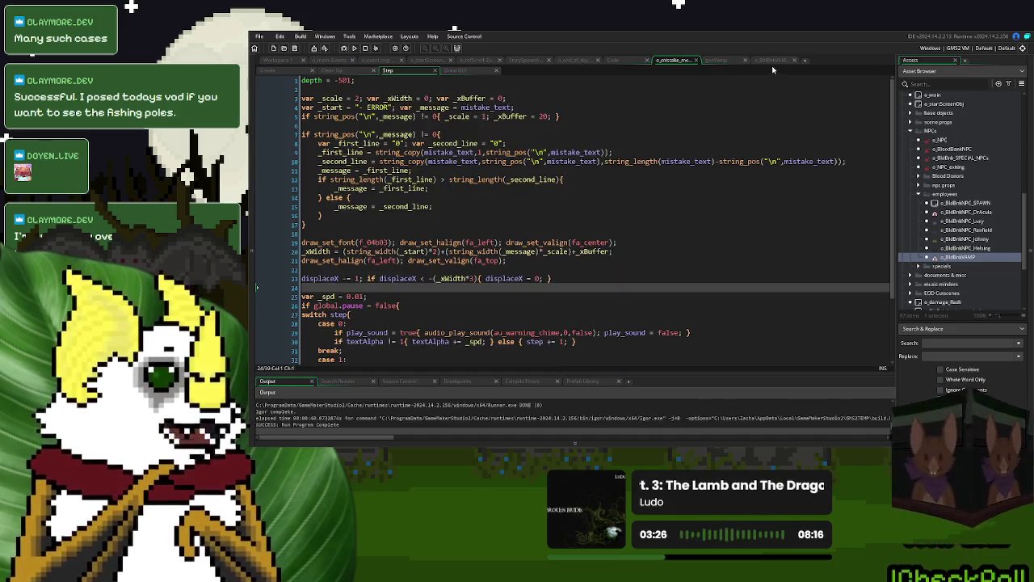
# Step: In o_BldBnkVAMP's Create code, change TITLE WRONG to TITLE INCORRECT and copy INCORRECT
pyautogui.click(772, 63)
pyautogui.click(507, 215)
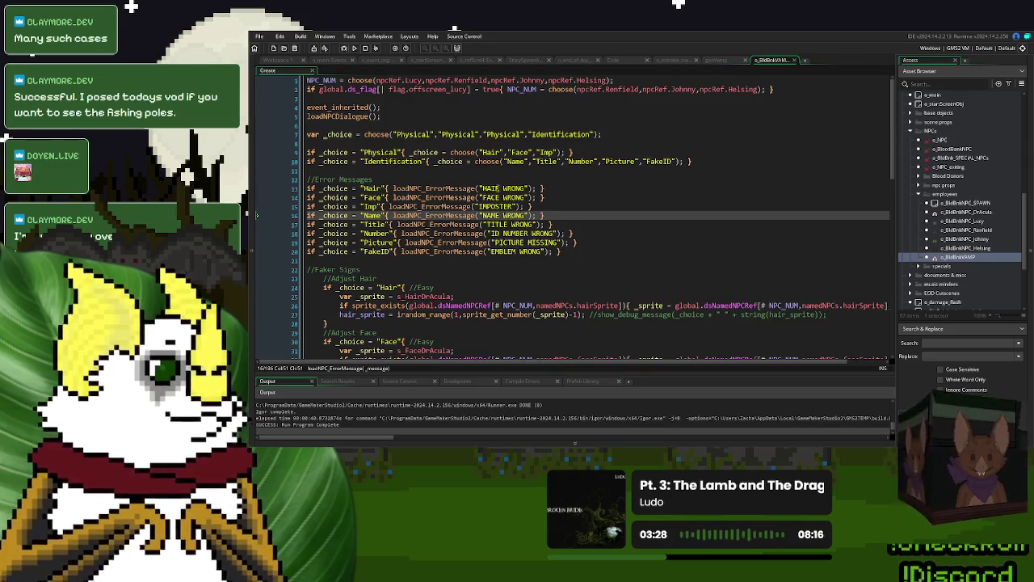
pyautogui.doubleClick(522, 224)
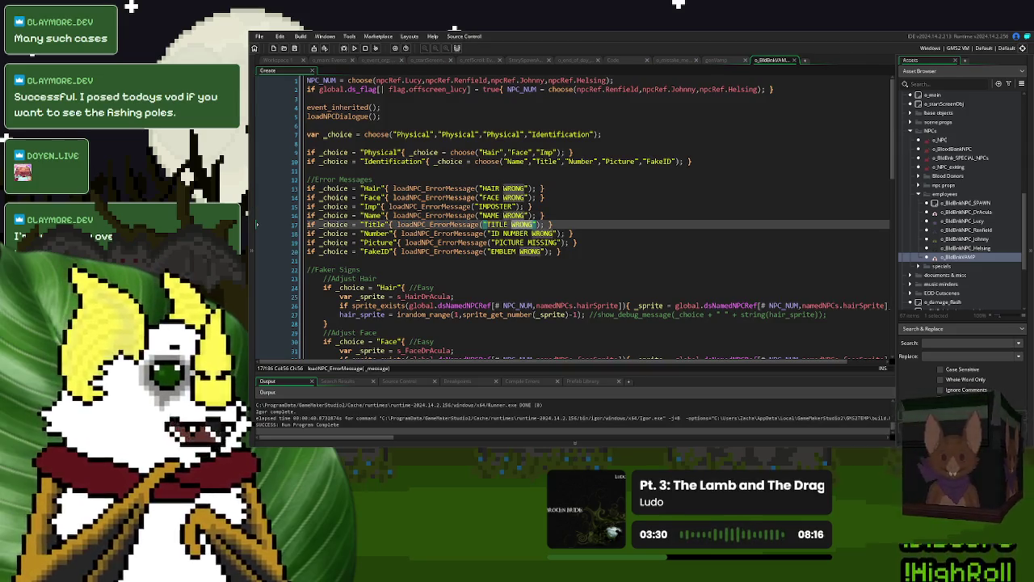
pyautogui.write('INCORRECT')
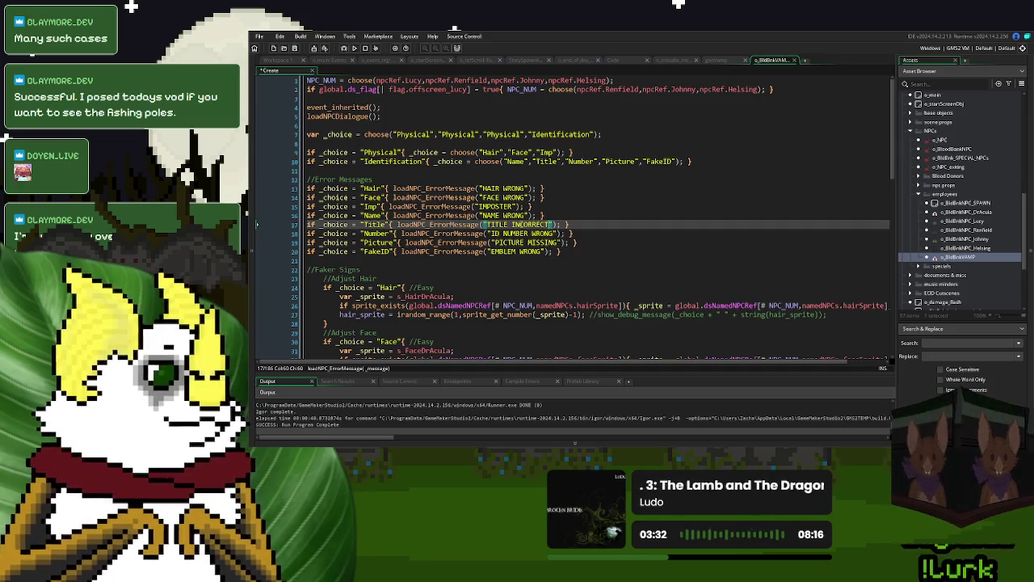
pyautogui.doubleClick(532, 224)
pyautogui.hotkey('ctrl', 'c')
# Step: Paste INCORRECT over WRONG in the NAME, HAIR, FACE, ID NUMBER and EMBLEM messages
pyautogui.doubleClick(515, 214)
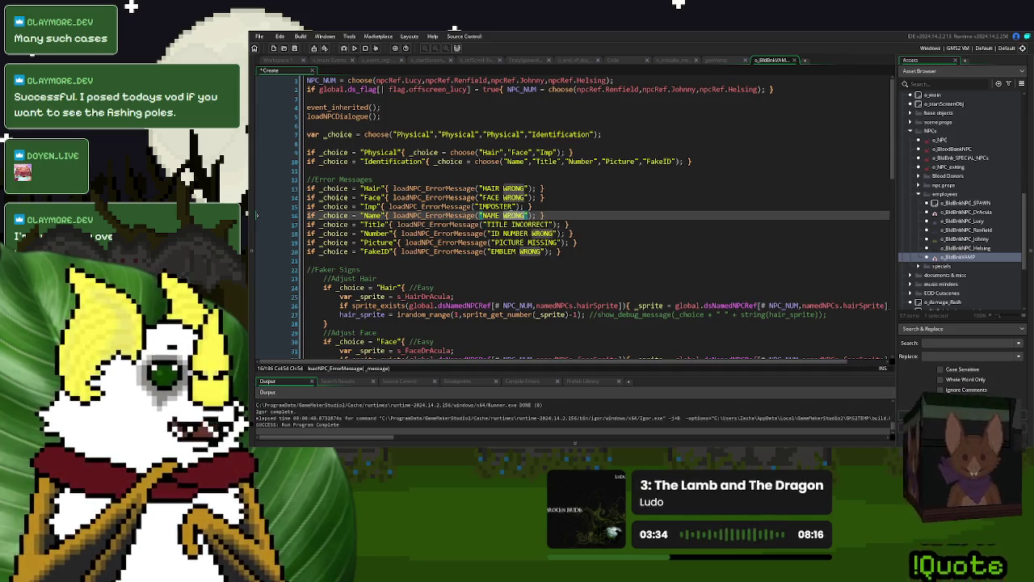
pyautogui.hotkey('ctrl', 'v')
pyautogui.doubleClick(514, 187)
pyautogui.hotkey('ctrl', 'v')
pyautogui.click(514, 197)
pyautogui.doubleClick(514, 197)
pyautogui.hotkey('ctrl', 'v')
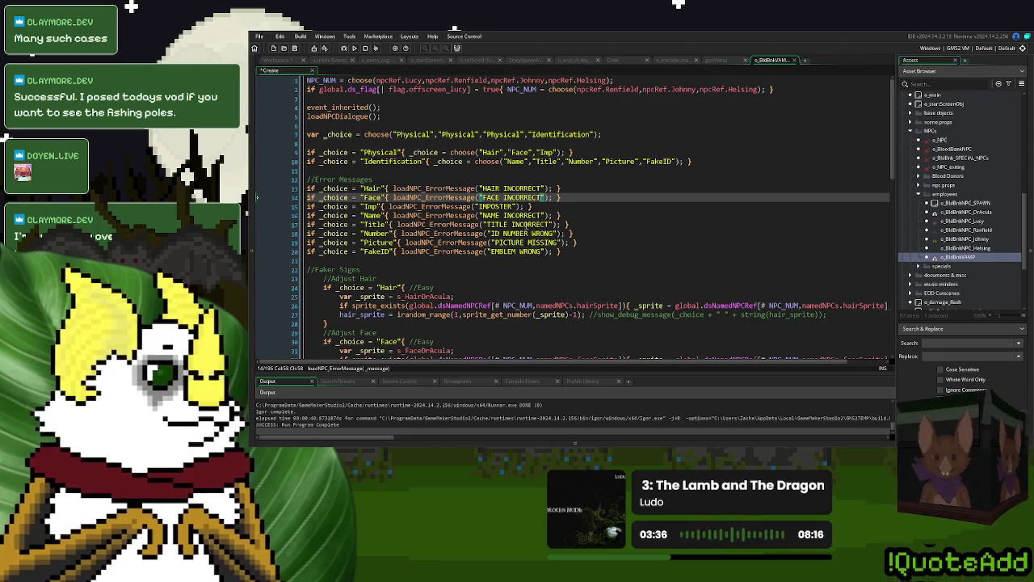
pyautogui.doubleClick(543, 233)
pyautogui.hotkey('ctrl', 'v')
pyautogui.doubleClick(530, 251)
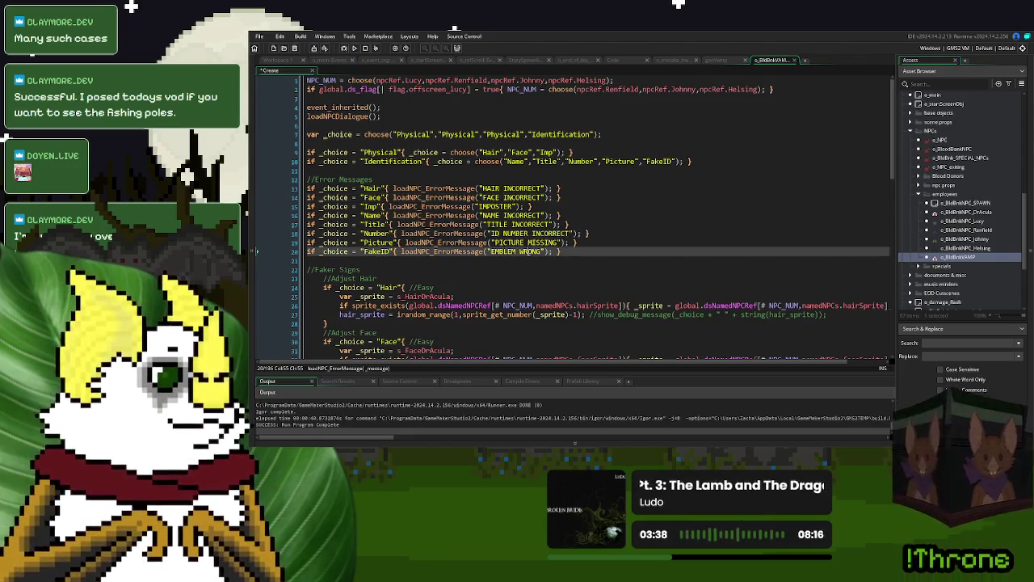
pyautogui.hotkey('ctrl', 'v')
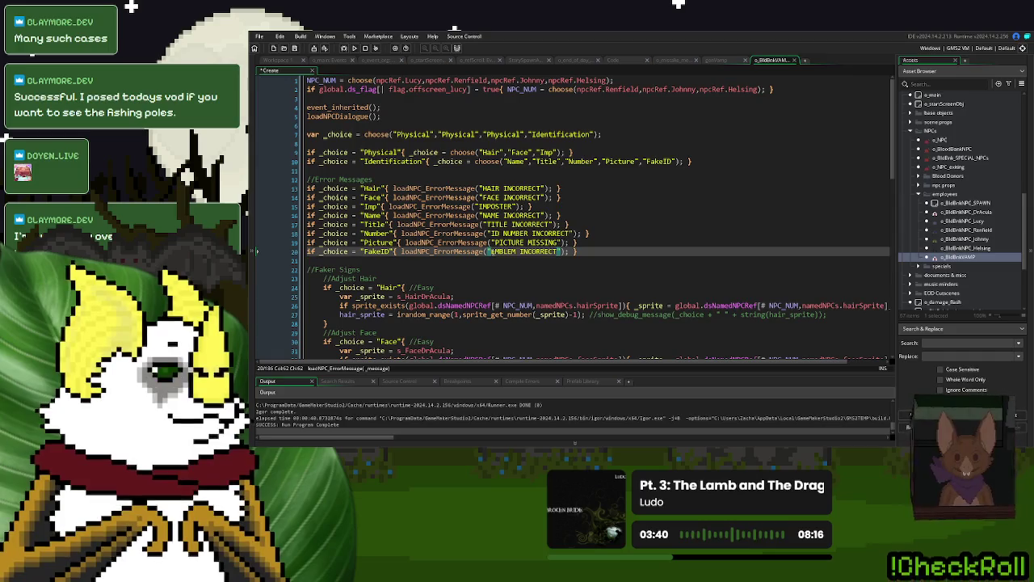
# Step: Review the reworded error lines and collapse the employees and NPCs asset folders
pyautogui.click(577, 252)
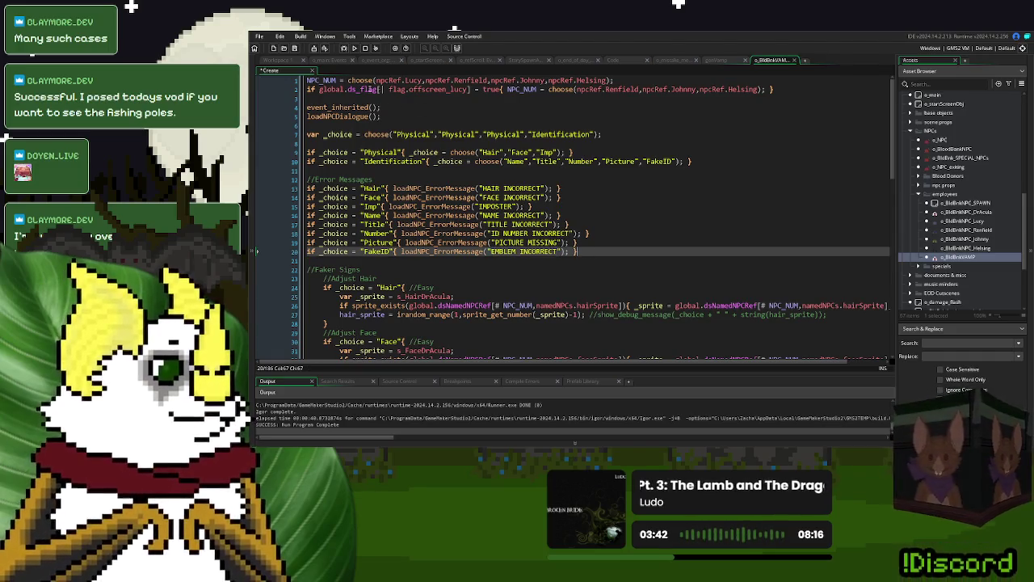
pyautogui.click(711, 197)
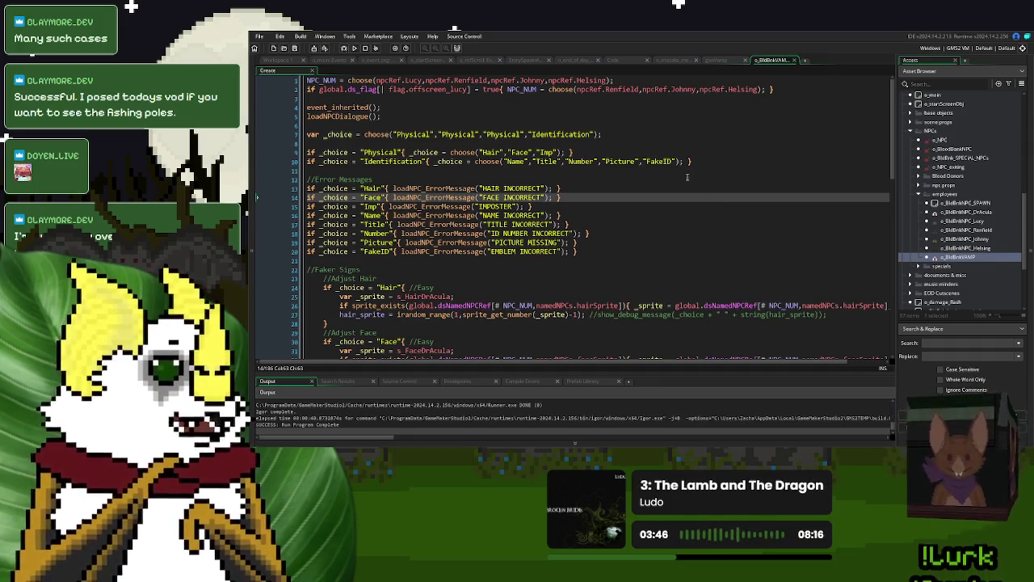
pyautogui.click(606, 169)
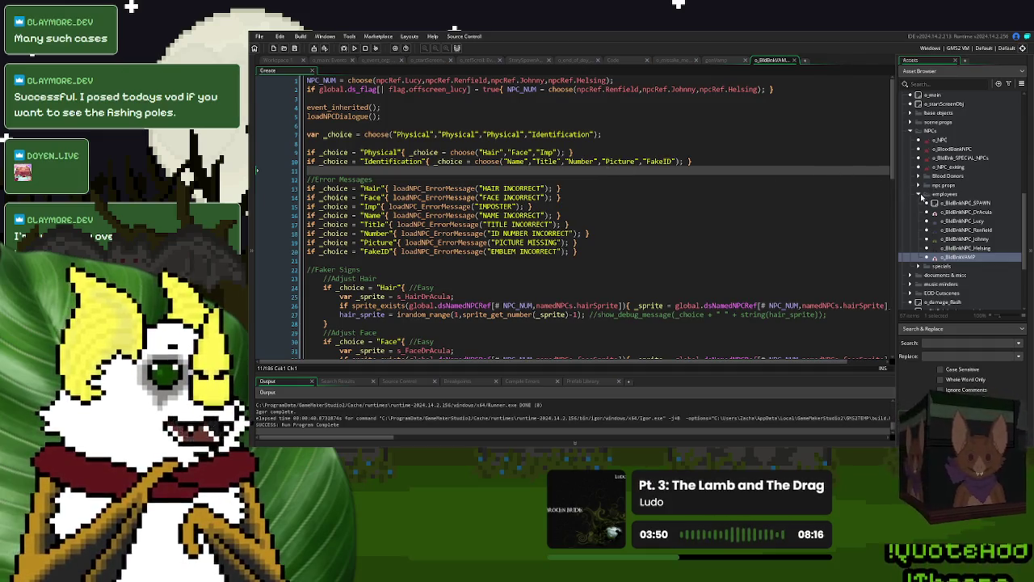
pyautogui.click(920, 196)
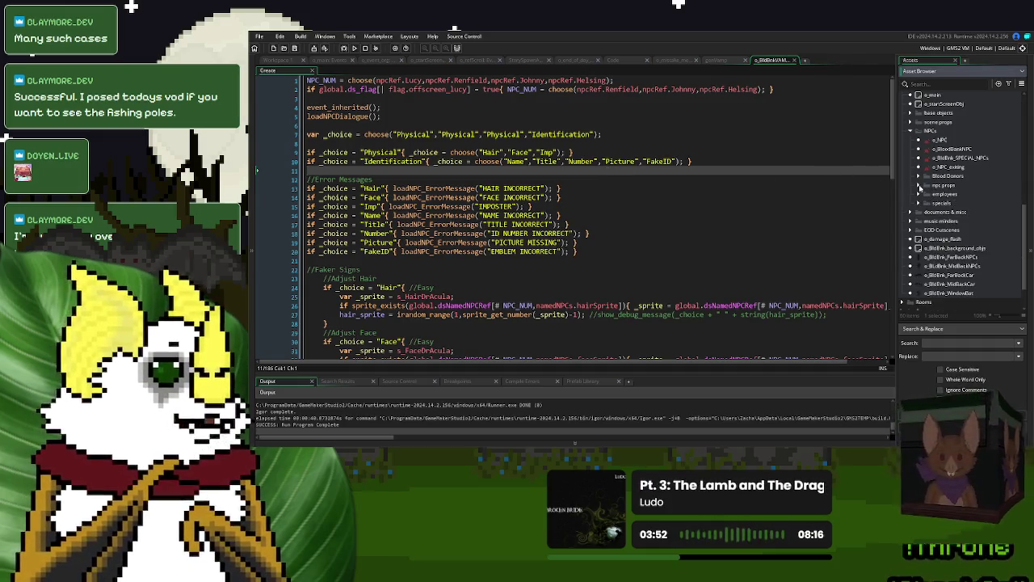
pyautogui.click(911, 131)
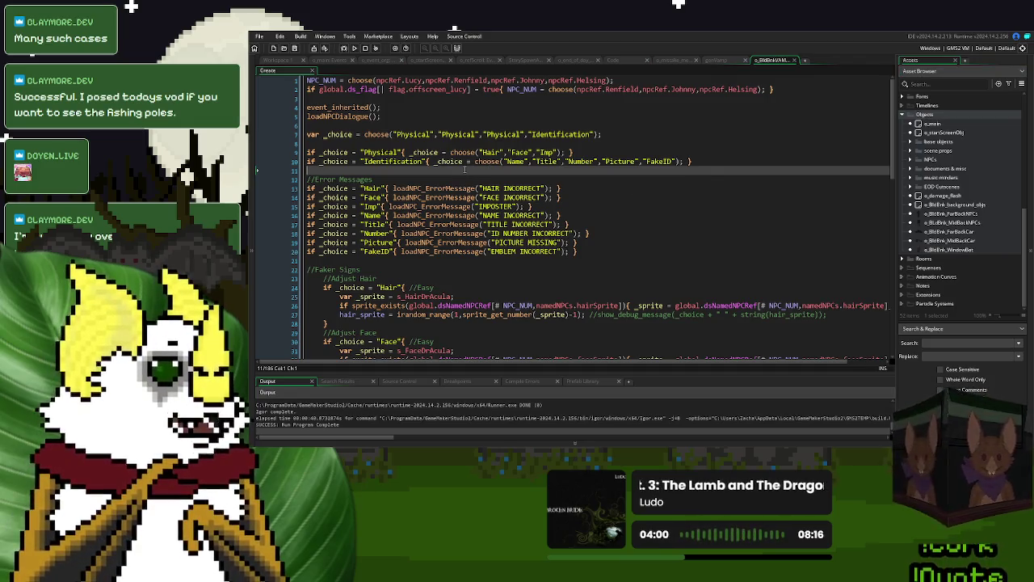
pyautogui.click(408, 143)
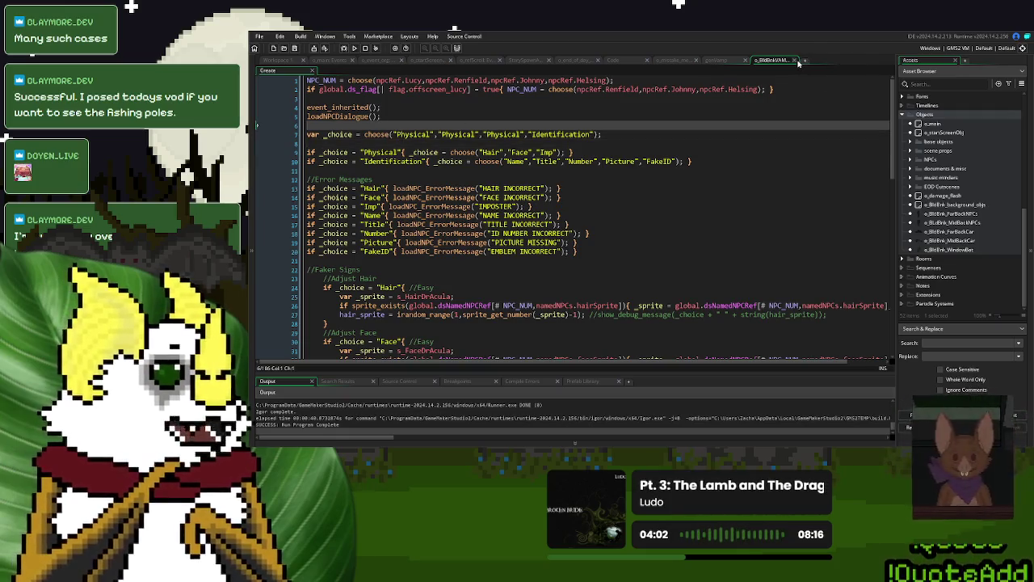
# Step: Close the open code and script tabs, including genVamp, o_mistake, loadNPC_ErrorMessage and genBadDonor
pyautogui.click(794, 59)
pyautogui.click(745, 60)
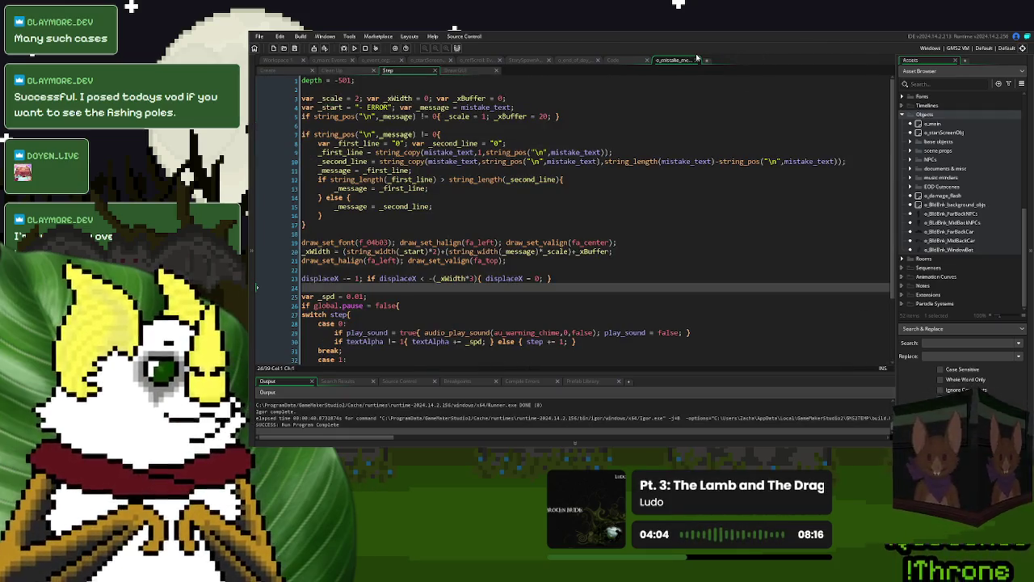
pyautogui.click(695, 59)
pyautogui.click(622, 60)
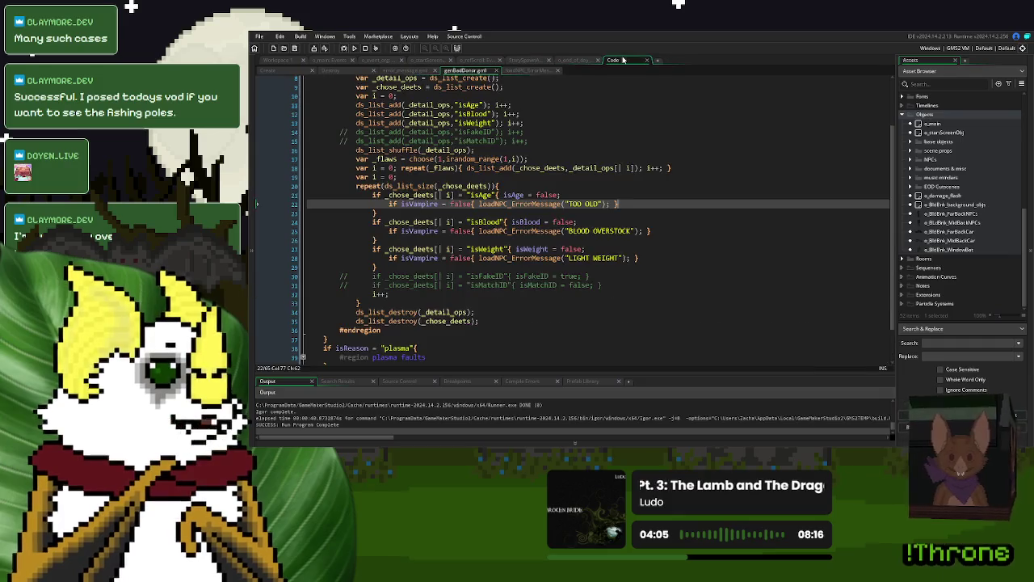
pyautogui.click(537, 70)
pyautogui.click(558, 70)
pyautogui.click(495, 72)
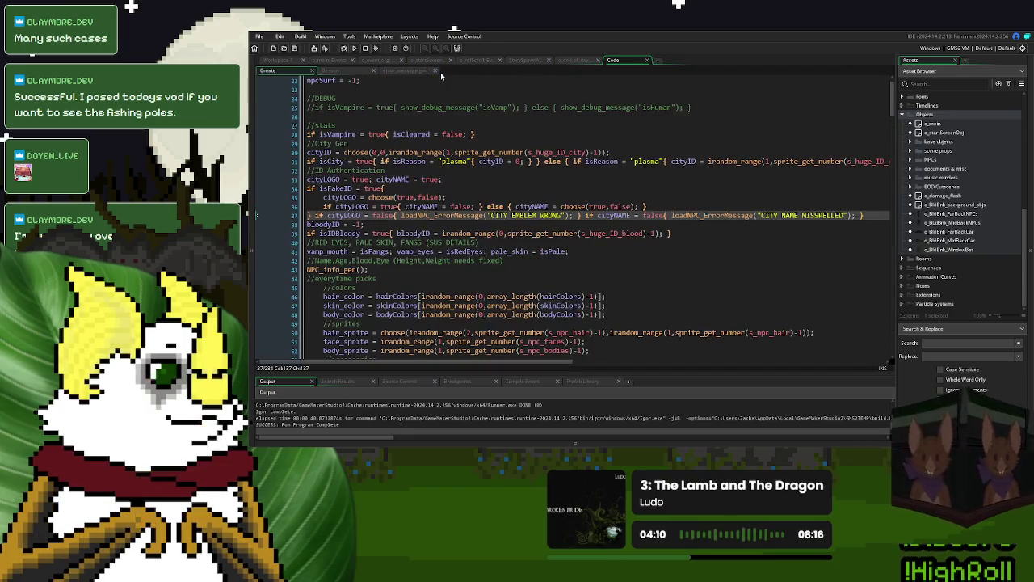
pyautogui.click(437, 72)
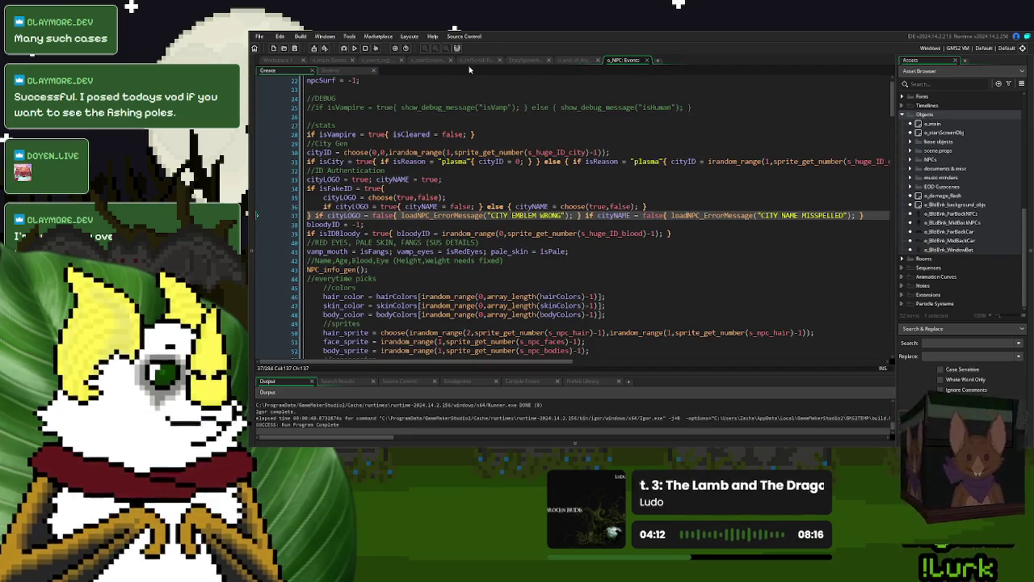
# Step: Close all remaining object editor windows using the workspace's Windows > Close All
pyautogui.hotkey('ctrl', 'Tab')
pyautogui.rightClick(676, 131)
pyautogui.moveTo(693, 143)
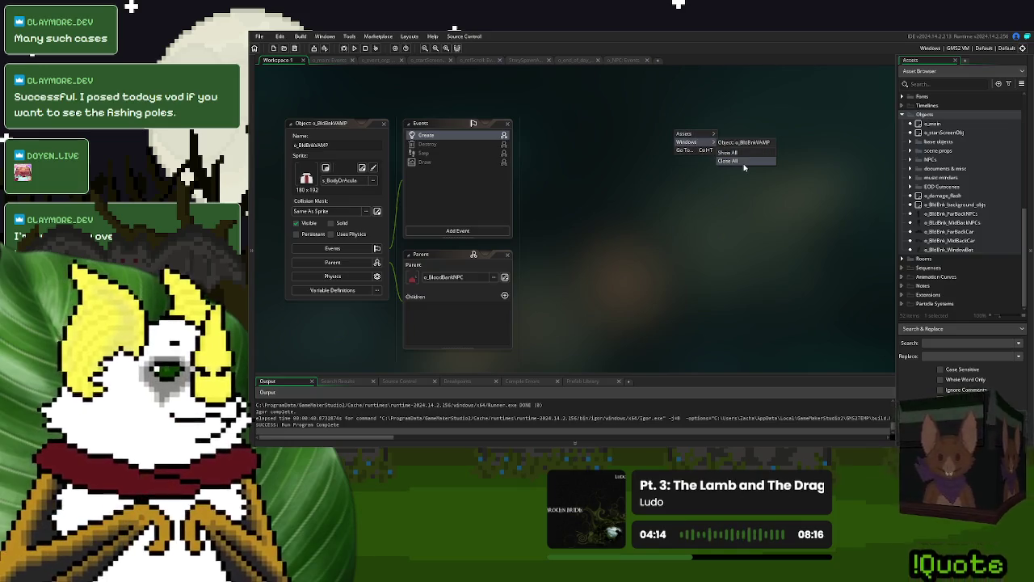
pyautogui.click(736, 166)
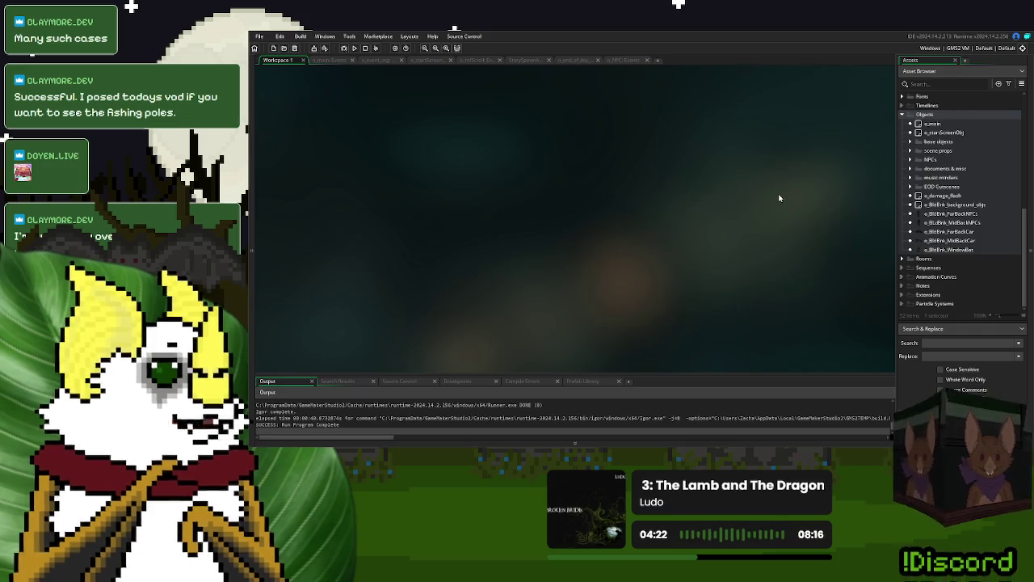
# Step: Collapse the char generation and Scripts folders, then exit GameMaker with Alt+F4 and confirm
pyautogui.scroll(6, 903, 114)
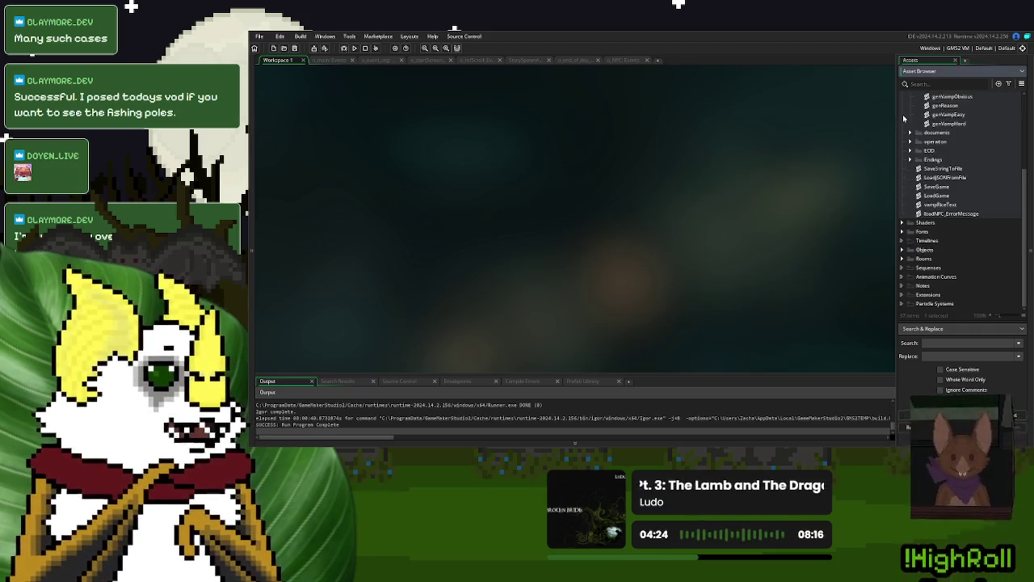
pyautogui.click(910, 167)
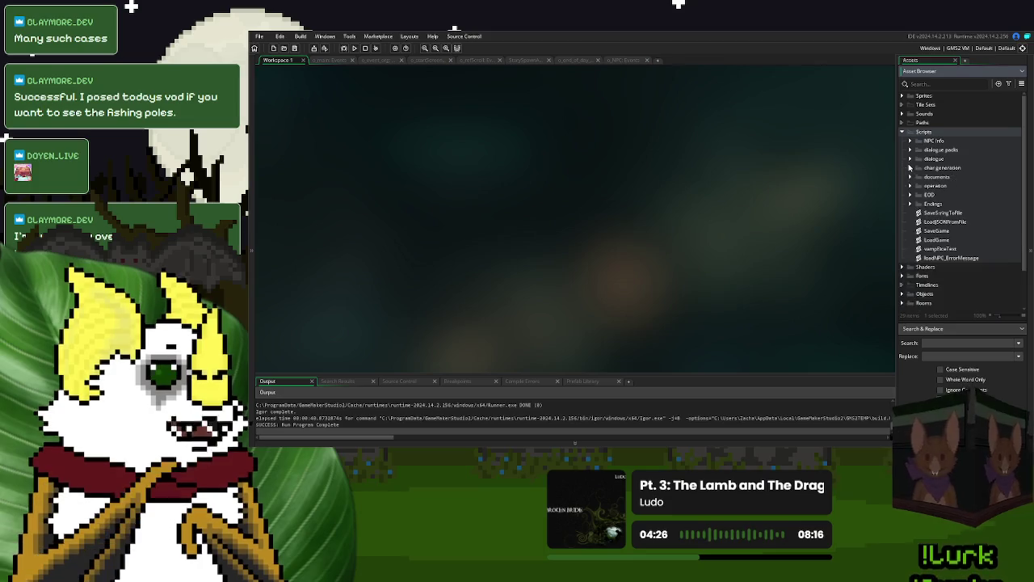
pyautogui.click(903, 132)
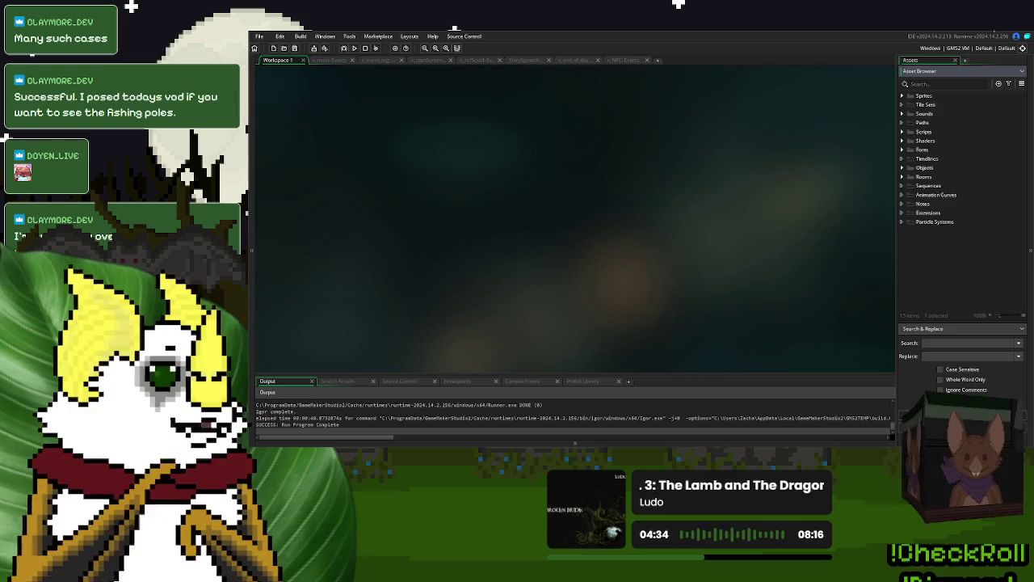
pyautogui.hotkey('alt', 'F4')
pyautogui.click(662, 253)
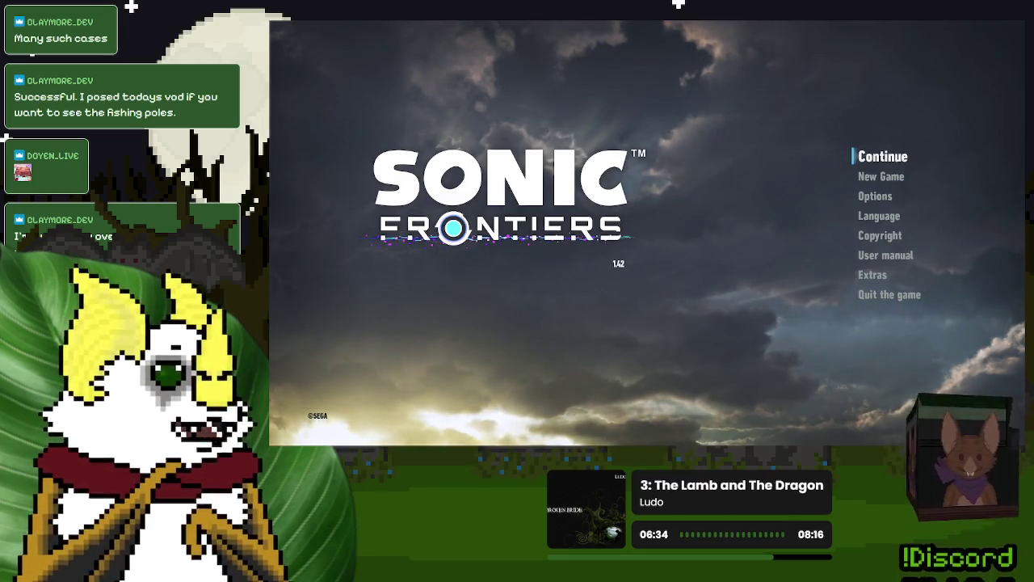
# Step: Choose Continue on the Sonic Frontiers title menu and load the Slot 1 save
pyautogui.press('Down')
pyautogui.press('Up')
pyautogui.press('Down')
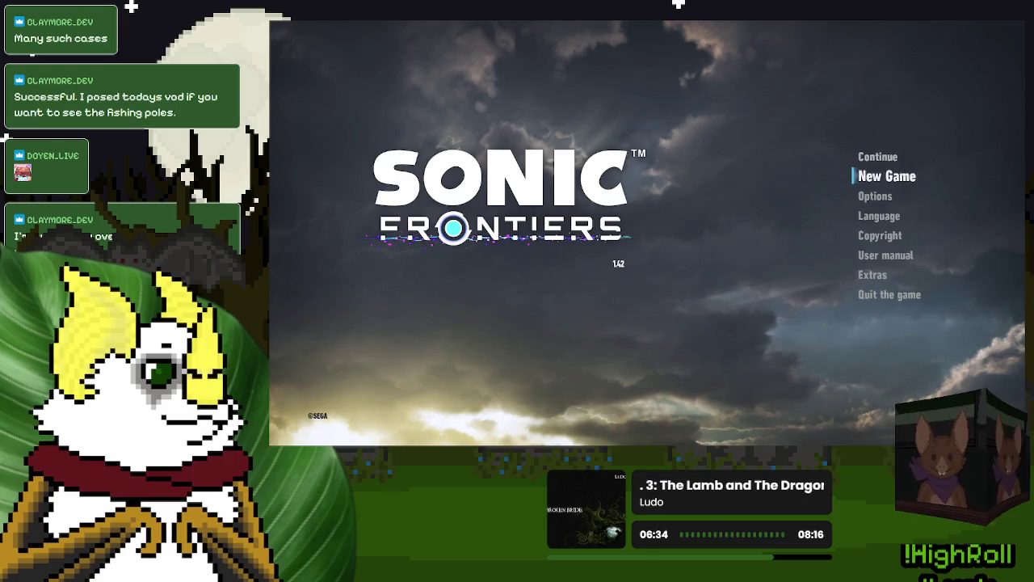
pyautogui.press('Down')
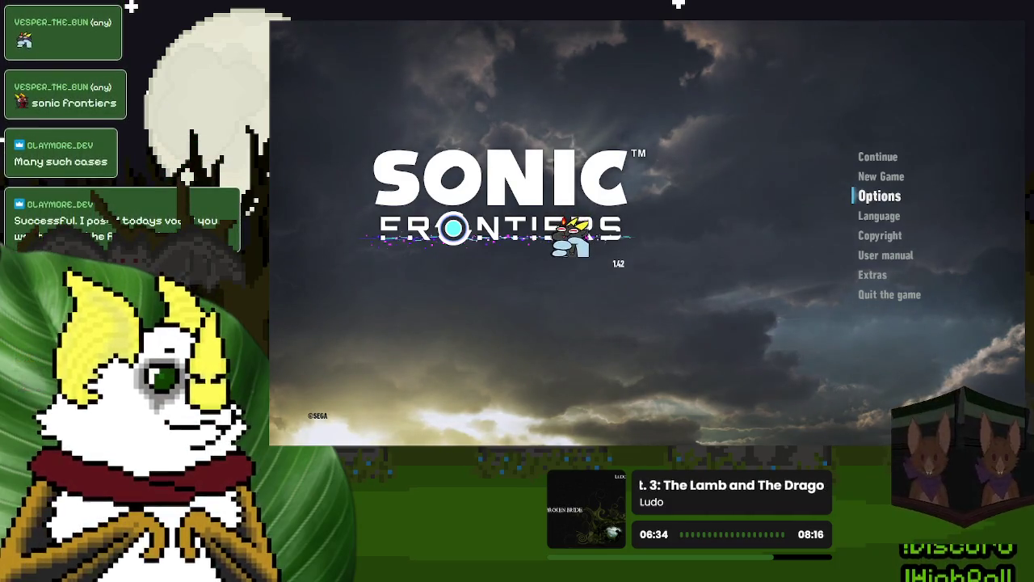
pyautogui.press('Down')
pyautogui.press('Up')
pyautogui.press('Up')
pyautogui.press('Up')
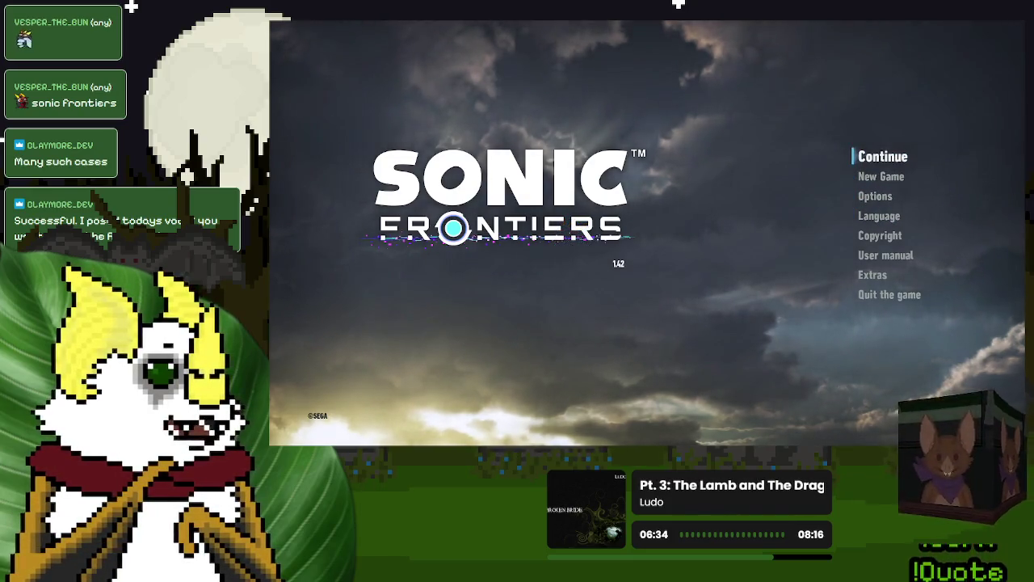
pyautogui.press('Return')
pyautogui.press('Down')
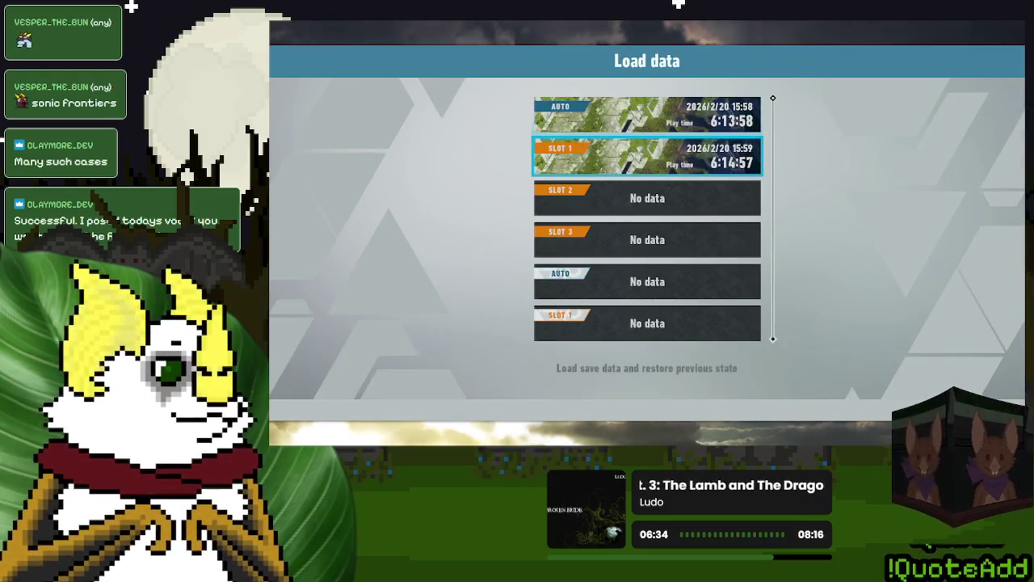
pyautogui.press('Return')
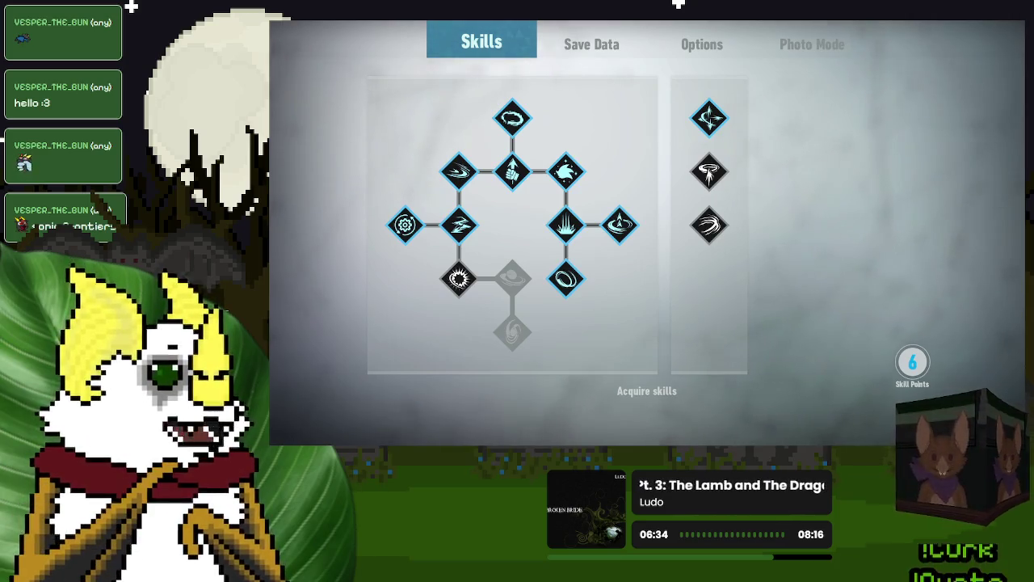
# Step: Browse Phantom Rush, Recovery Smash, Spin Slash and other skill nodes without buying, then back out
pyautogui.press('Down')
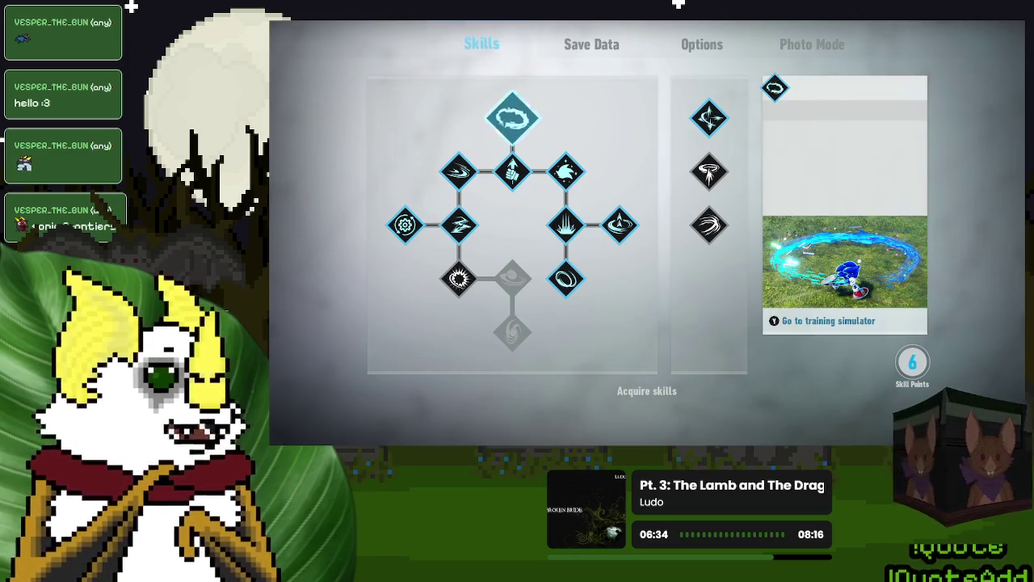
pyautogui.press('Down')
pyautogui.press('Left')
pyautogui.press('Down')
pyautogui.press('Down')
pyautogui.press('Right')
pyautogui.press('Down')
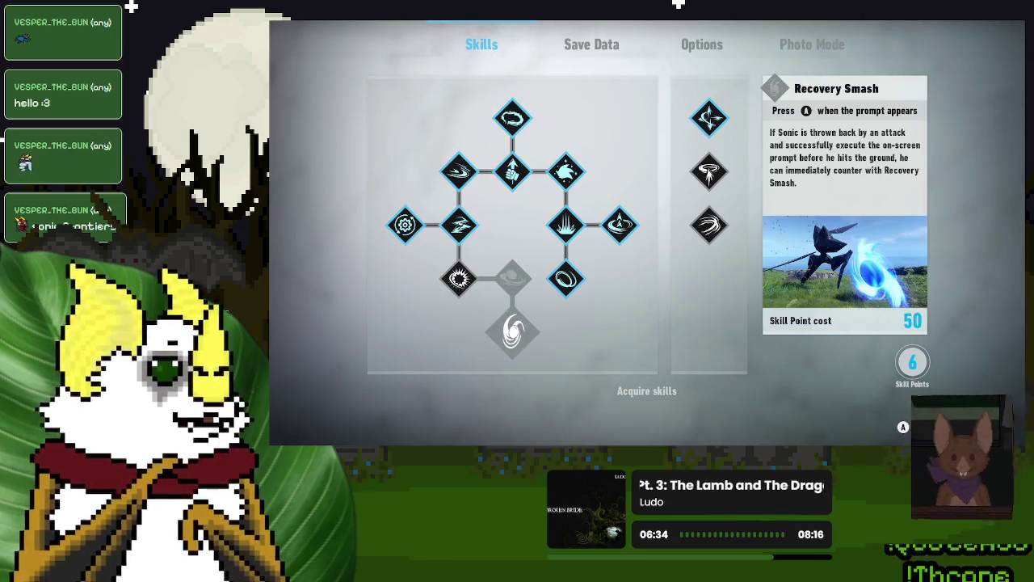
pyautogui.press('Up')
pyautogui.press('Left')
pyautogui.press('Up')
pyautogui.press('Up')
pyautogui.press('Down')
pyautogui.press('Down')
pyautogui.press('Right')
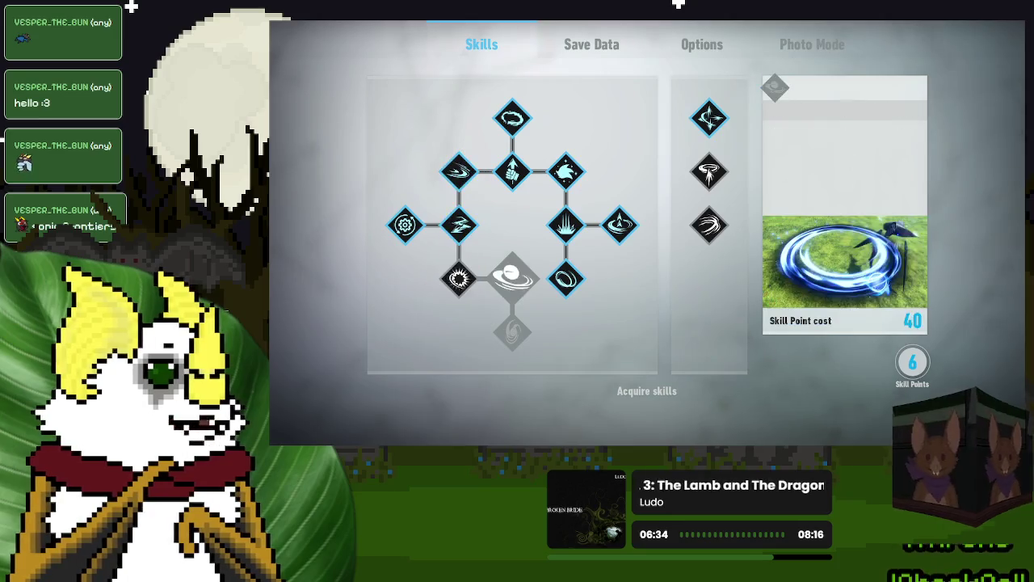
pyautogui.press('Escape')
pyautogui.press('Escape')
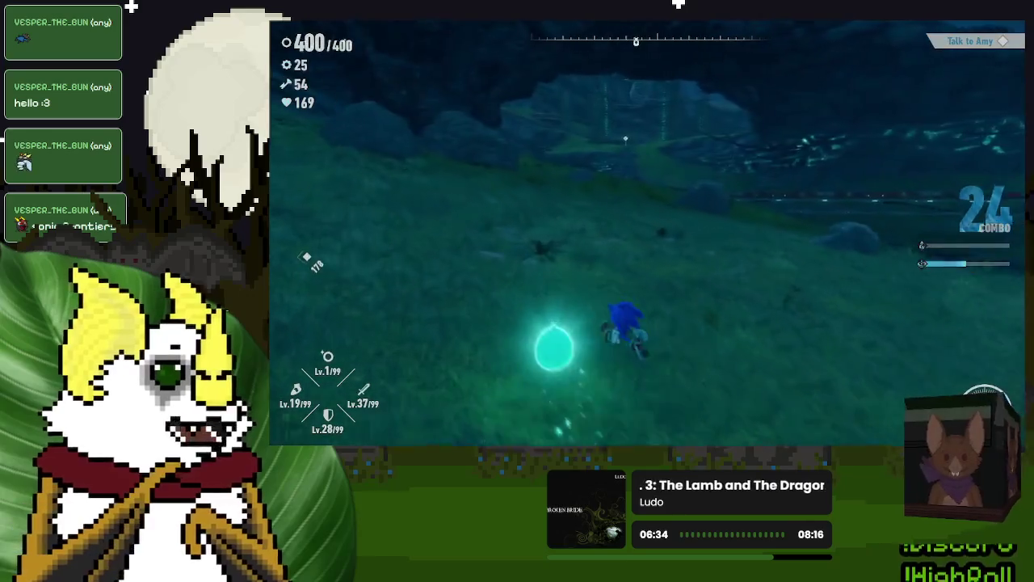
# Step: Go to Options > Graphics and set Screen mode to Windowed, confirming the change
pyautogui.press('e')
pyautogui.press('e')
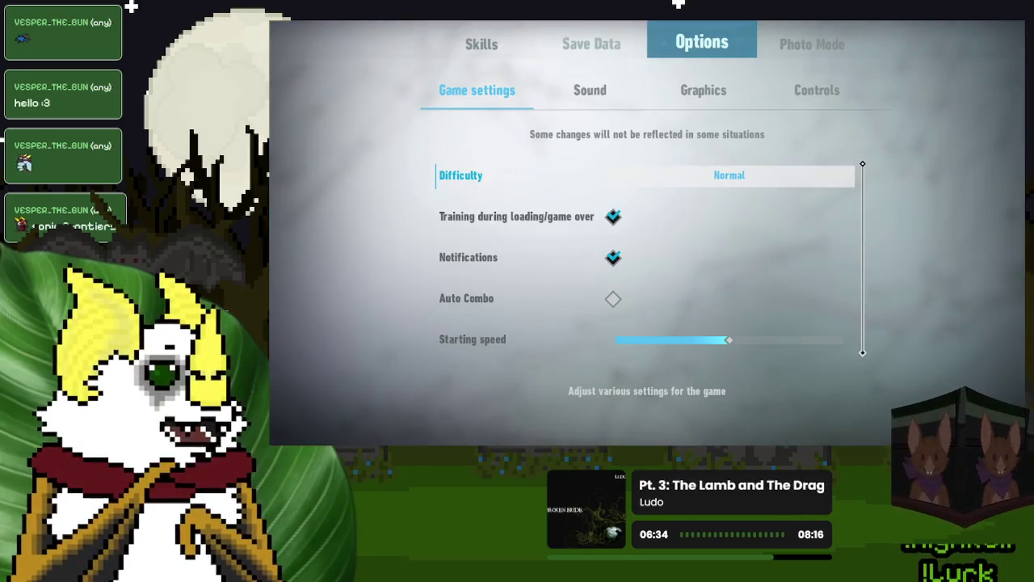
pyautogui.press('Return')
pyautogui.press('Right')
pyautogui.press('Right')
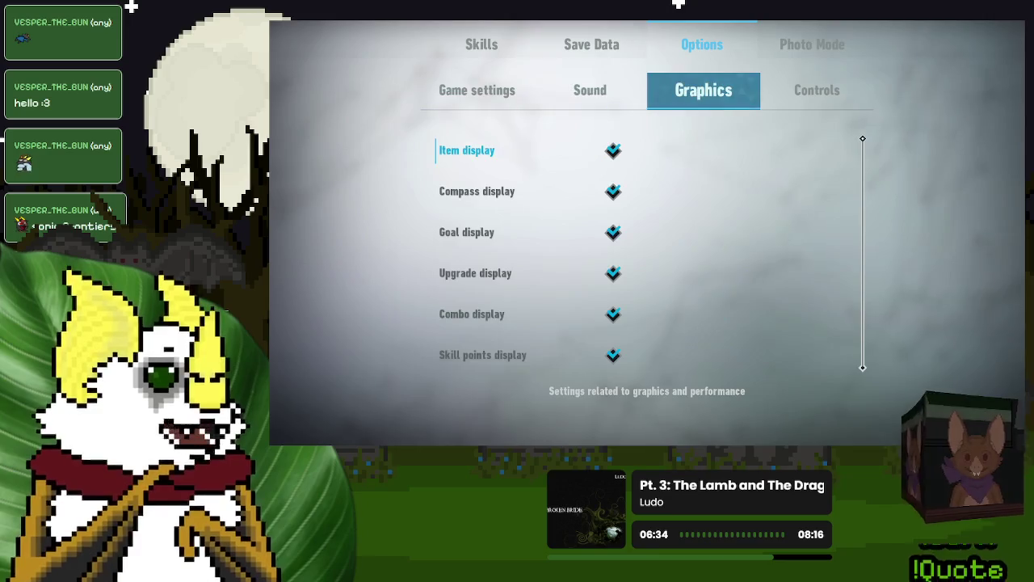
pyautogui.press('Down')
pyautogui.press('Down')
pyautogui.press('Down')
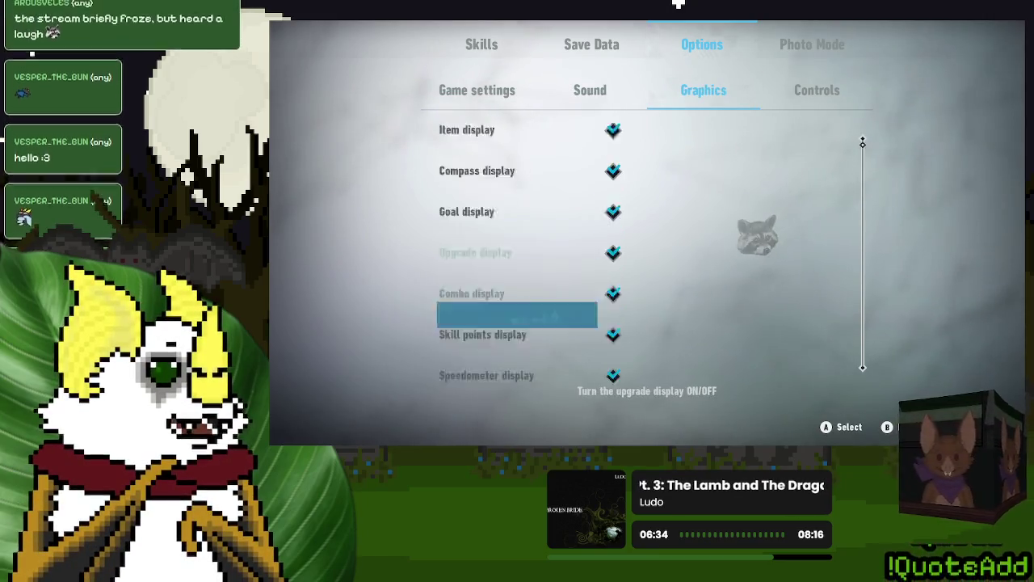
pyautogui.press('Down')
pyautogui.press('Down')
pyautogui.press('Down')
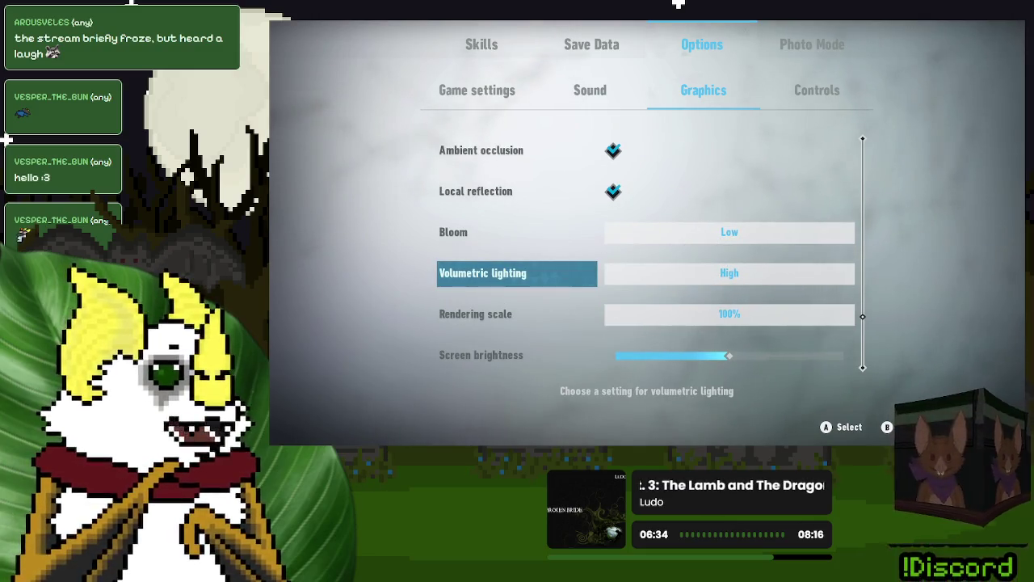
pyautogui.press('Down')
pyautogui.press('Down')
pyautogui.press('Down')
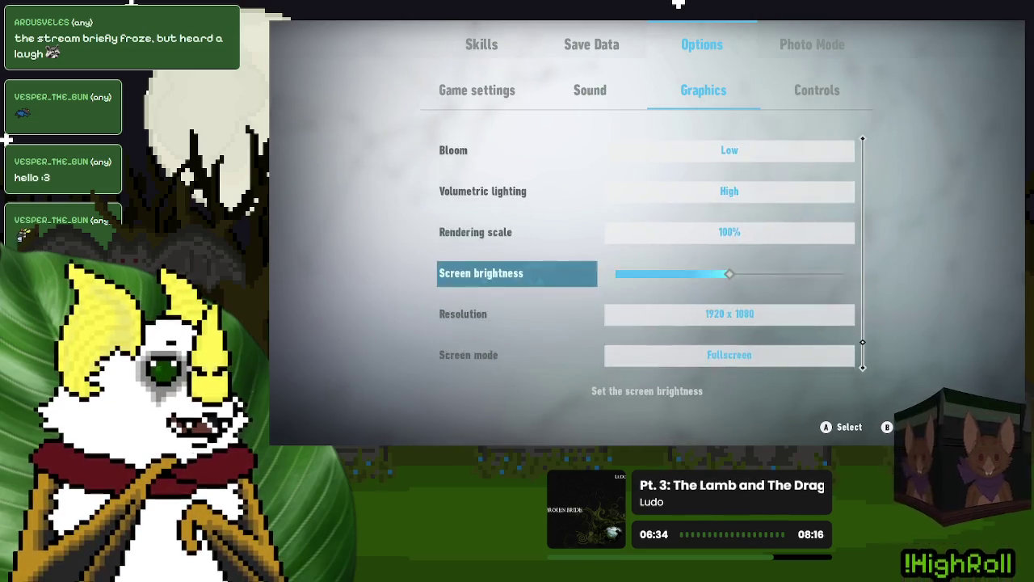
pyautogui.press('Up')
pyautogui.press('Up')
pyautogui.press('Down')
pyautogui.press('Return')
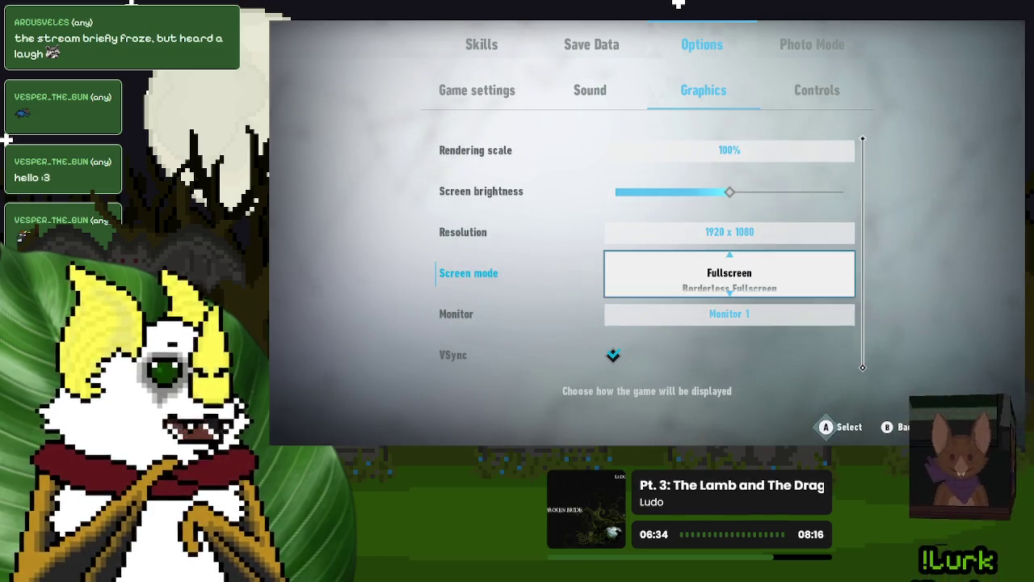
pyautogui.press('Up')
pyautogui.press('Return')
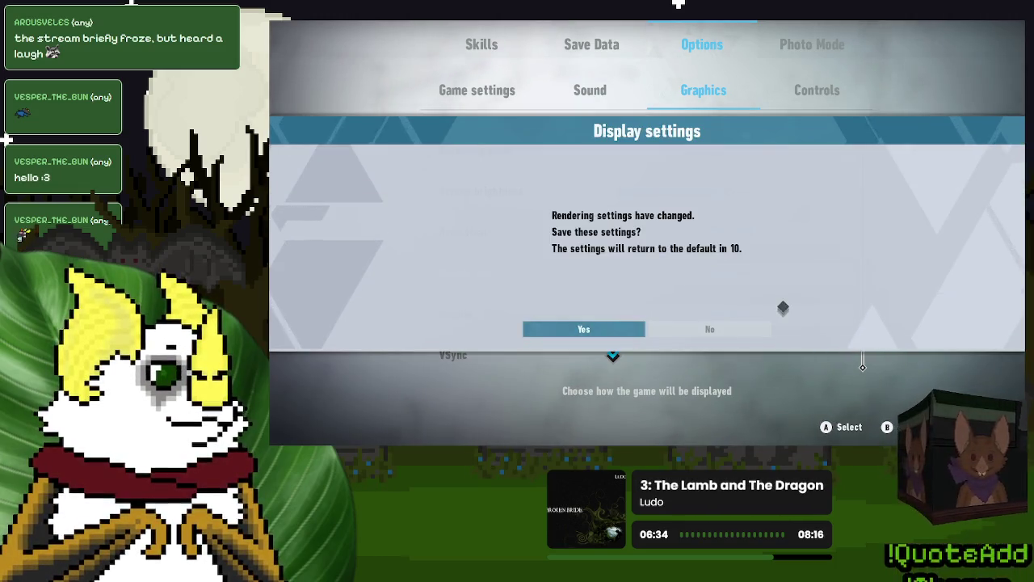
pyautogui.press('Return')
# Step: Set the resolution to 1680x1050, then lower it to 1600x900 and save
pyautogui.press('Up')
pyautogui.press('Return')
pyautogui.press('Down')
pyautogui.press('Down')
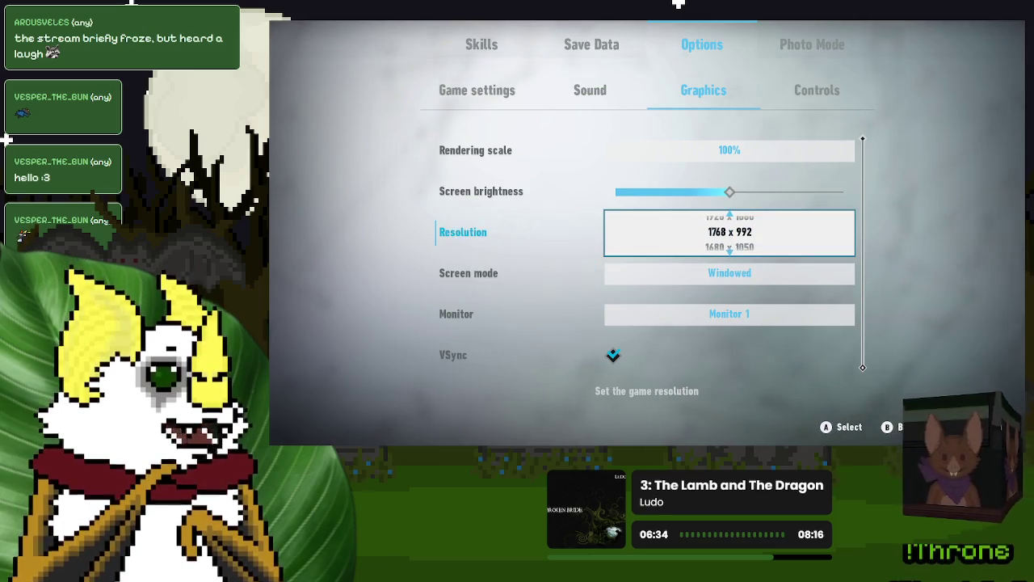
pyautogui.press('Return')
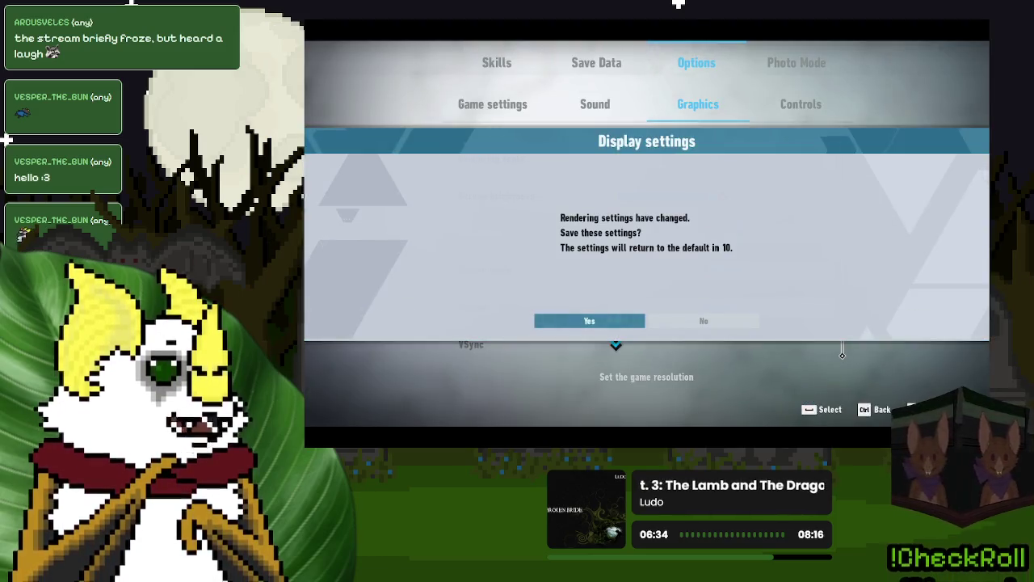
pyautogui.press('Return')
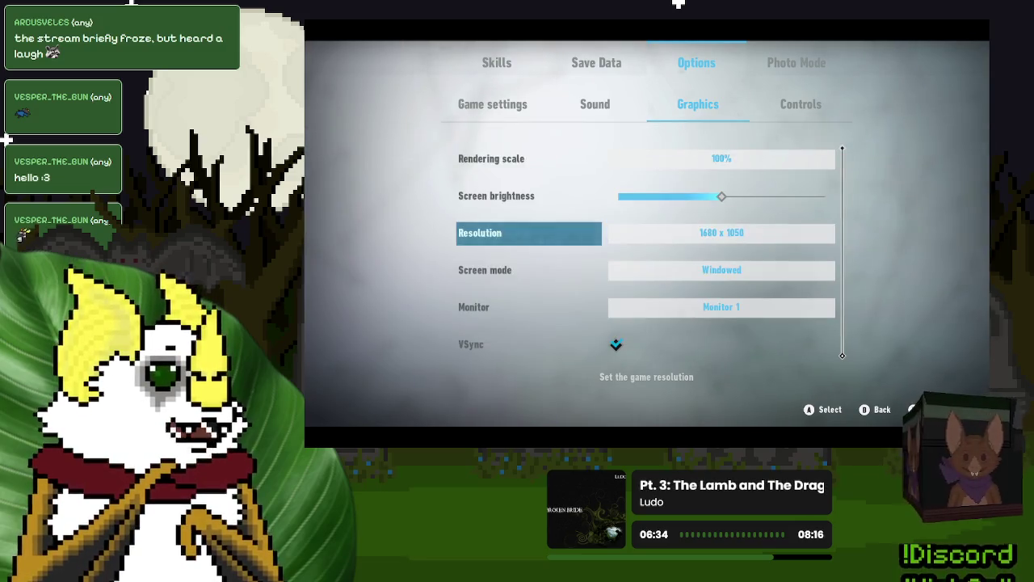
pyautogui.press('Return')
pyautogui.press('Down')
pyautogui.press('Down')
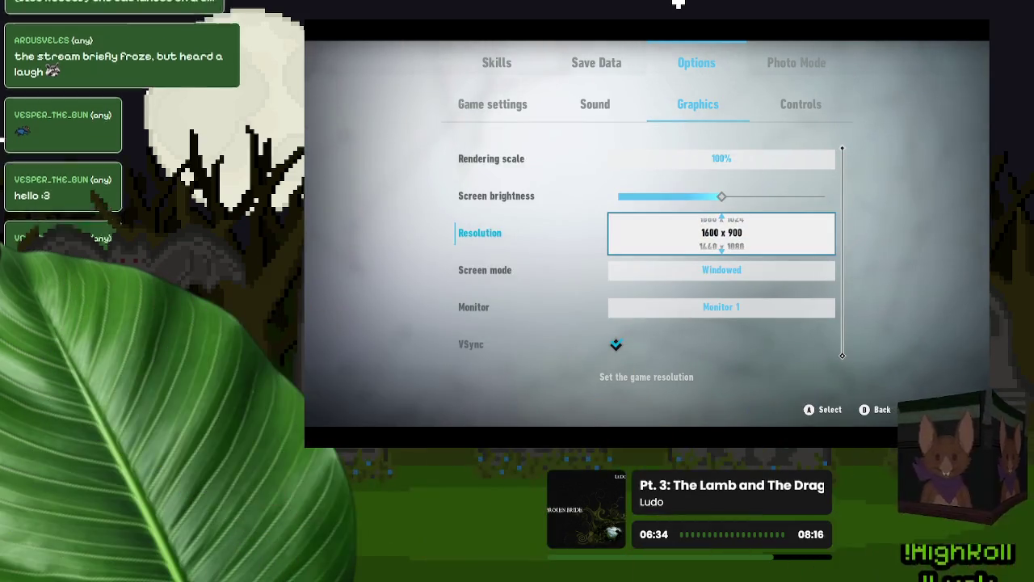
pyautogui.press('Return')
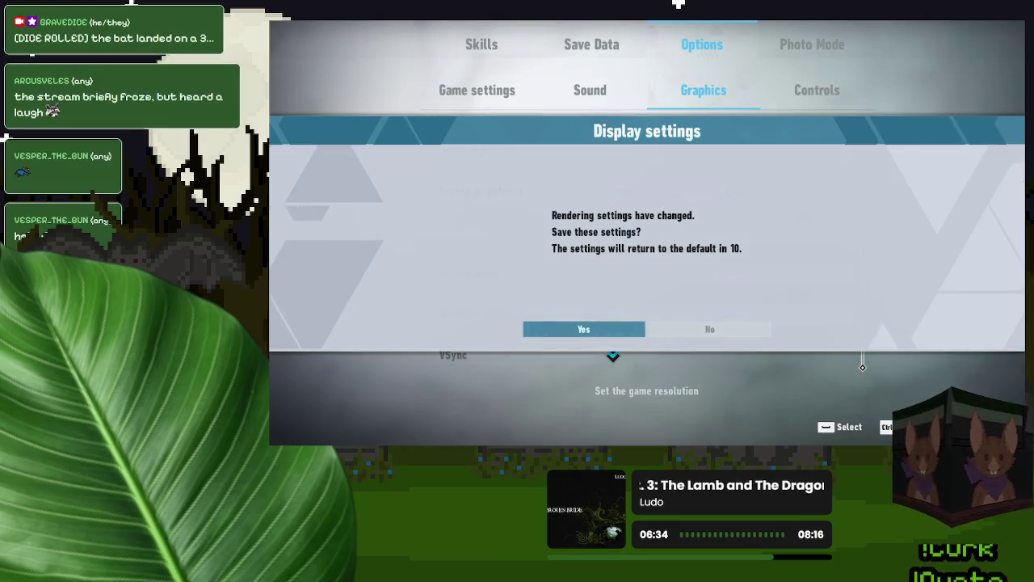
pyautogui.press('Return')
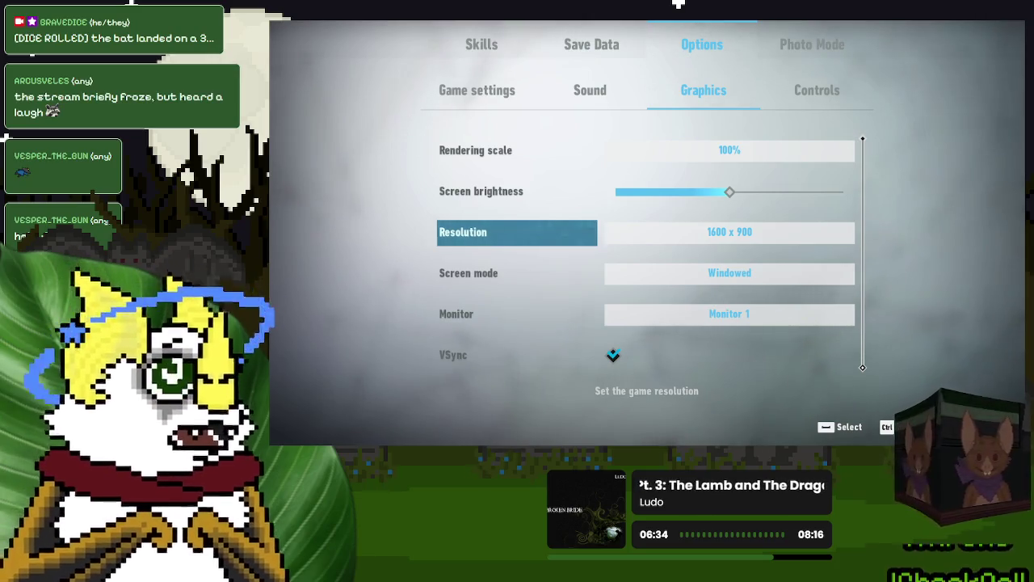
# Step: Change Shadow quality from High to Low, then back out to the apply-changes prompt
pyautogui.press('Up')
pyautogui.press('Up')
pyautogui.press('Up')
pyautogui.press('Down')
pyautogui.press('Down')
pyautogui.press('Down')
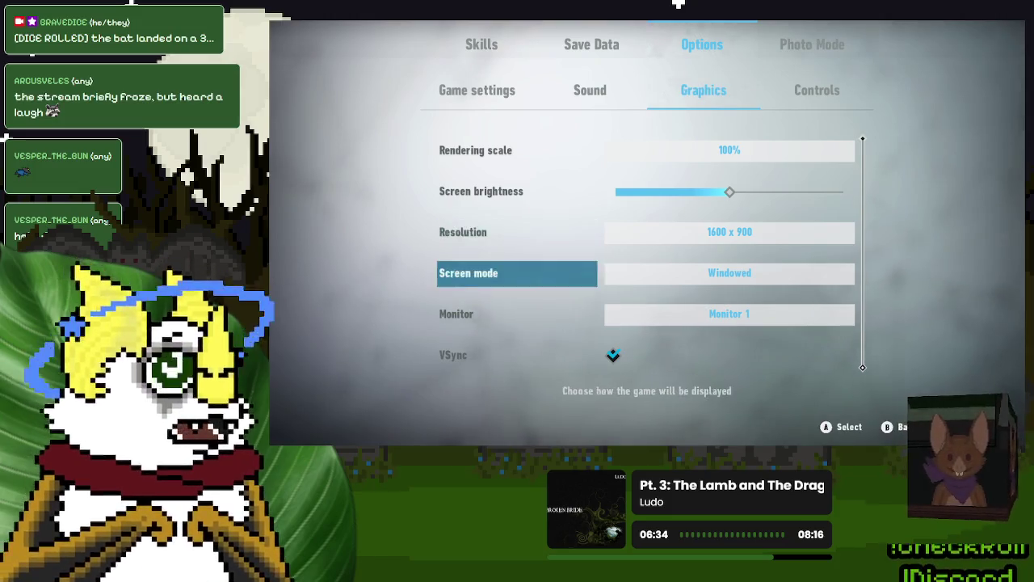
pyautogui.press('Up')
pyautogui.press('Up')
pyautogui.press('Up')
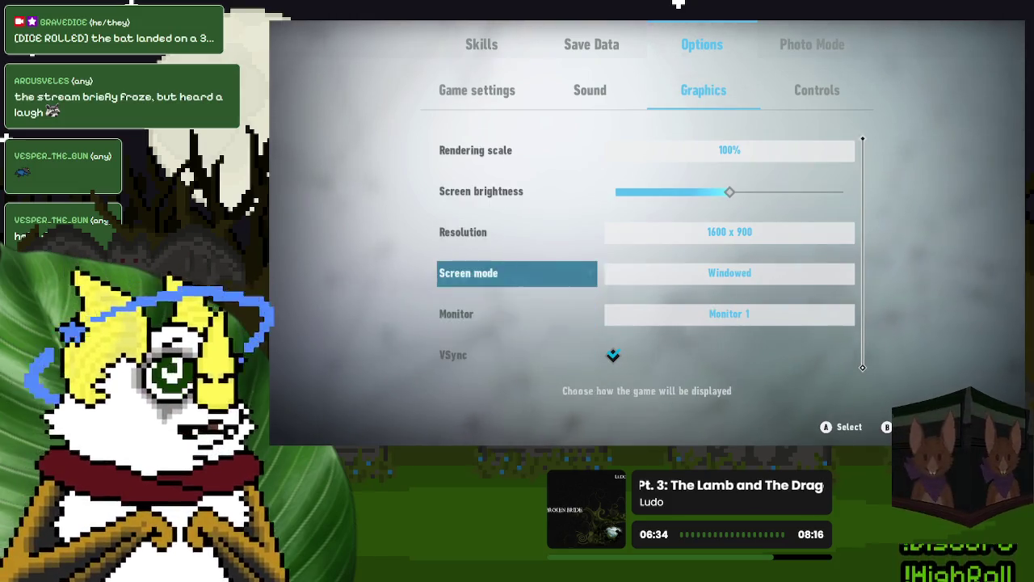
pyautogui.press('Up')
pyautogui.press('Up')
pyautogui.press('Up')
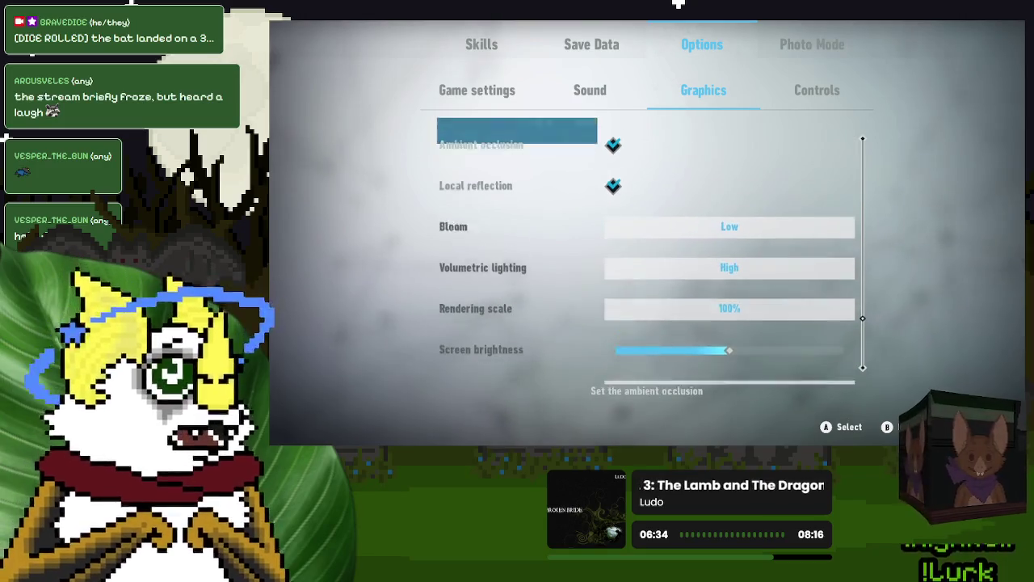
pyautogui.press('Up')
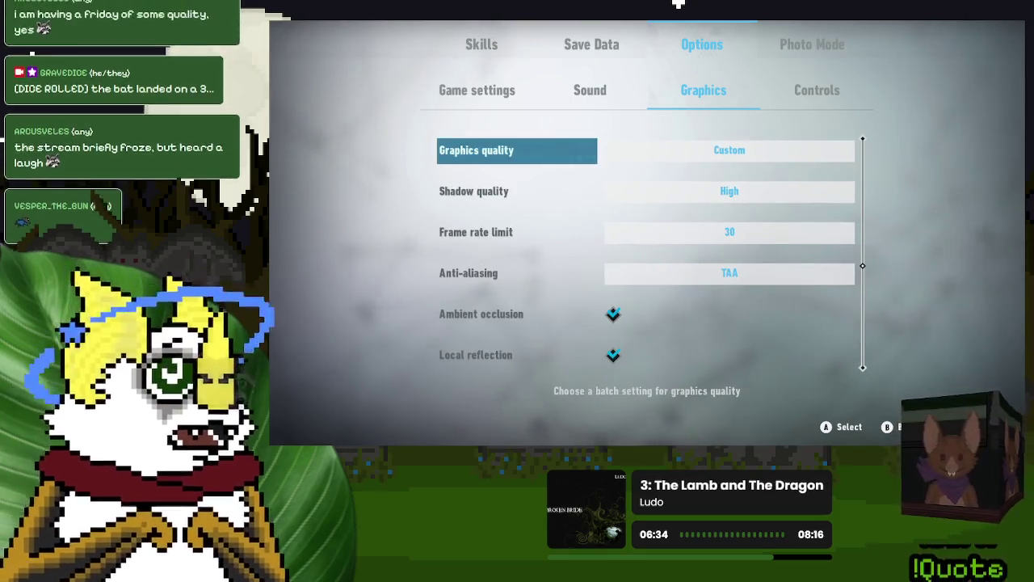
pyautogui.press('Down')
pyautogui.press('Return')
pyautogui.press('Down')
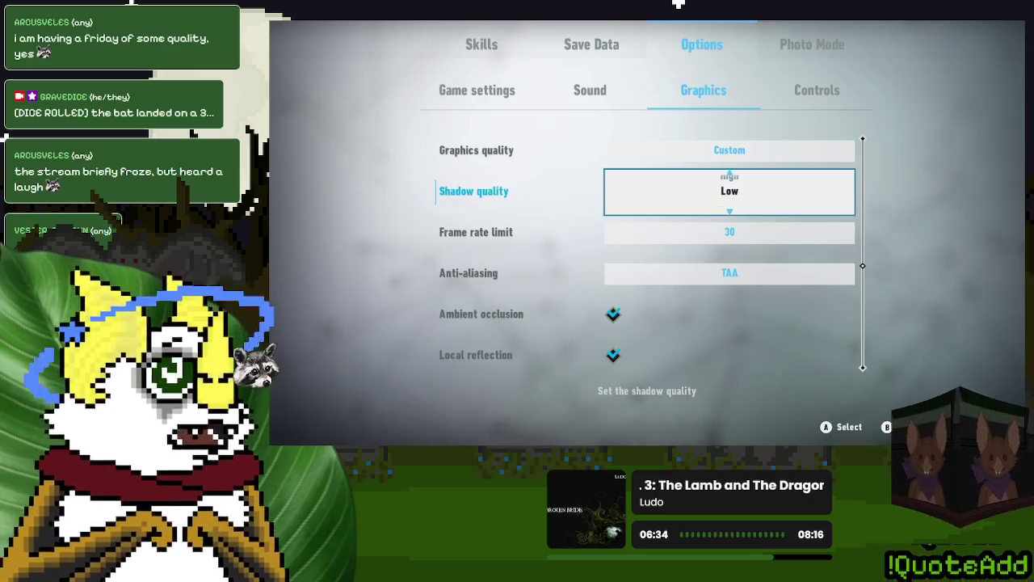
pyautogui.press('Return')
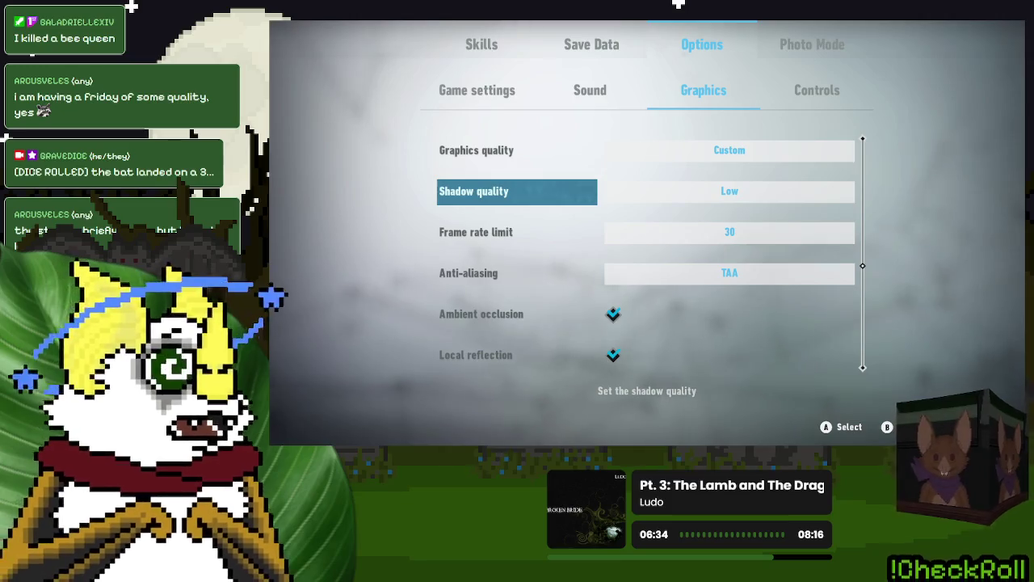
pyautogui.press('Escape')
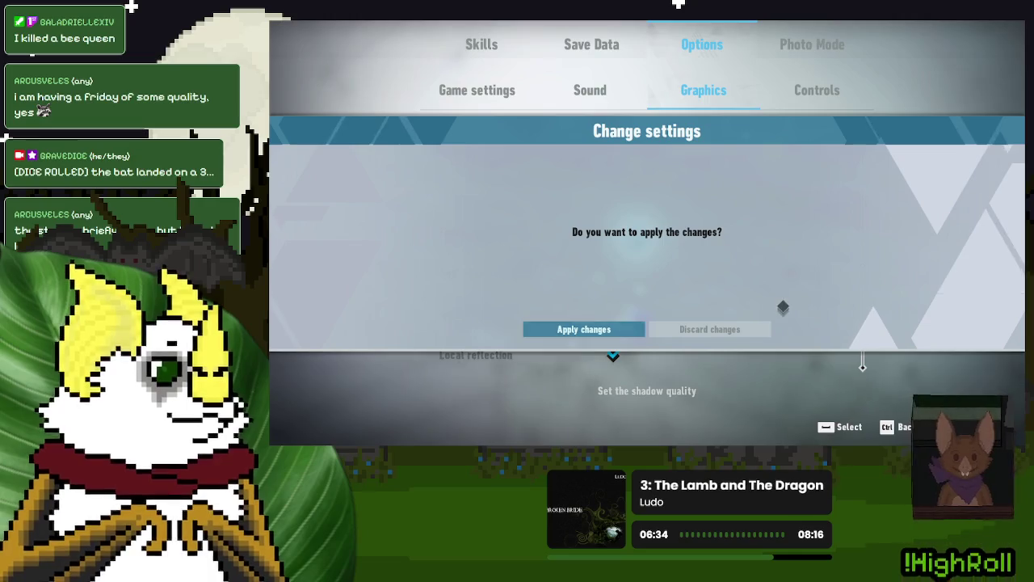
# Step: Apply the changes so Shadow quality stays Low and Graphics quality reads Custom
pyautogui.press('Return')
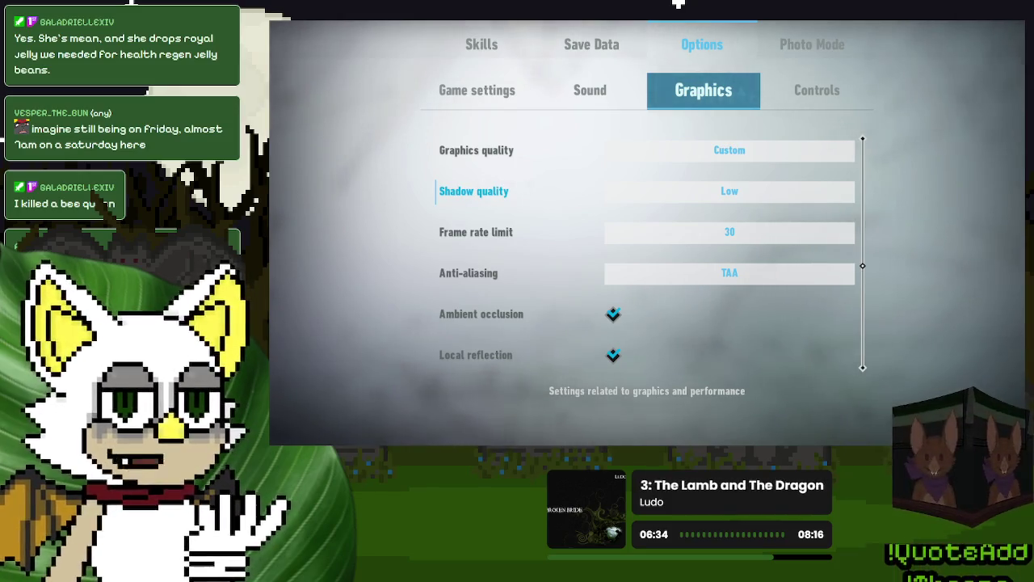
pyautogui.press('Up')
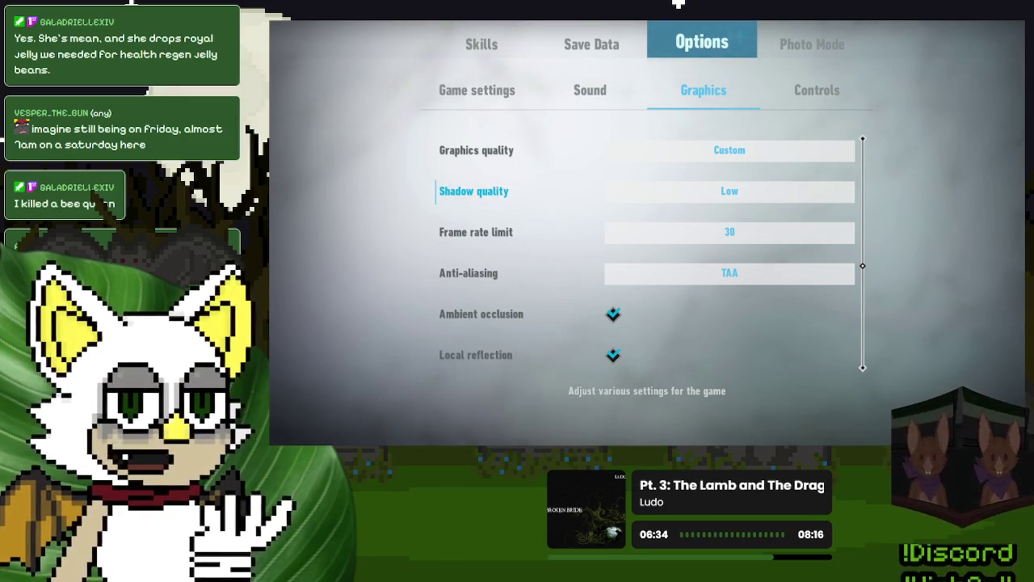
pyautogui.press('Down')
pyautogui.press('Down')
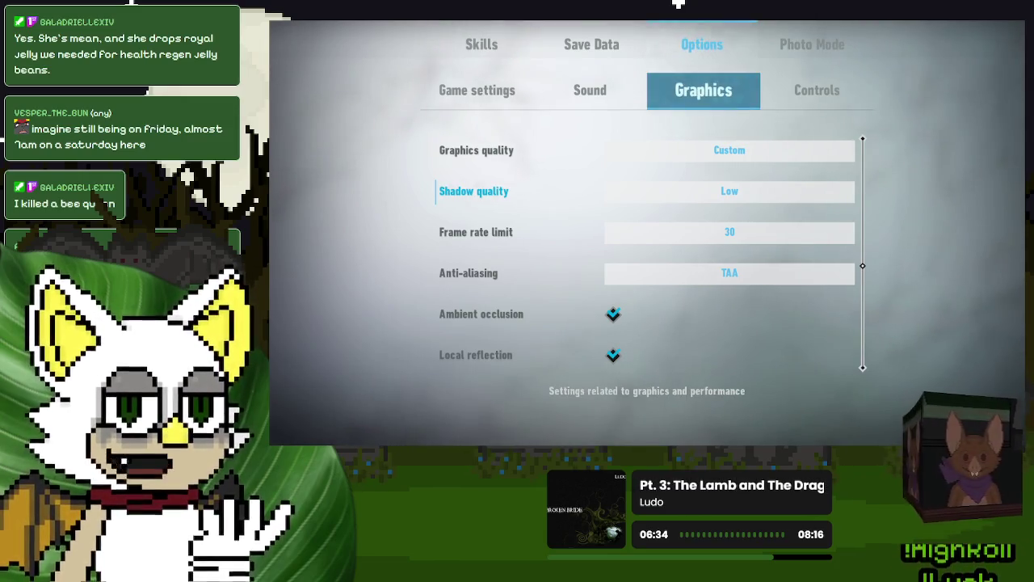
# Step: Turn off the Blur effect in the Sonic Frontiers graphics settings
pyautogui.press('Up')
pyautogui.press('Up')
pyautogui.press('Up')
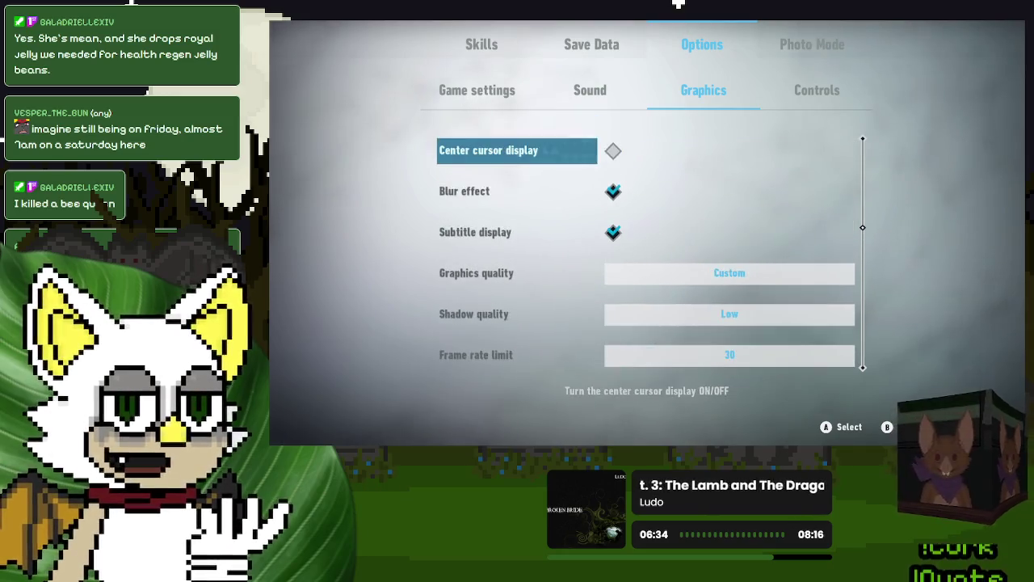
# Step: Look over the remaining display and lighting settings, then leave the pause menu to resume play
pyautogui.press('Up')
pyautogui.press('Down')
pyautogui.press('Down')
pyautogui.press('Return')
pyautogui.press('Up')
pyautogui.press('Up')
pyautogui.press('Up')
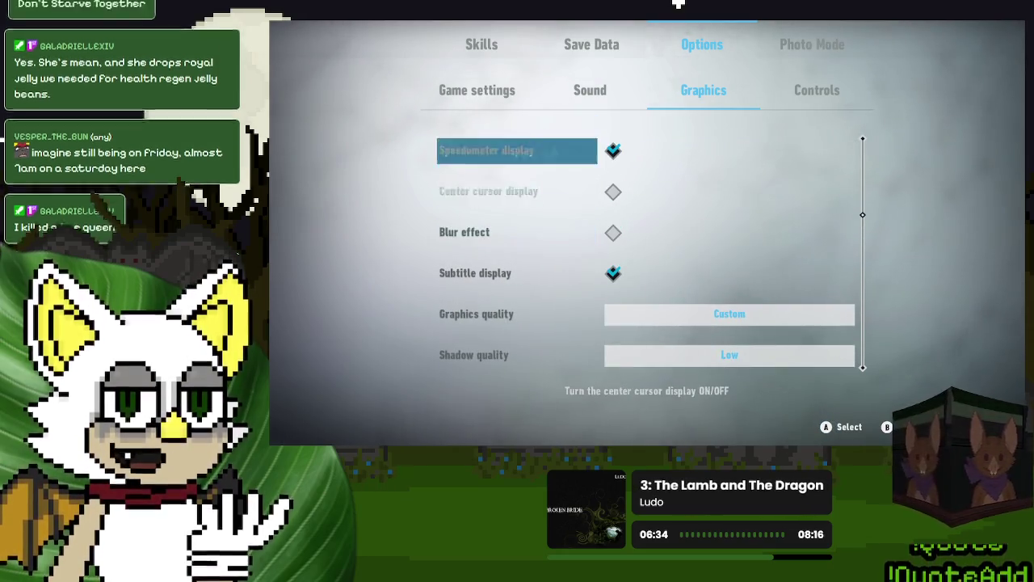
pyautogui.press('Up')
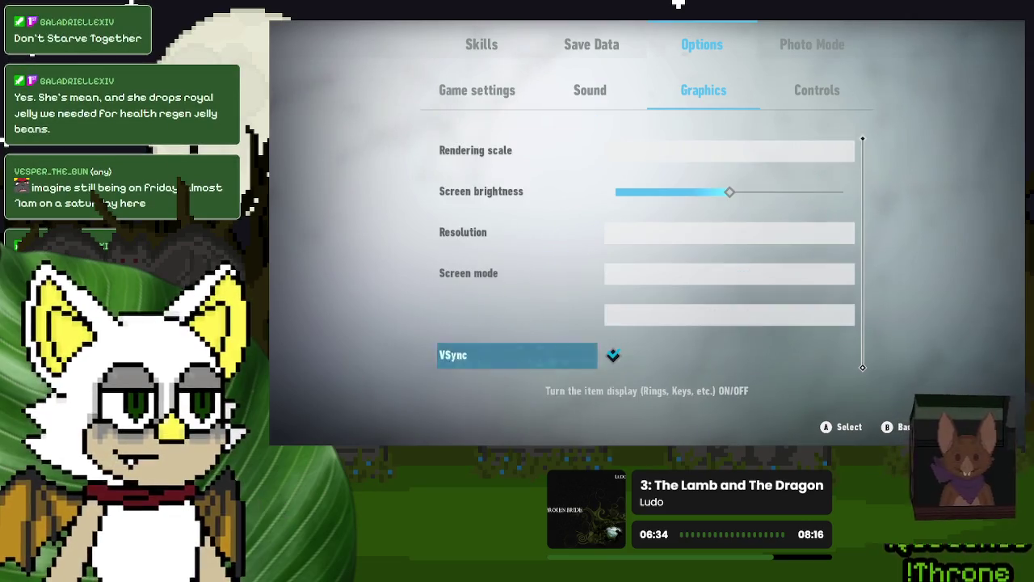
pyautogui.press('Up')
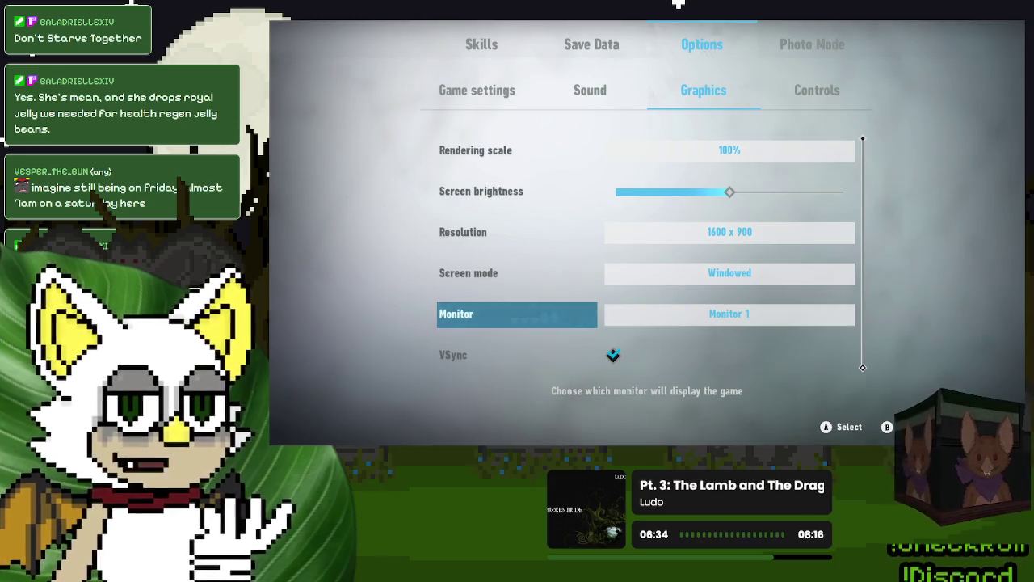
pyautogui.press('Up')
pyautogui.press('Up')
pyautogui.press('Up')
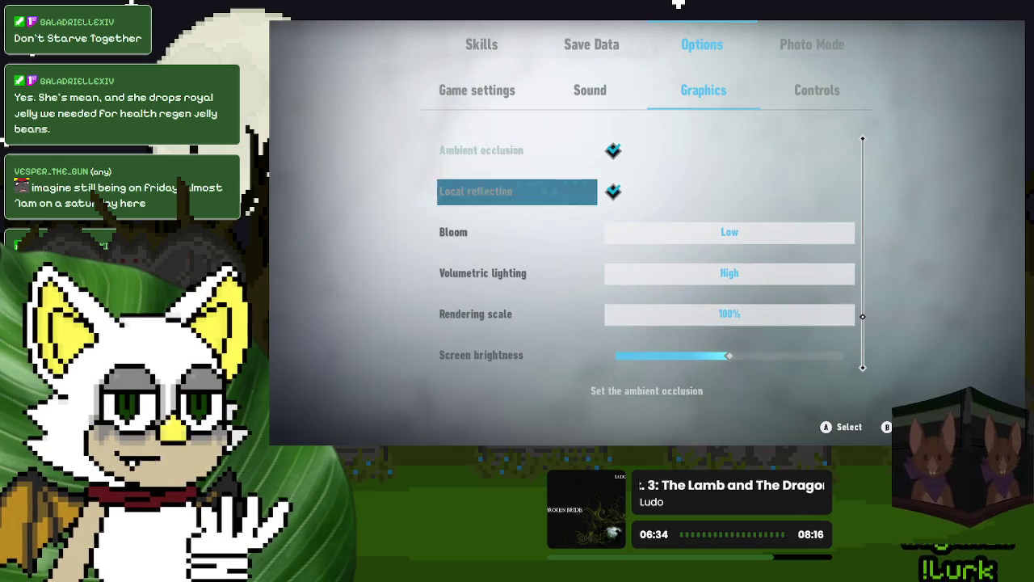
pyautogui.press('Down')
pyautogui.press('Down')
pyautogui.press('Down')
pyautogui.press('Down')
pyautogui.press('Down')
pyautogui.press('Down')
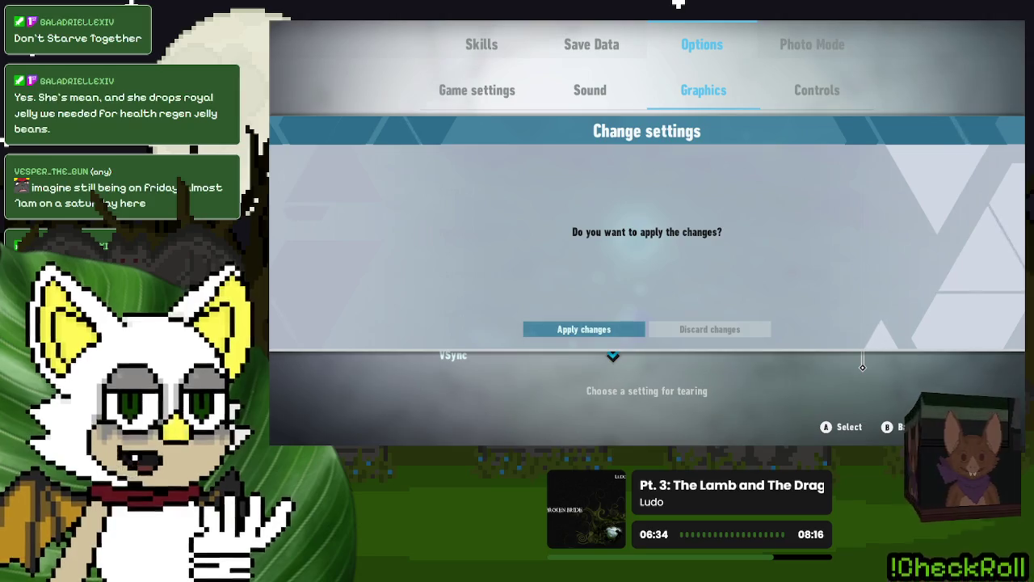
pyautogui.press('Escape')
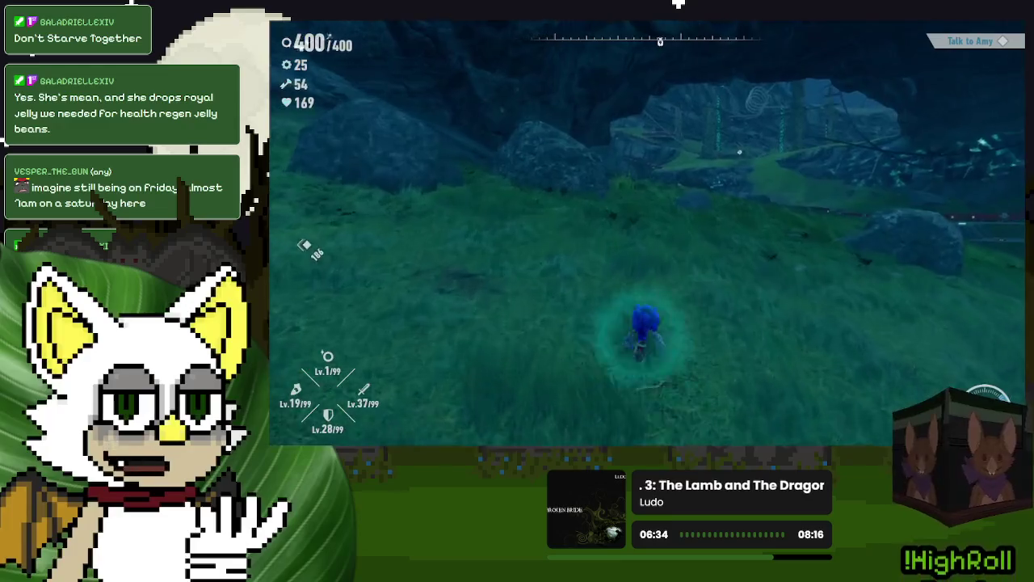
# Step: Boost Sonic through the grassy field, across the bridge and on down the rocky ravine
pyautogui.press('shift')
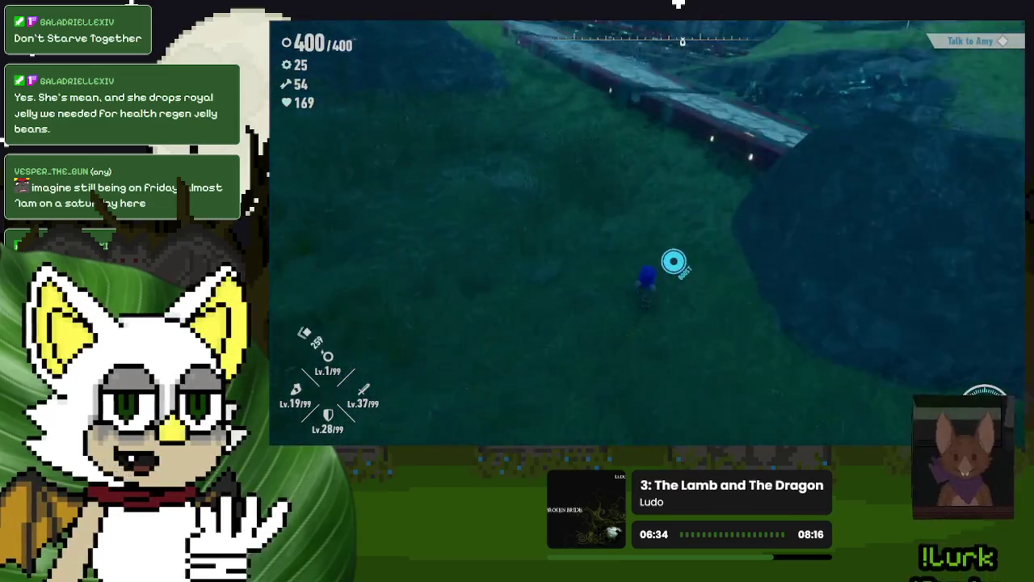
pyautogui.press('shift')
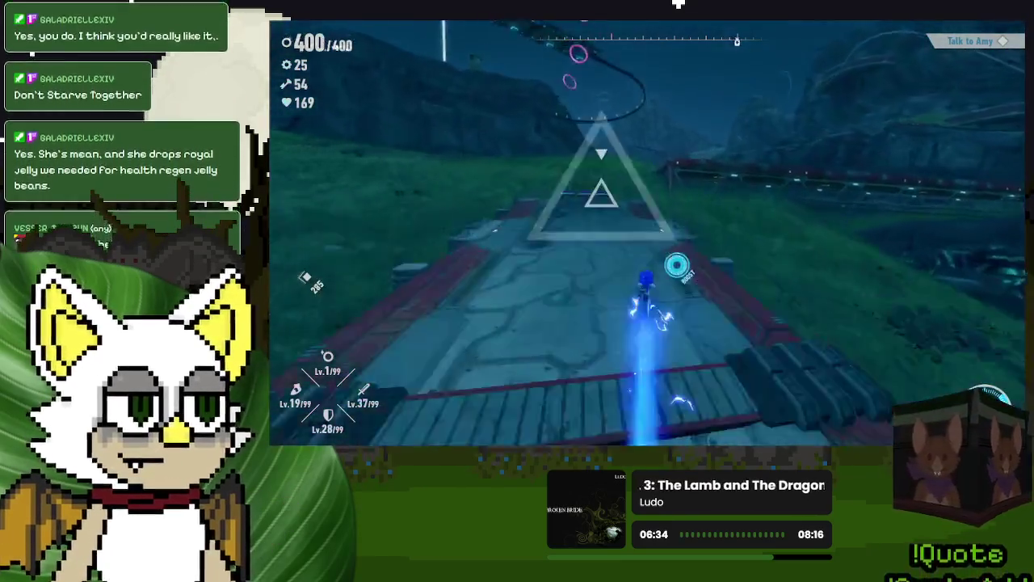
pyautogui.press('shift')
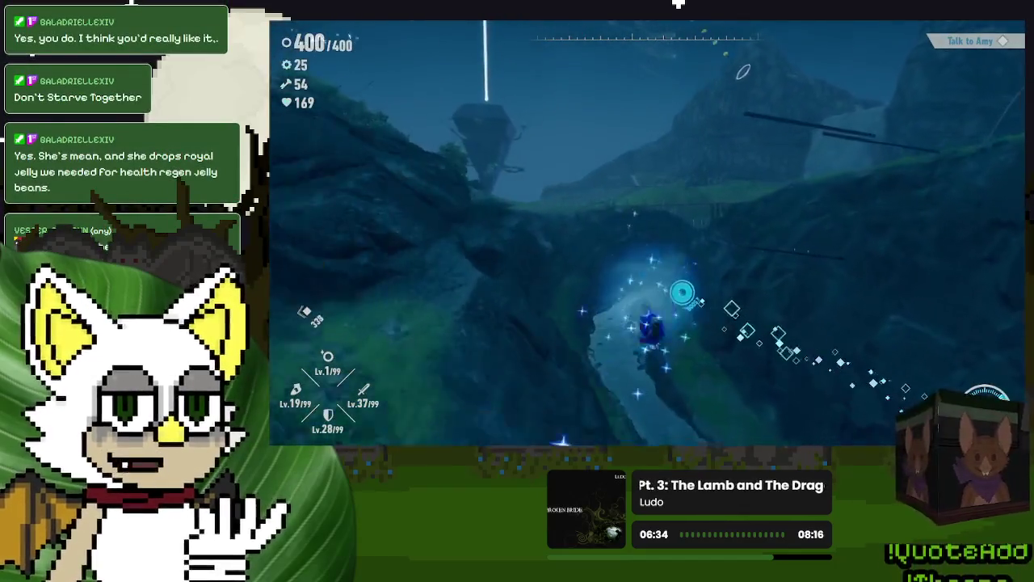
pyautogui.press('shift')
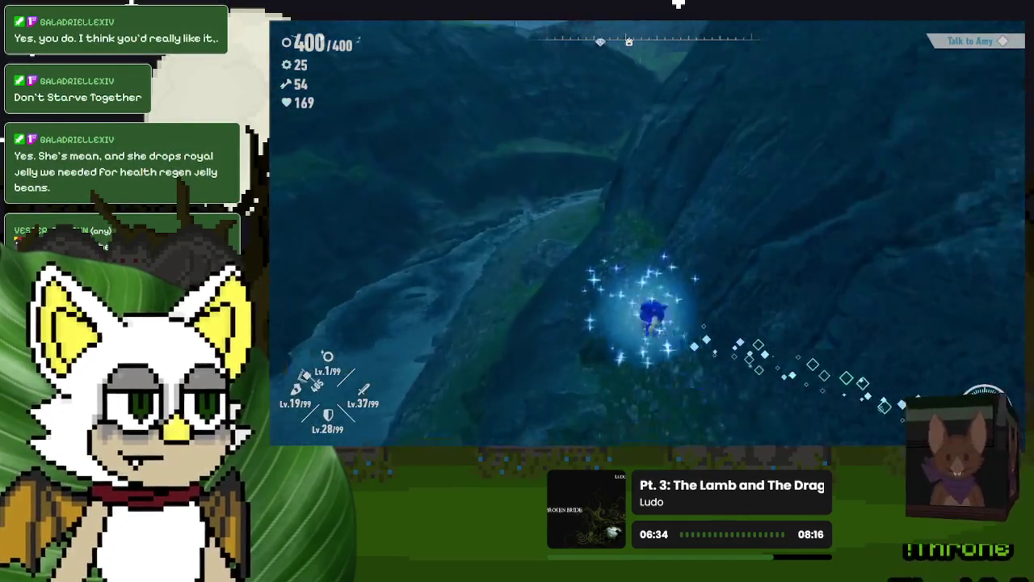